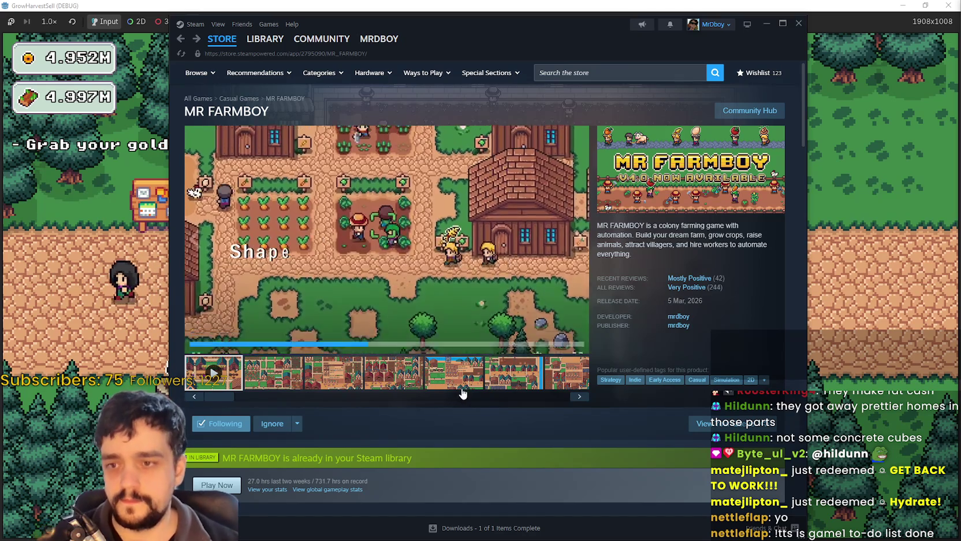
Read the MR FARMBOY v1.0.5 Ranchers Rework update notes from the store page, then close them
{"action": "scroll", "coordinate": [423, 349], "scroll_direction": "down", "scroll_amount": 15}
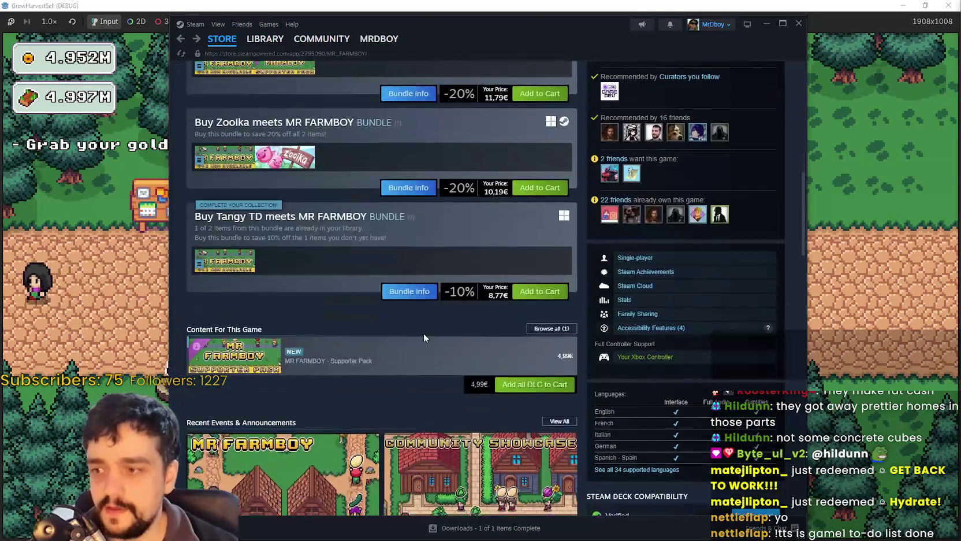
{"action": "scroll", "coordinate": [424, 343], "scroll_direction": "down", "scroll_amount": 3}
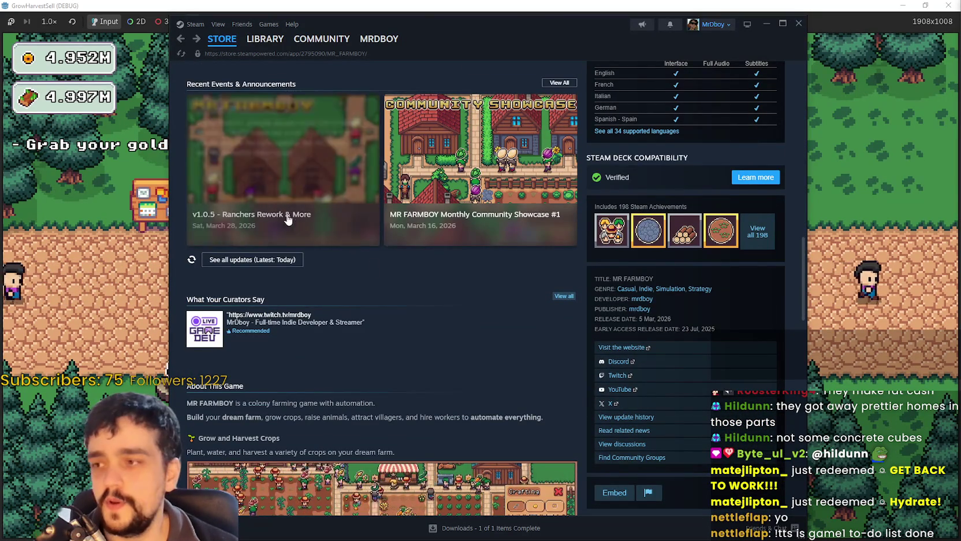
{"action": "left_click", "coordinate": [295, 189]}
{"action": "scroll", "coordinate": [622, 359], "scroll_direction": "down", "scroll_amount": 2}
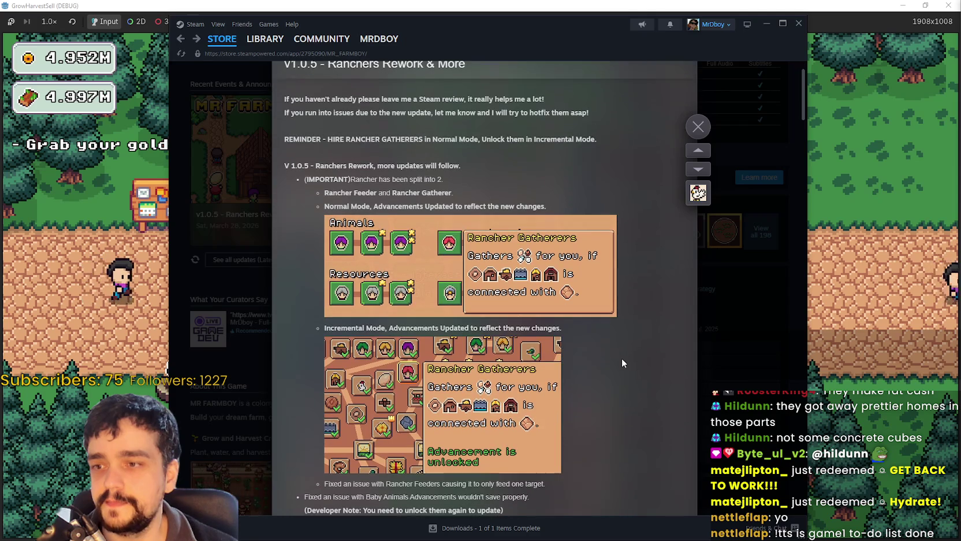
{"action": "scroll", "coordinate": [621, 355], "scroll_direction": "down", "scroll_amount": 1}
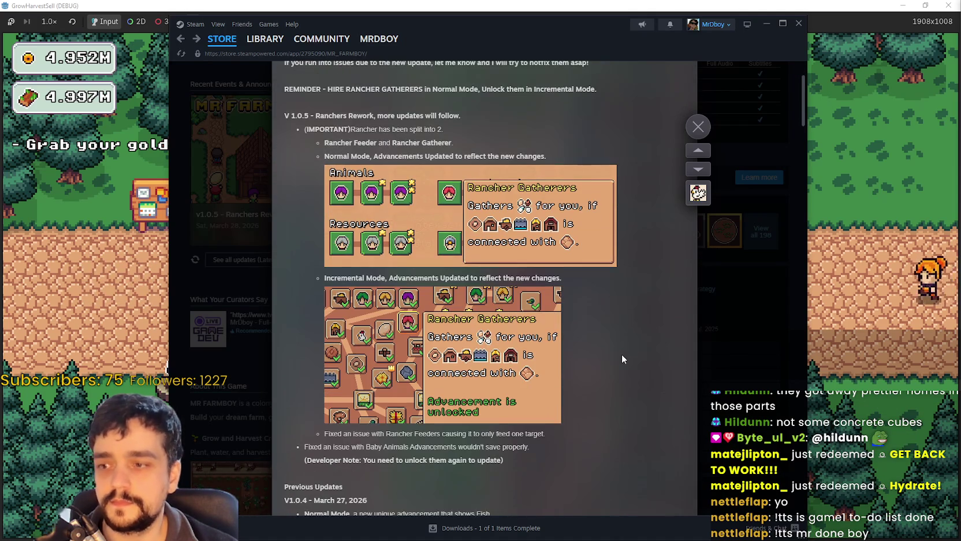
{"action": "scroll", "coordinate": [618, 347], "scroll_direction": "up", "scroll_amount": 2}
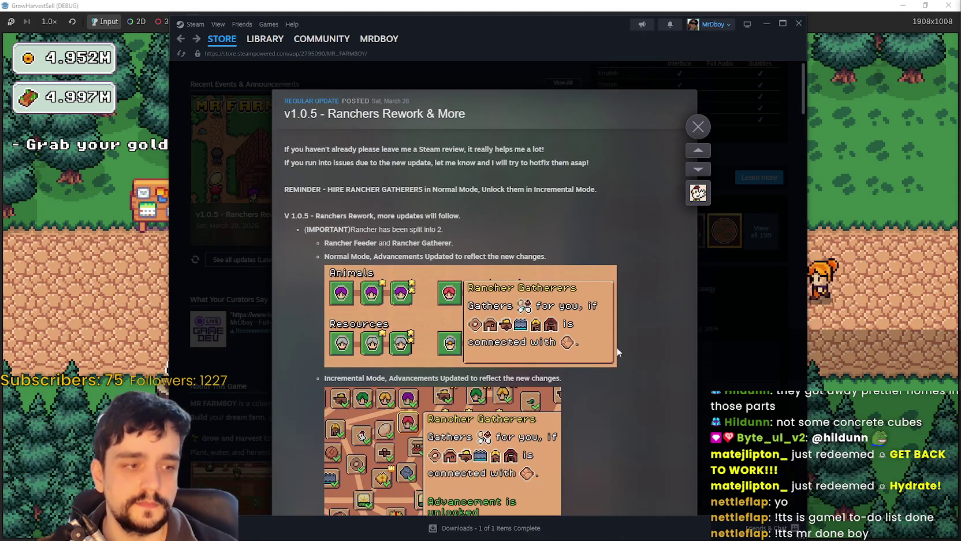
{"action": "left_click", "coordinate": [695, 131]}
Scroll back up and go to the MR FARMBOY community hub
{"action": "scroll", "coordinate": [515, 261], "scroll_direction": "up", "scroll_amount": 10}
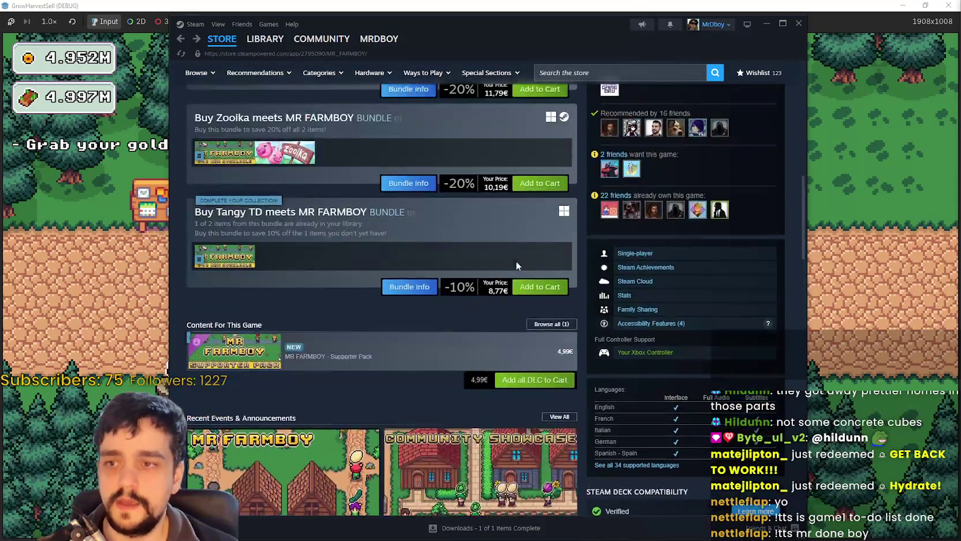
{"action": "scroll", "coordinate": [519, 275], "scroll_direction": "up", "scroll_amount": 2}
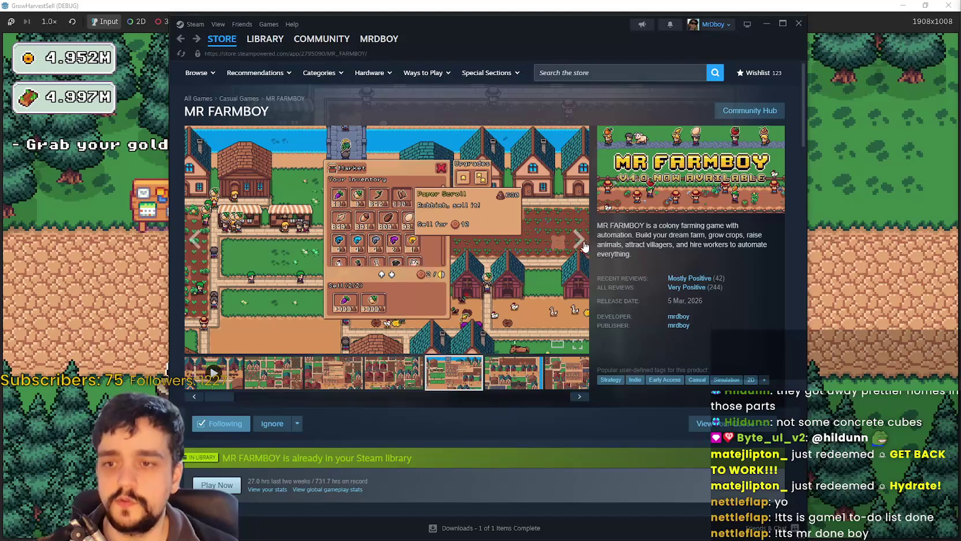
{"action": "mouse_move", "coordinate": [684, 280]}
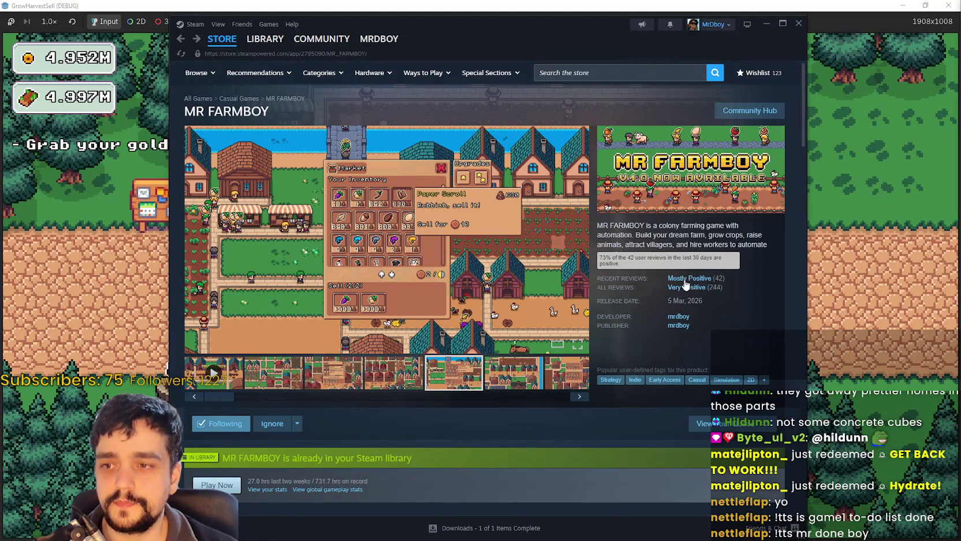
{"action": "left_click", "coordinate": [749, 116]}
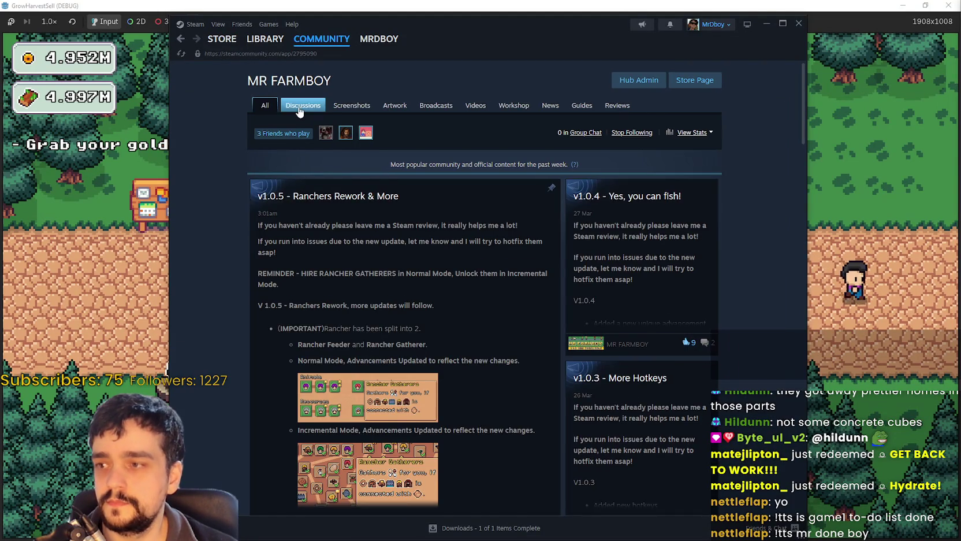
Open the 'Character centering' topic from the MR FARMBOY Discussions forum
{"action": "scroll", "coordinate": [361, 434], "scroll_direction": "down", "scroll_amount": 2}
{"action": "scroll", "coordinate": [362, 434], "scroll_direction": "down", "scroll_amount": 2}
{"action": "scroll", "coordinate": [345, 182], "scroll_direction": "up", "scroll_amount": 5}
{"action": "left_click", "coordinate": [294, 111]}
{"action": "scroll", "coordinate": [621, 349], "scroll_direction": "down", "scroll_amount": 3}
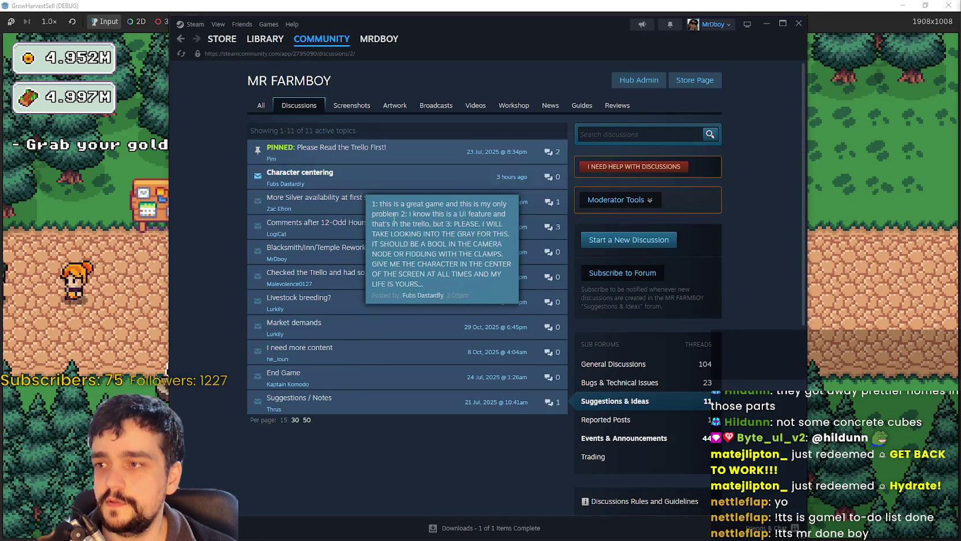
{"action": "left_click", "coordinate": [395, 179]}
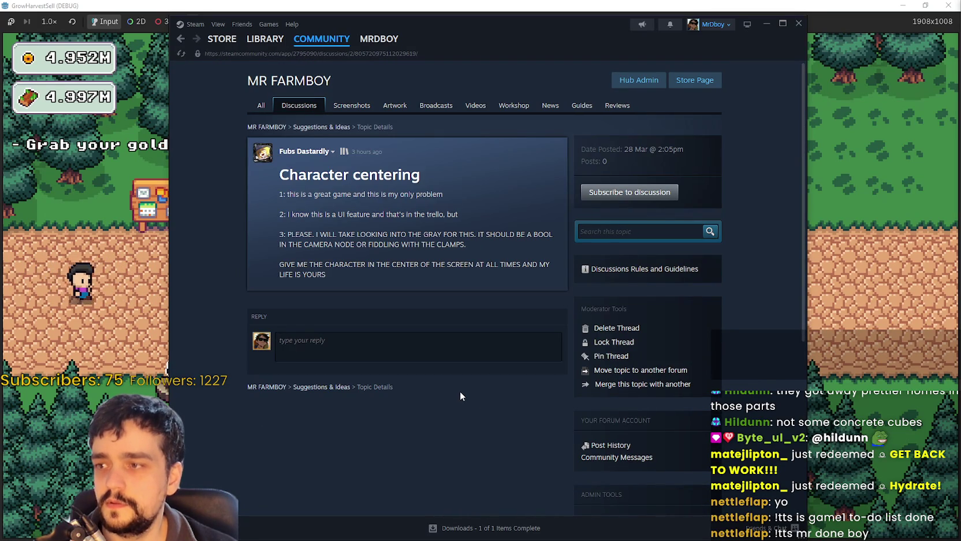
Highlight passages of the post, including point 3 and the camera-node bool sentence
{"action": "mouse_move", "coordinate": [443, 194]}
{"action": "left_mouse_down"}
{"action": "mouse_move", "coordinate": [332, 194]}
{"action": "mouse_move", "coordinate": [284, 174]}
{"action": "mouse_move", "coordinate": [290, 196]}
{"action": "left_mouse_up"}
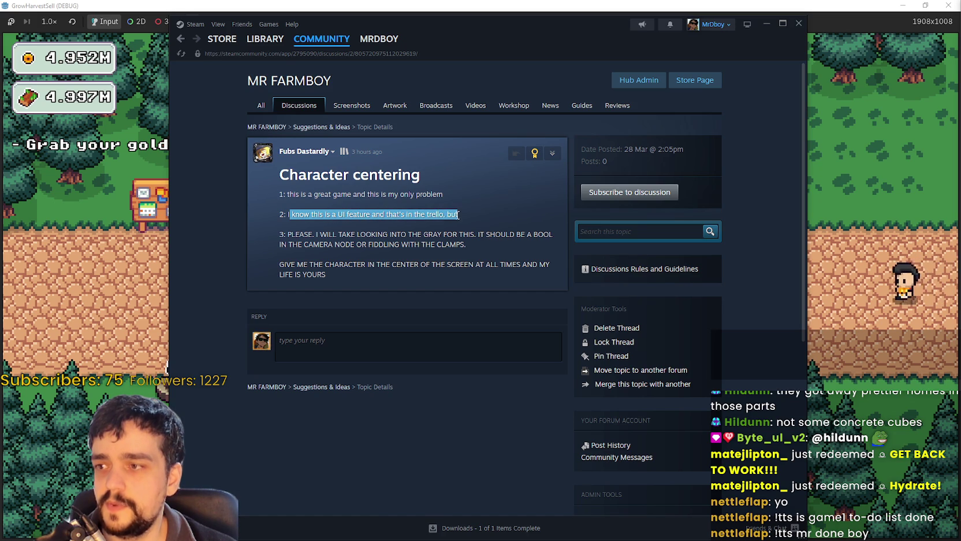
{"action": "left_click_drag", "start_coordinate": [280, 228], "coordinate": [402, 232]}
{"action": "left_click", "coordinate": [455, 242]}
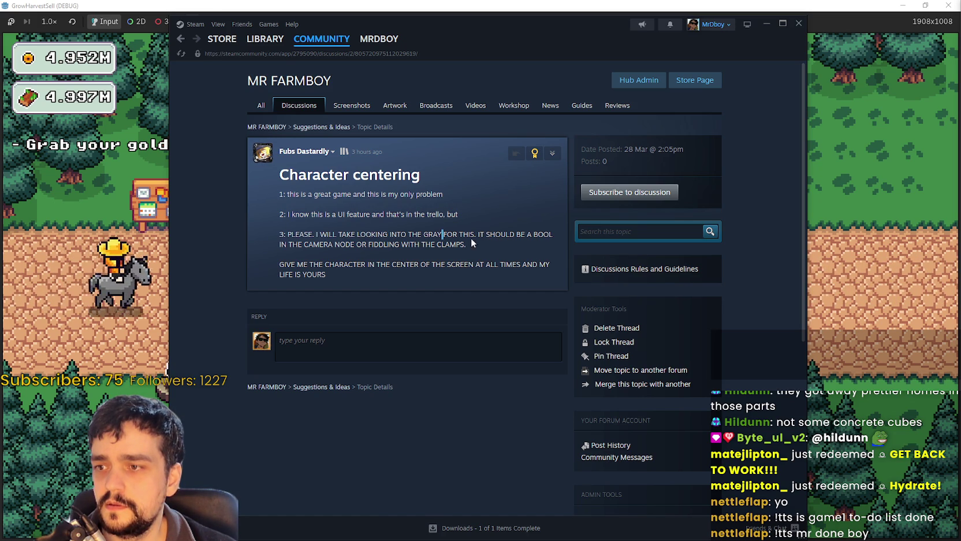
{"action": "left_click_drag", "start_coordinate": [475, 236], "coordinate": [503, 245]}
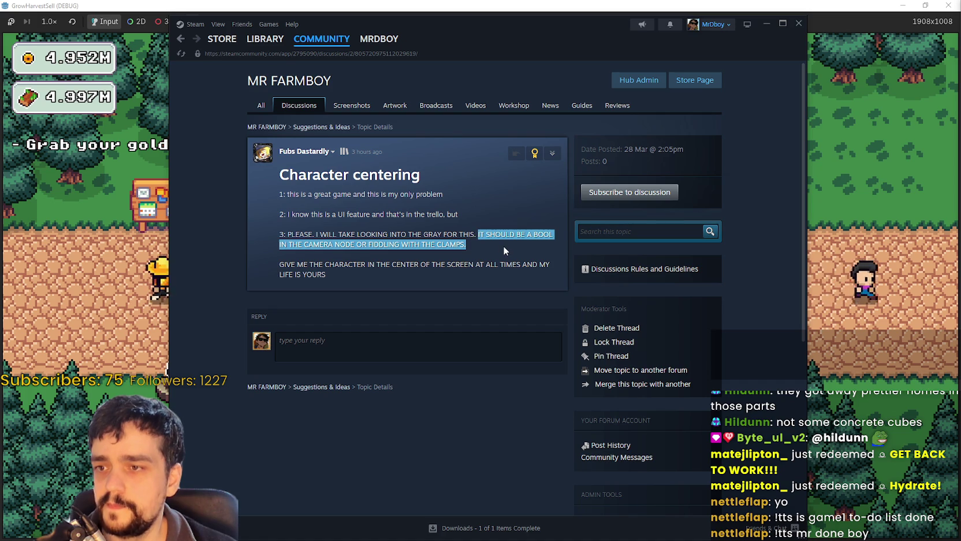
{"action": "left_click", "coordinate": [503, 246]}
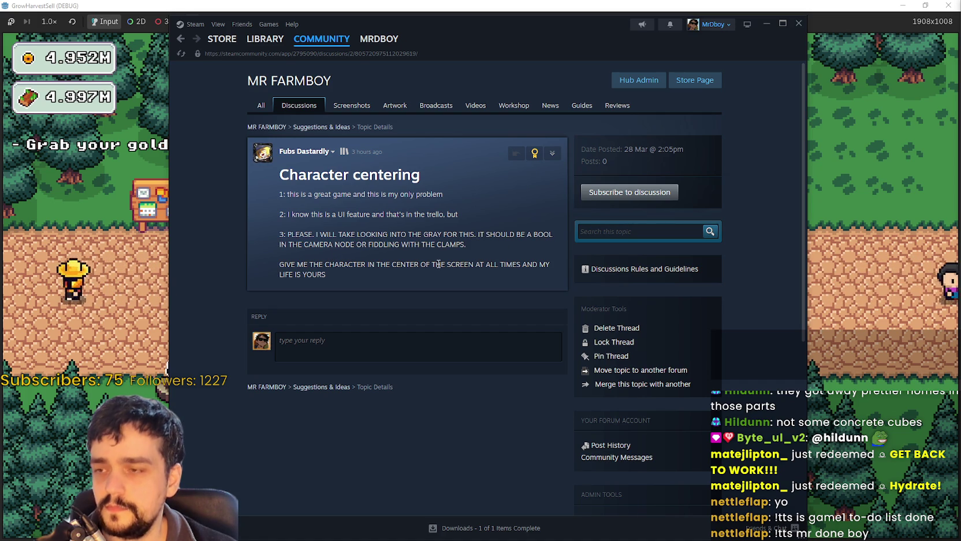
{"action": "left_click_drag", "start_coordinate": [465, 245], "coordinate": [309, 232]}
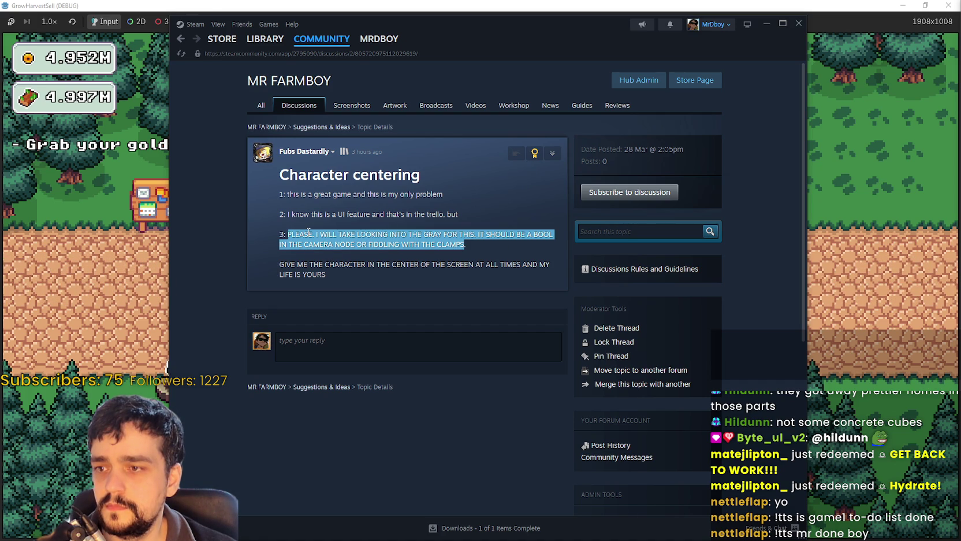
Quote the post and type 'there's an accessibility setting for this, in settings menu'
{"action": "left_click", "coordinate": [515, 151]}
{"action": "type", "text": "there's an accessbility setting in"}
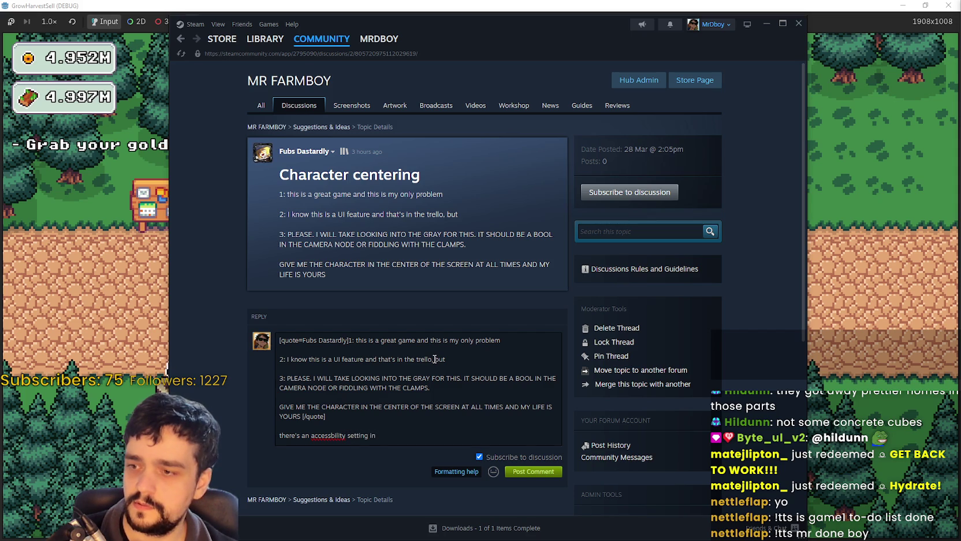
{"action": "key", "text": "BackSpace"}
{"action": "key", "text": "BackSpace"}
{"action": "type", "text": "for t"}
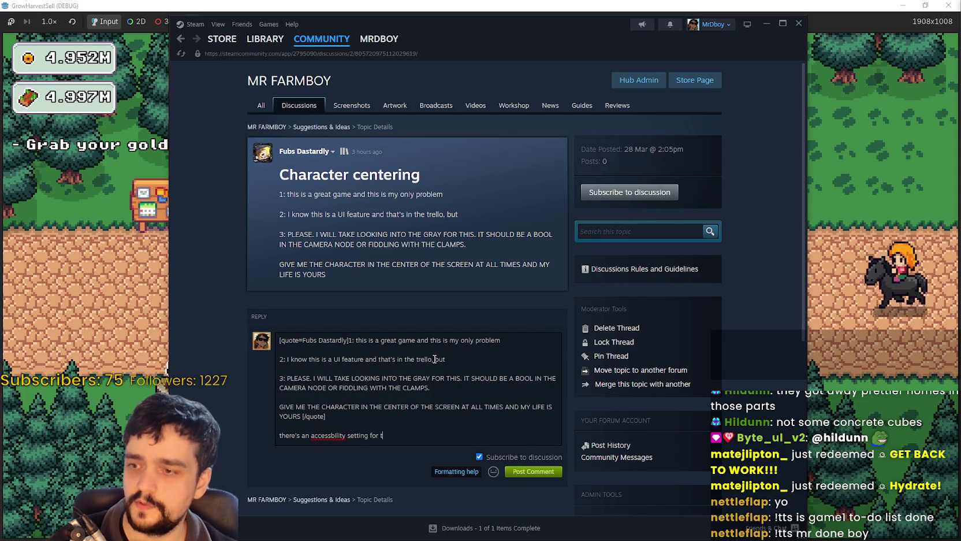
{"action": "type", "text": "his, "}
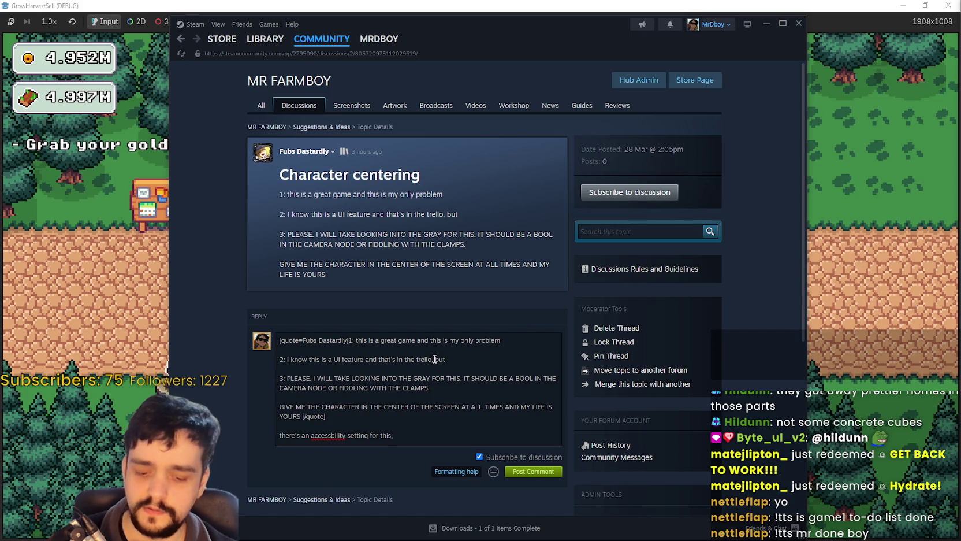
{"action": "type", "text": "in settings menu"}
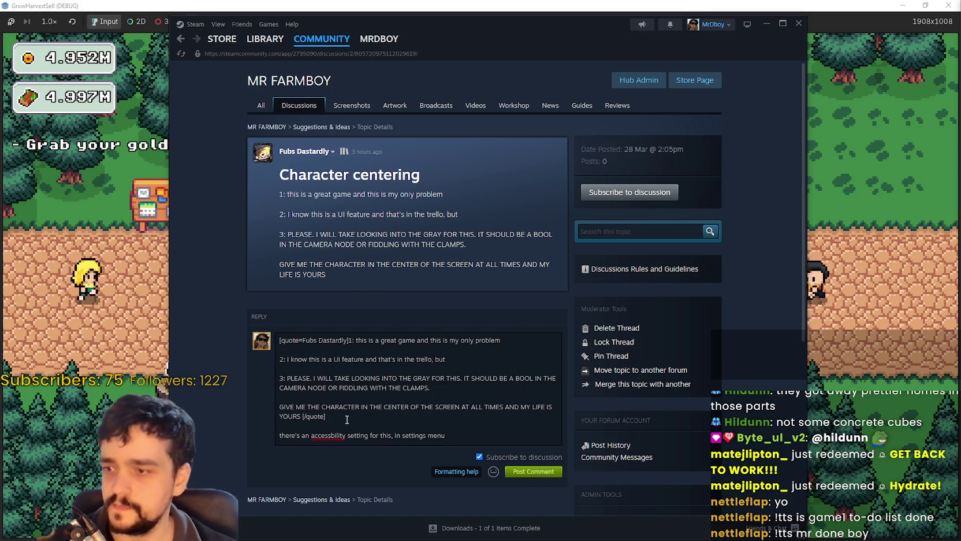
View spelling suggestions for the misspelled word, closing them without correcting
{"action": "right_click", "coordinate": [329, 434]}
{"action": "left_click", "coordinate": [324, 436]}
{"action": "right_click", "coordinate": [322, 433]}
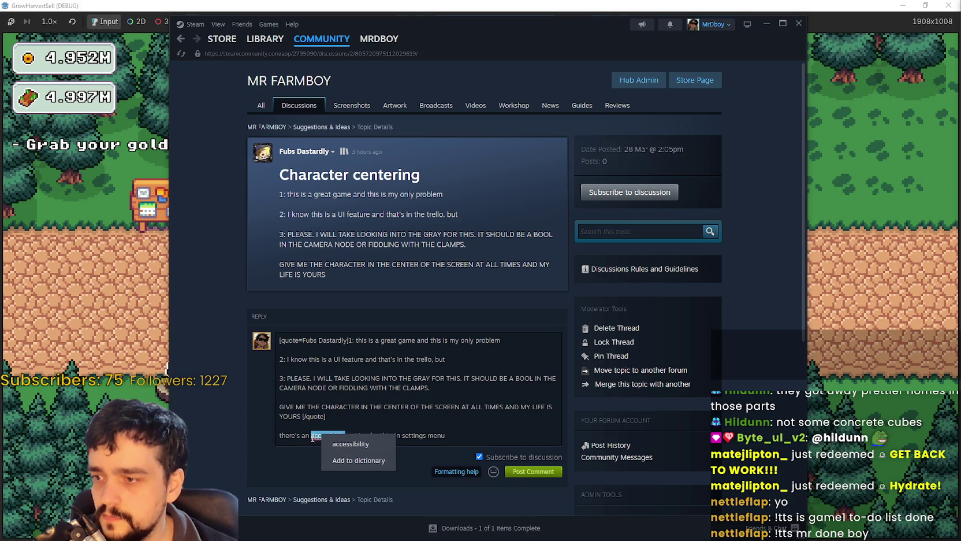
{"action": "left_click", "coordinate": [315, 435]}
{"action": "right_click", "coordinate": [327, 434]}
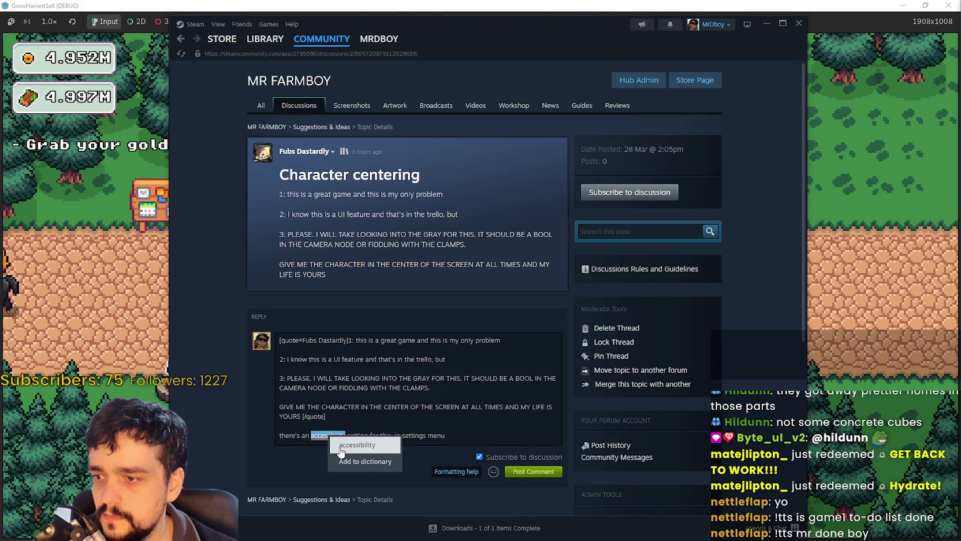
{"action": "left_click", "coordinate": [344, 452]}
{"action": "right_click", "coordinate": [323, 435]}
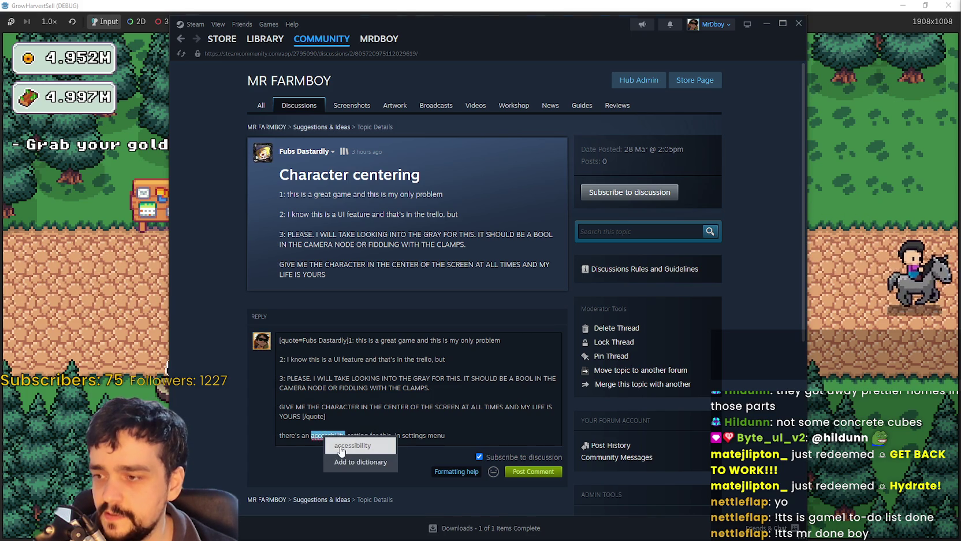
{"action": "left_click", "coordinate": [341, 448]}
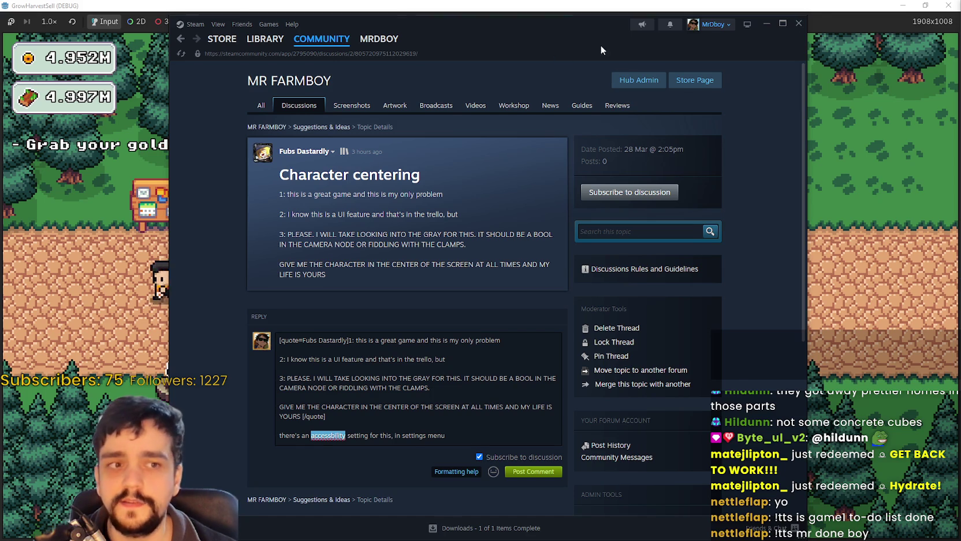
Shift the Steam window slightly right and recheck the misspelled word's spelling suggestions
{"action": "left_click_drag", "start_coordinate": [601, 46], "coordinate": [624, 41]}
{"action": "right_click", "coordinate": [351, 430]}
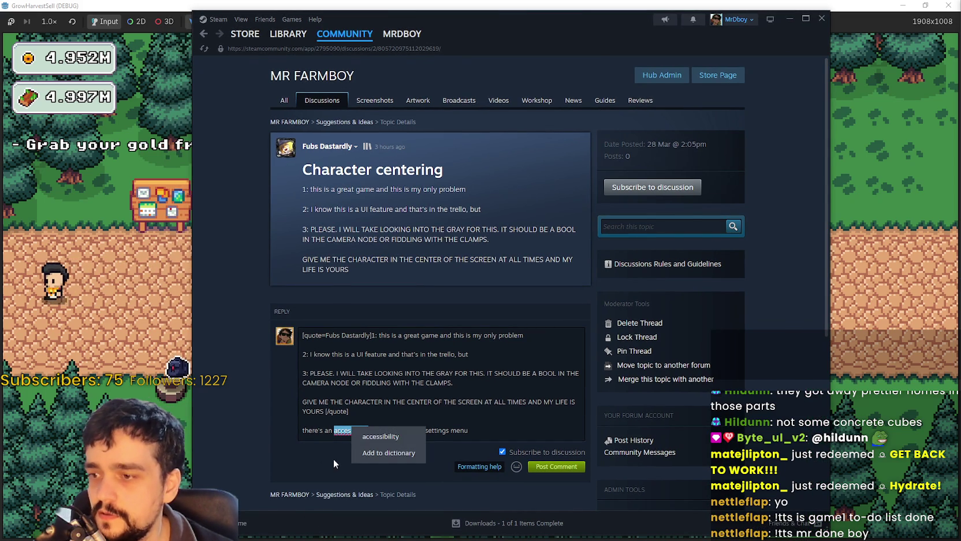
{"action": "left_click", "coordinate": [345, 429]}
{"action": "right_click", "coordinate": [349, 433]}
{"action": "key", "text": "Escape"}
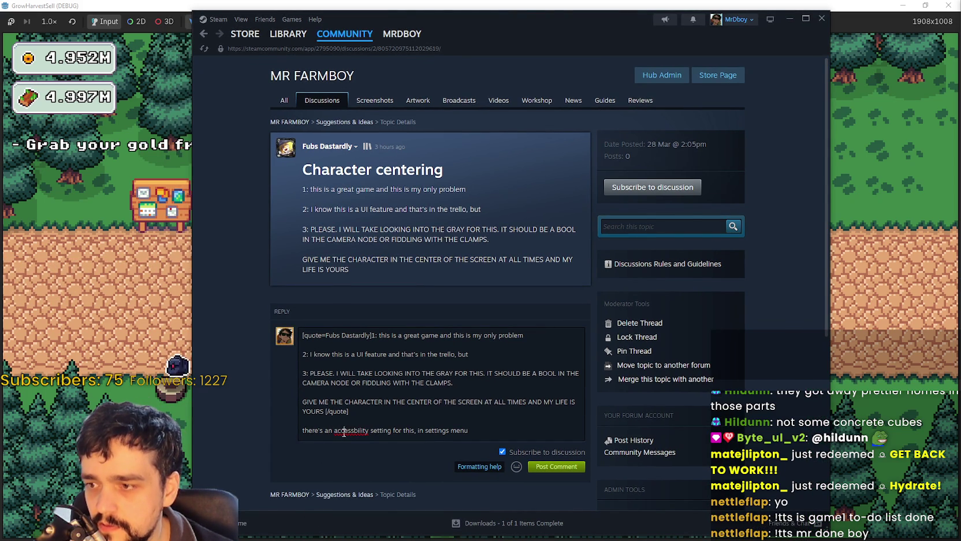
{"action": "right_click", "coordinate": [344, 432]}
{"action": "left_click", "coordinate": [343, 429]}
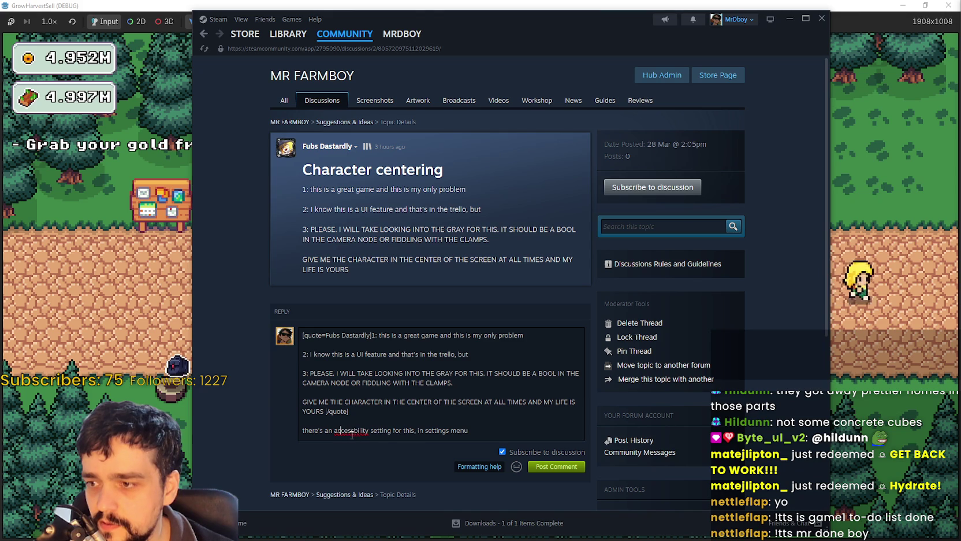
{"action": "right_click", "coordinate": [356, 429]}
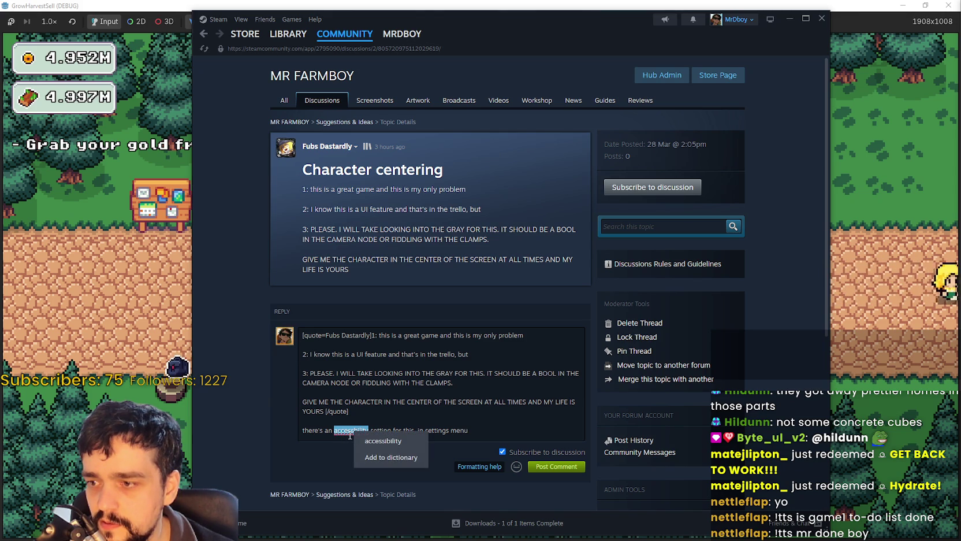
Add ', is that what you want?', capitalize 'There's', post the reply, and return to the game
{"action": "key", "text": "Escape"}
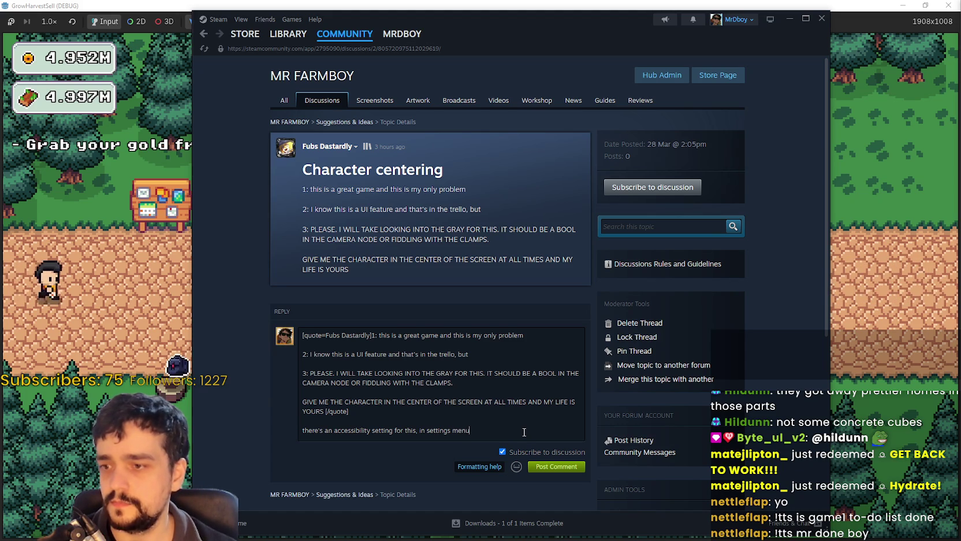
{"action": "type", "text": ", is tha"}
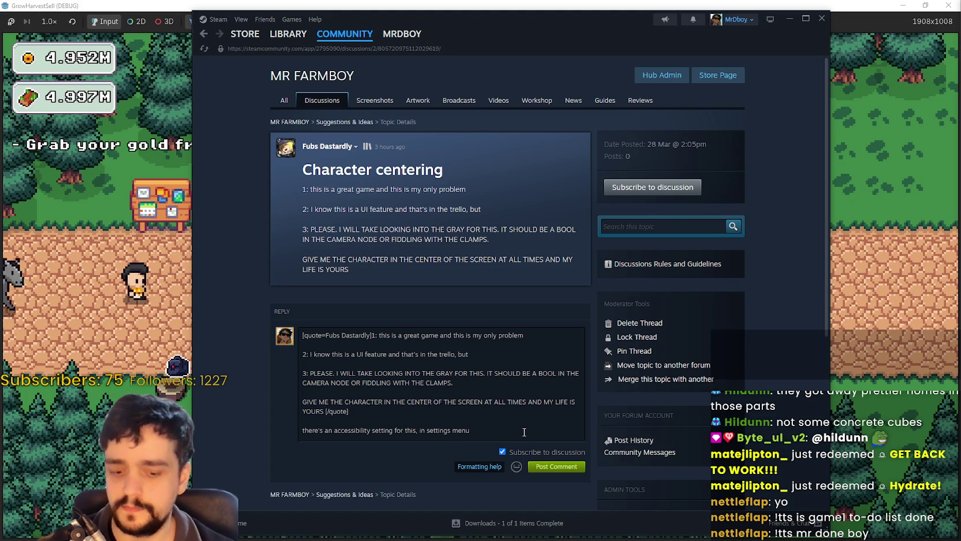
{"action": "type", "text": "t what you want?"}
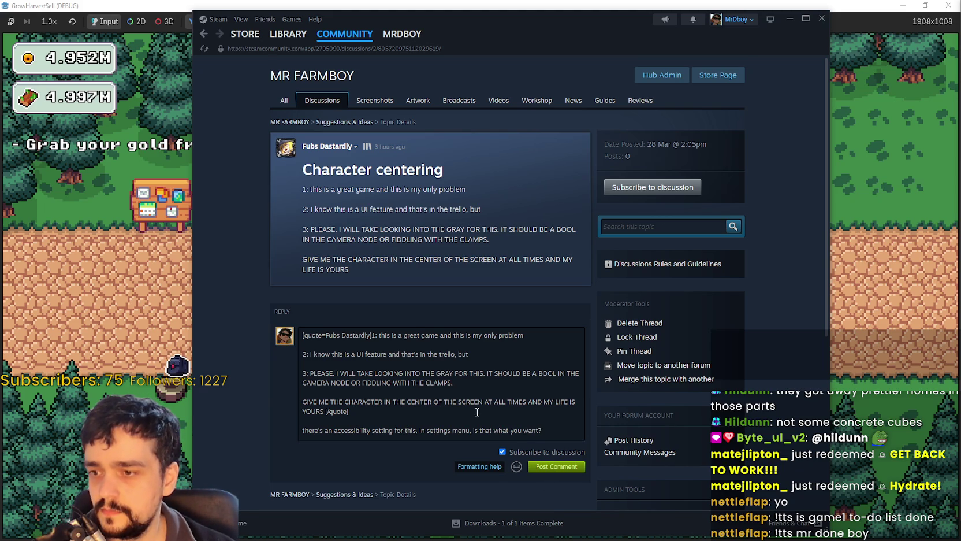
{"action": "left_click", "coordinate": [303, 430]}
{"action": "type", "text": "T"}
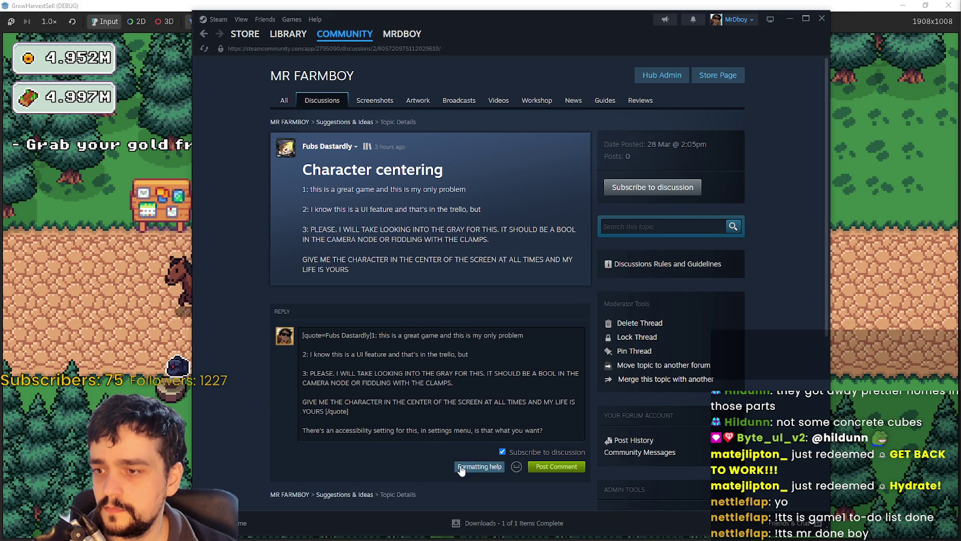
{"action": "left_click", "coordinate": [563, 467]}
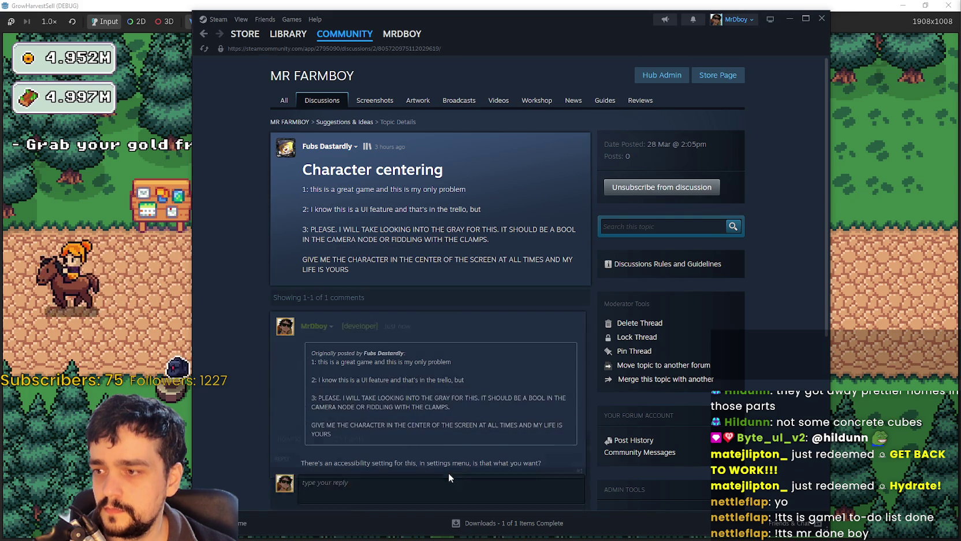
{"action": "left_click", "coordinate": [92, 334]}
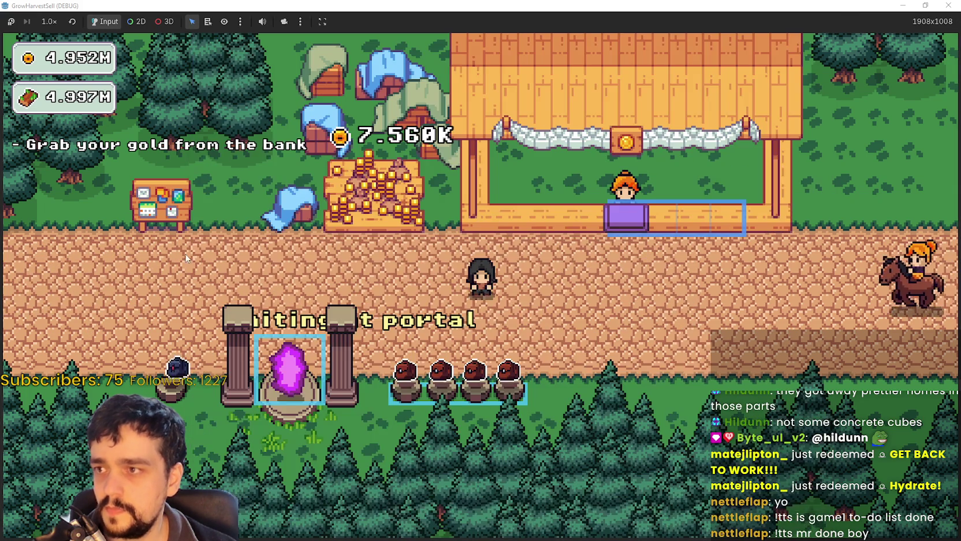
Walk the character left and down along the village road to the portal
{"action": "key", "text": "Left"}
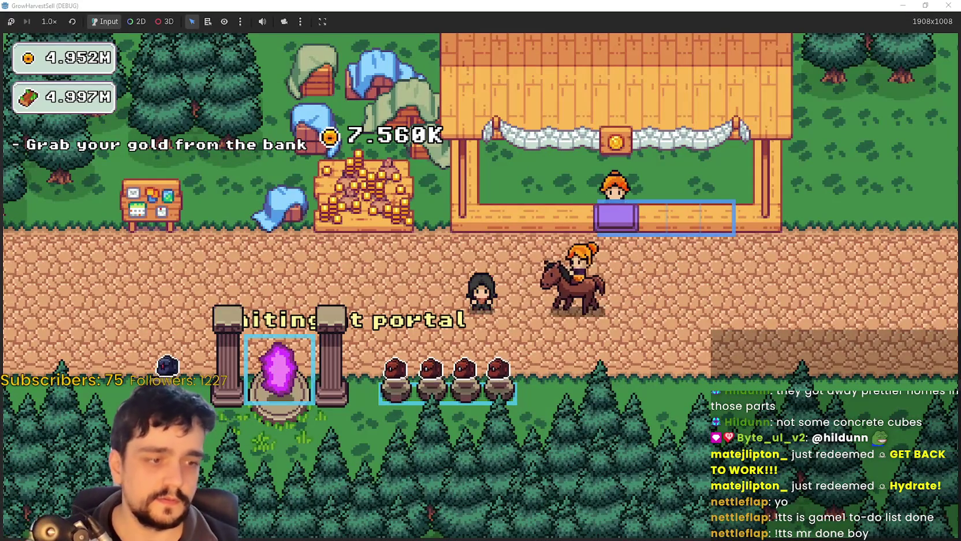
{"action": "key", "text": "Left"}
{"action": "key", "text": "Down"}
{"action": "key", "text": "Left"}
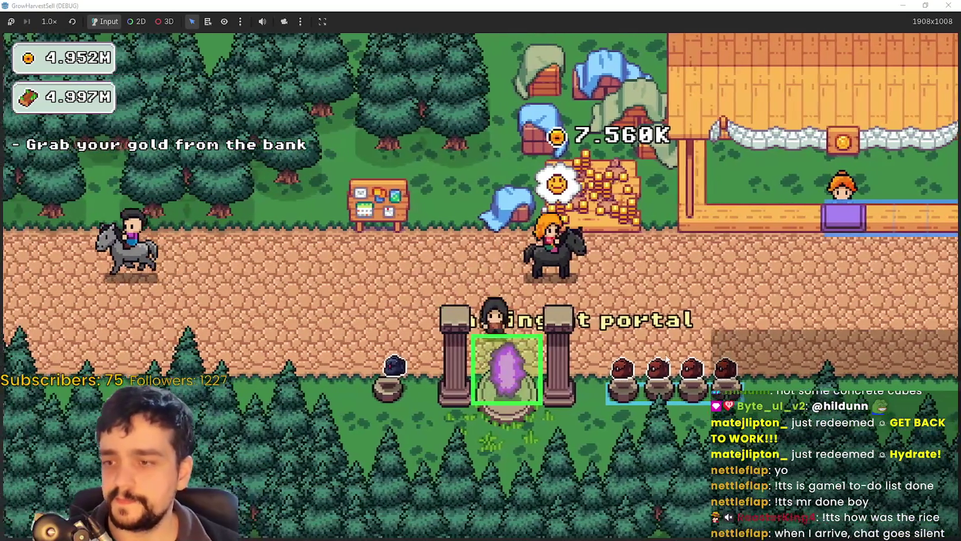
At the portal, preview Stage 2, then choose Stage 1 and travel there
{"action": "key", "text": "e"}
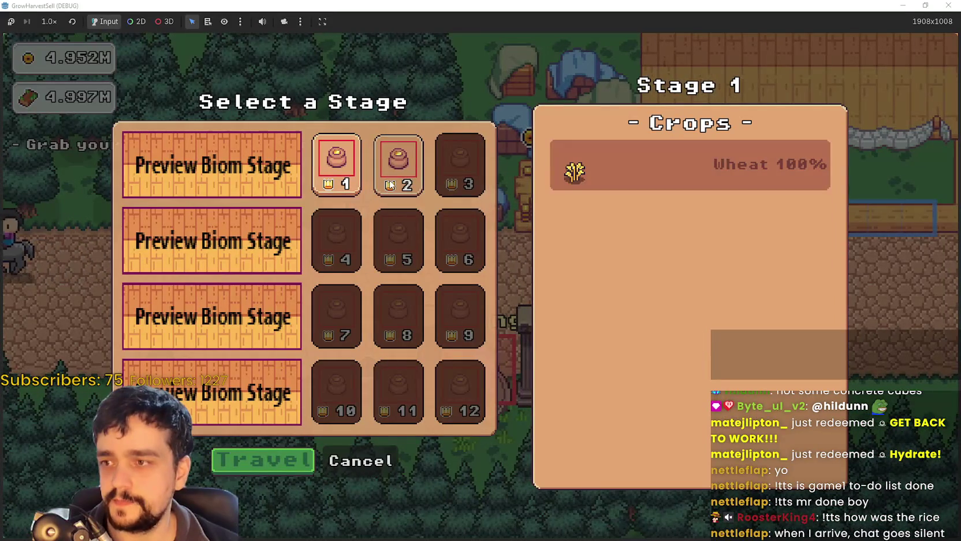
{"action": "left_click", "coordinate": [390, 185]}
{"action": "left_click", "coordinate": [332, 188]}
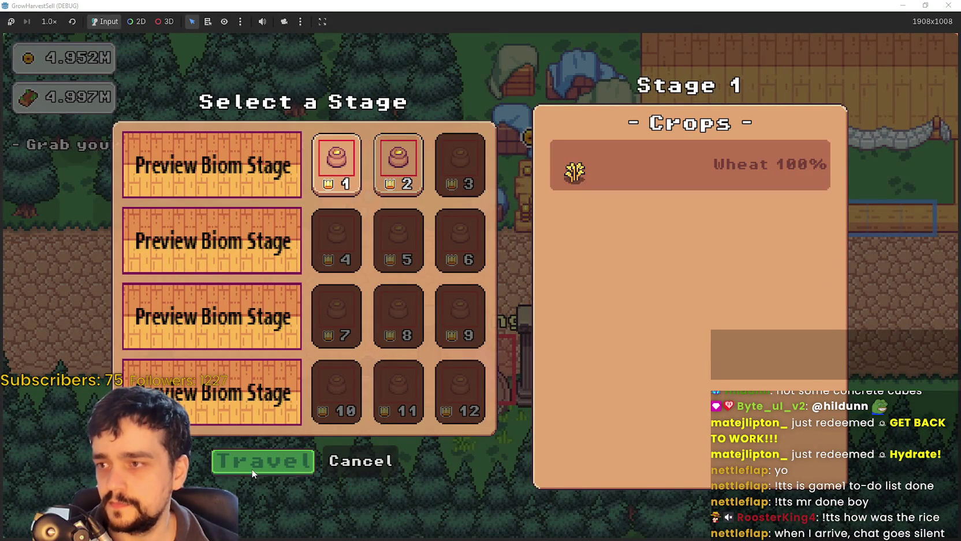
{"action": "left_click", "coordinate": [252, 465]}
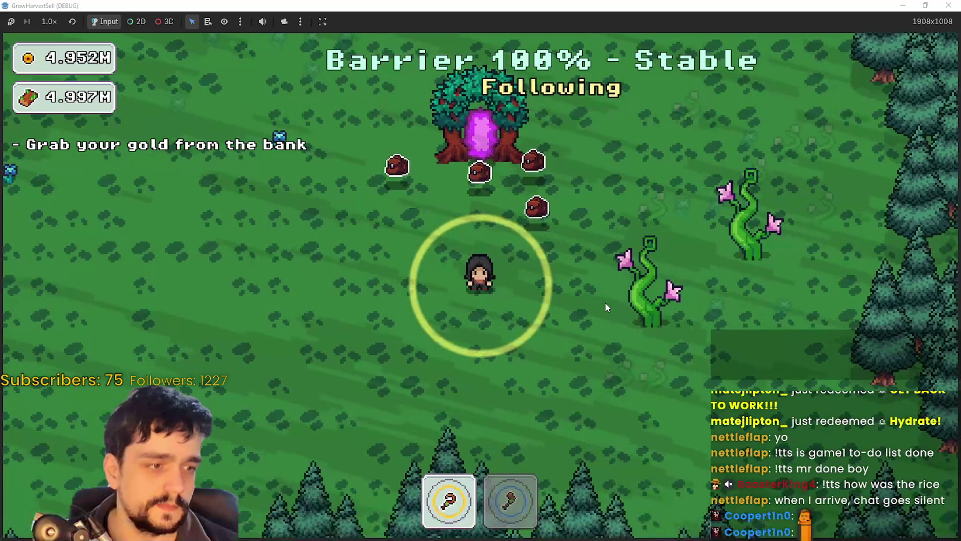
Walk around the Stage 1 field harvesting crops and picking up a crystal
{"action": "key", "text": "w+a"}
{"action": "key", "text": "s+d"}
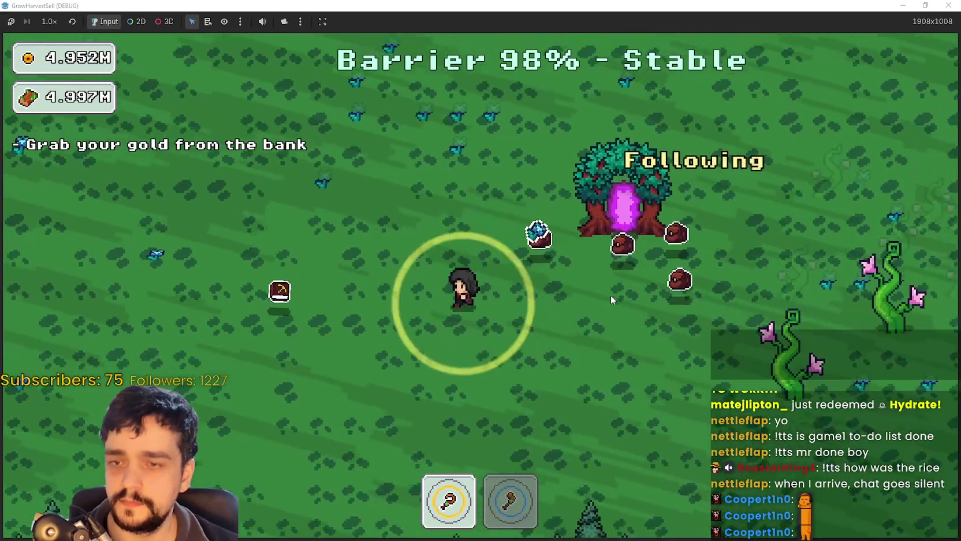
{"action": "key", "text": "s+a"}
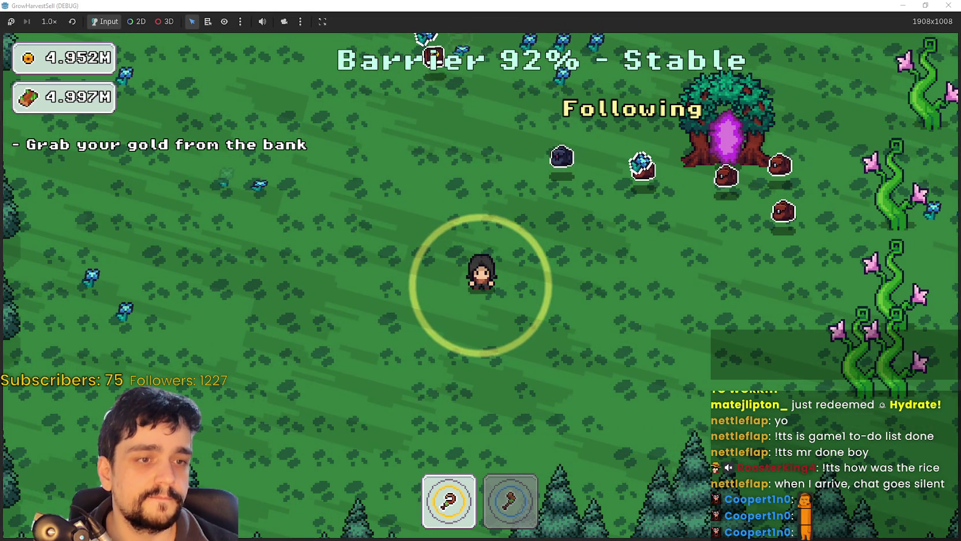
{"action": "key", "text": "a"}
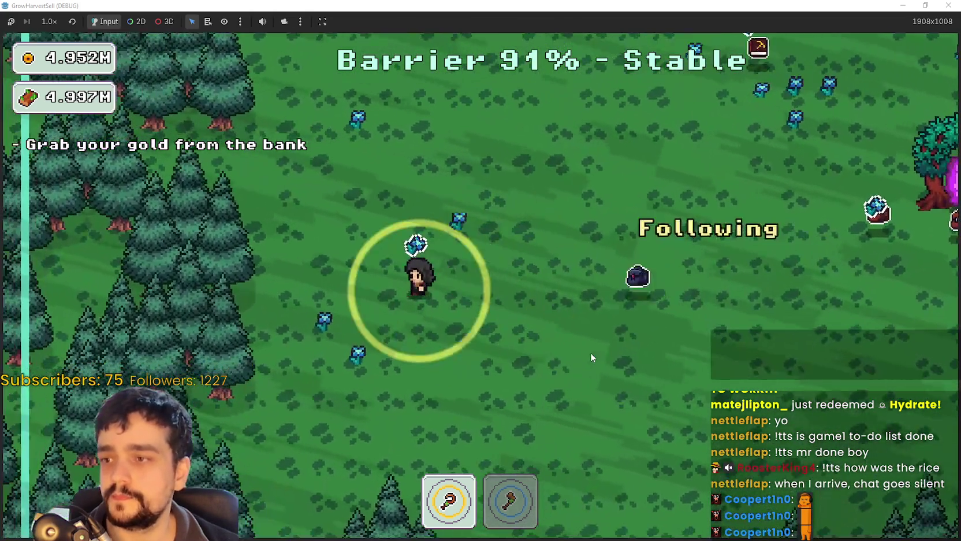
{"action": "key", "text": "s"}
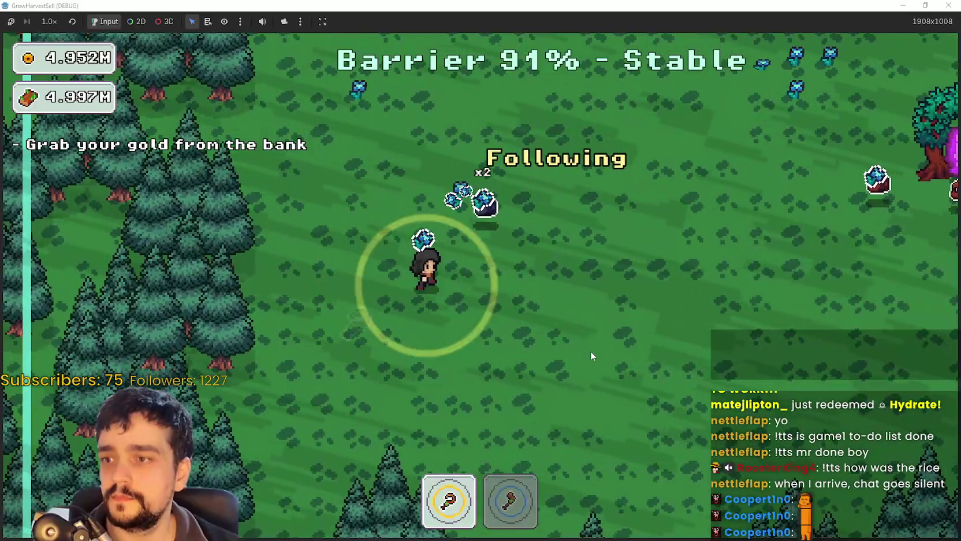
{"action": "key", "text": "d"}
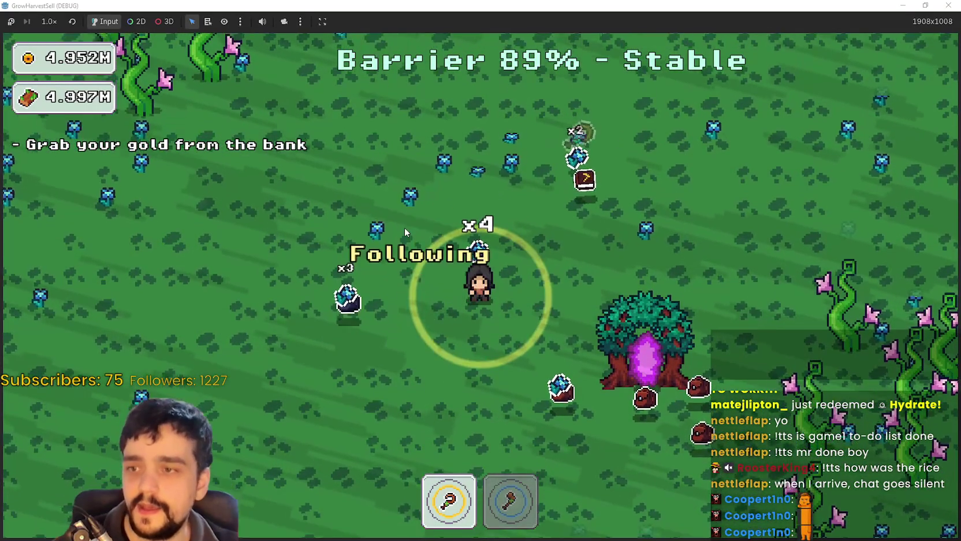
{"action": "key", "text": "w"}
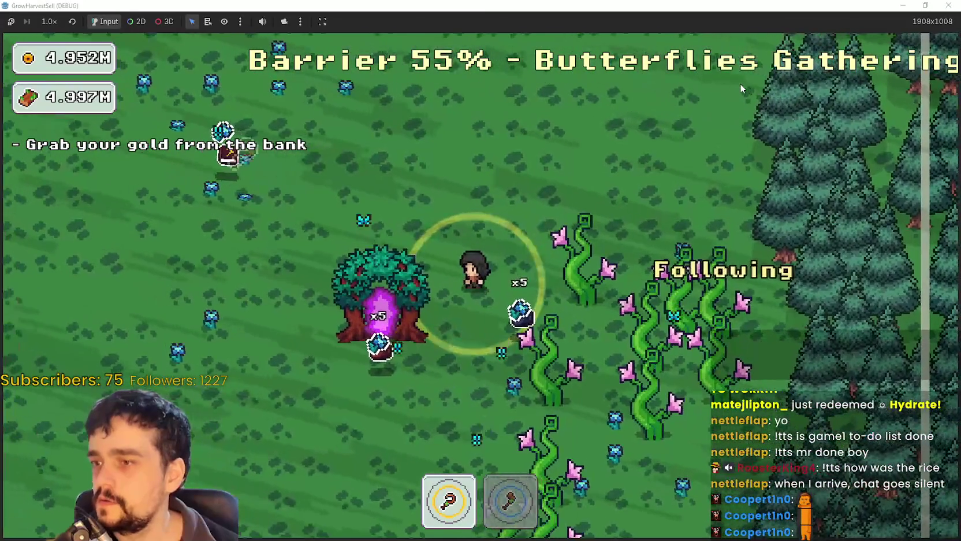
Switch to the axe with key 2, then back to the sickle with key 1
{"action": "key", "text": "2"}
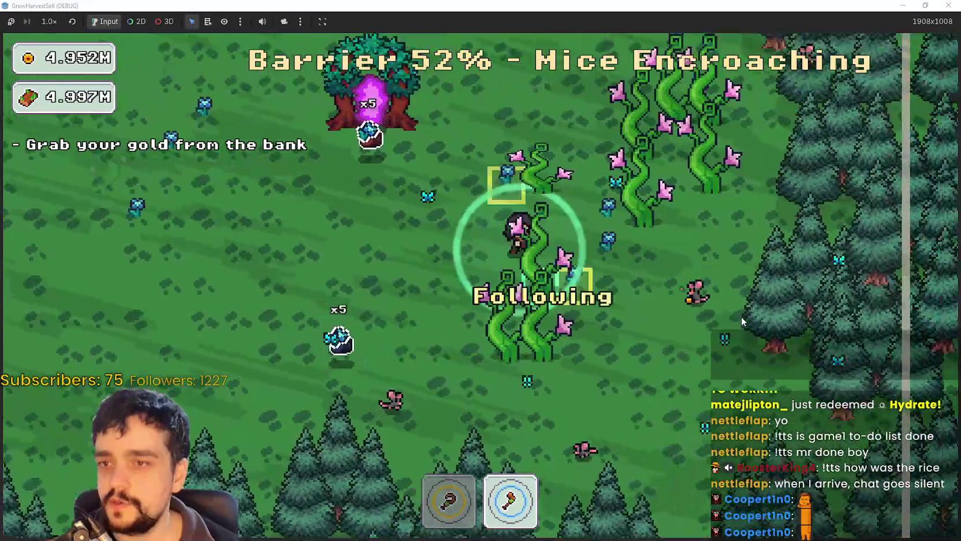
{"action": "key", "text": "1"}
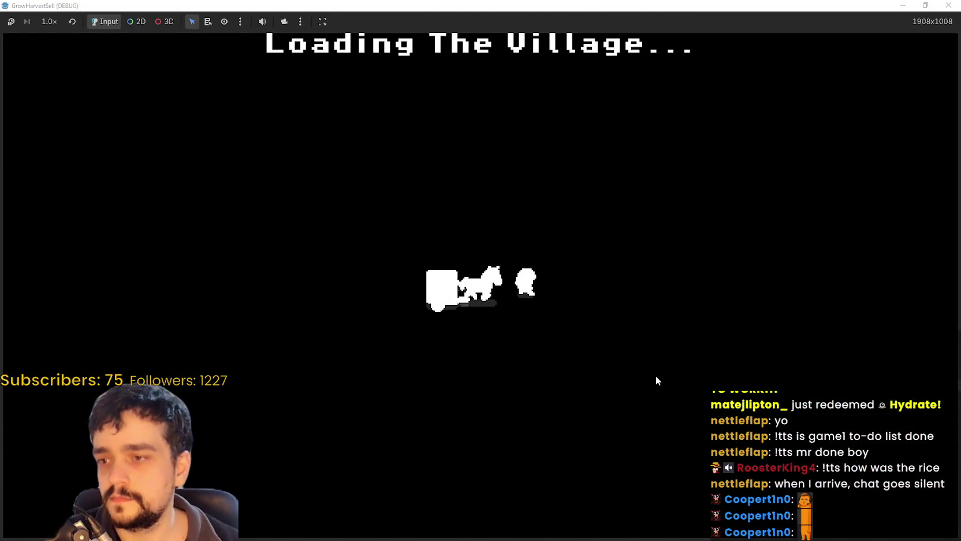
Walk right to the coin-filled harvest plot beside the shop to collect gold
{"action": "key", "text": "d"}
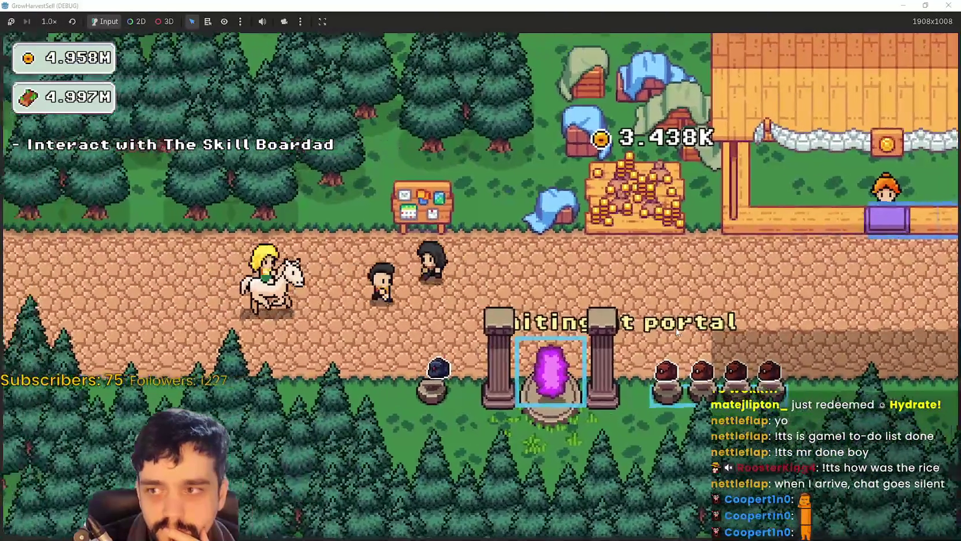
Open the Skill Board's Prestige tree, pan to its upper branches, then close it
{"action": "key", "text": "e"}
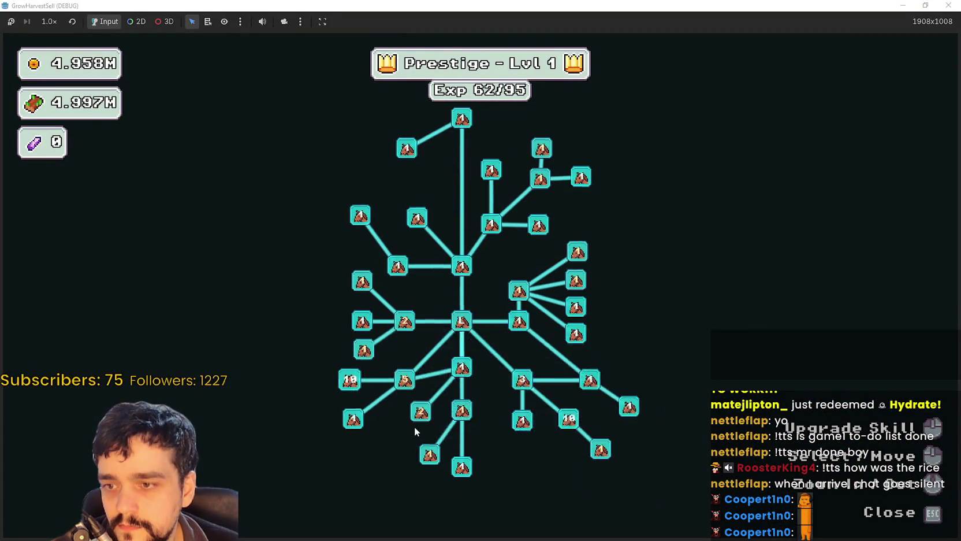
{"action": "scroll", "coordinate": [413, 211], "scroll_direction": "up", "scroll_amount": 2}
{"action": "mouse_move", "coordinate": [679, 368]}
{"action": "left_mouse_down"}
{"action": "mouse_move", "coordinate": [751, 237]}
{"action": "mouse_move", "coordinate": [700, 194]}
{"action": "left_mouse_up"}
{"action": "mouse_move", "coordinate": [535, 313]}
{"action": "left_mouse_down"}
{"action": "mouse_move", "coordinate": [577, 429]}
{"action": "mouse_move", "coordinate": [519, 420]}
{"action": "mouse_move", "coordinate": [465, 204]}
{"action": "mouse_move", "coordinate": [469, 227]}
{"action": "left_mouse_up"}
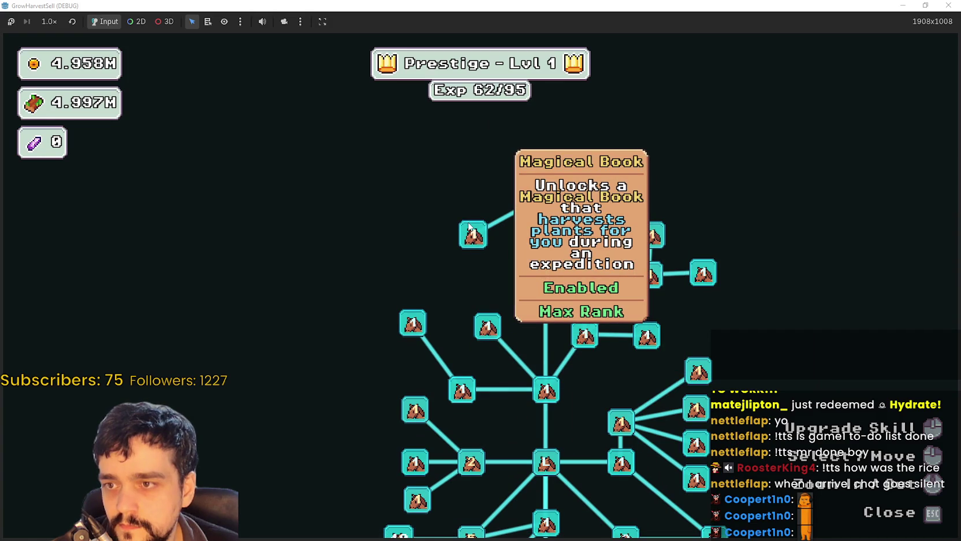
{"action": "key", "text": "Escape"}
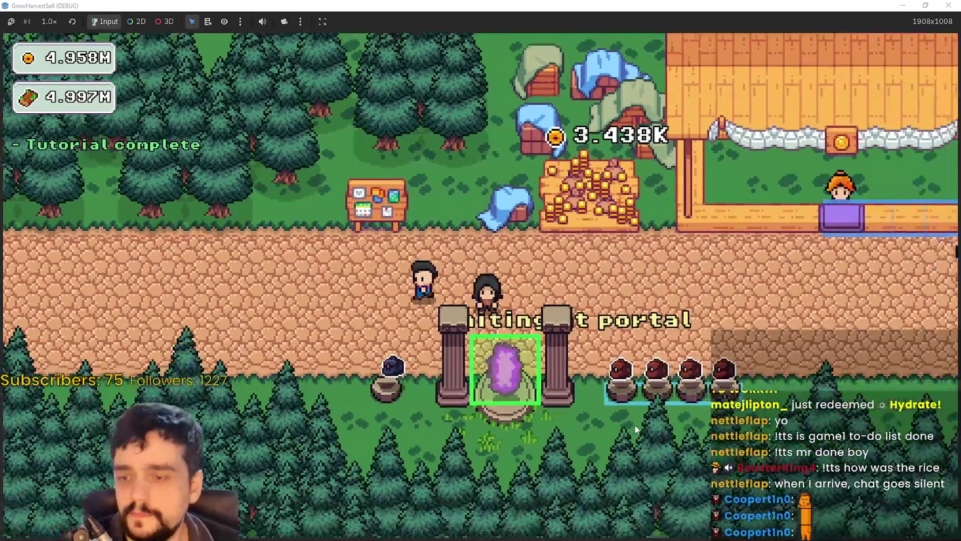
Travel to the Stage 1 forest, walk toward the portal tree, and set game speed to 8.0×
{"action": "key", "text": "e"}
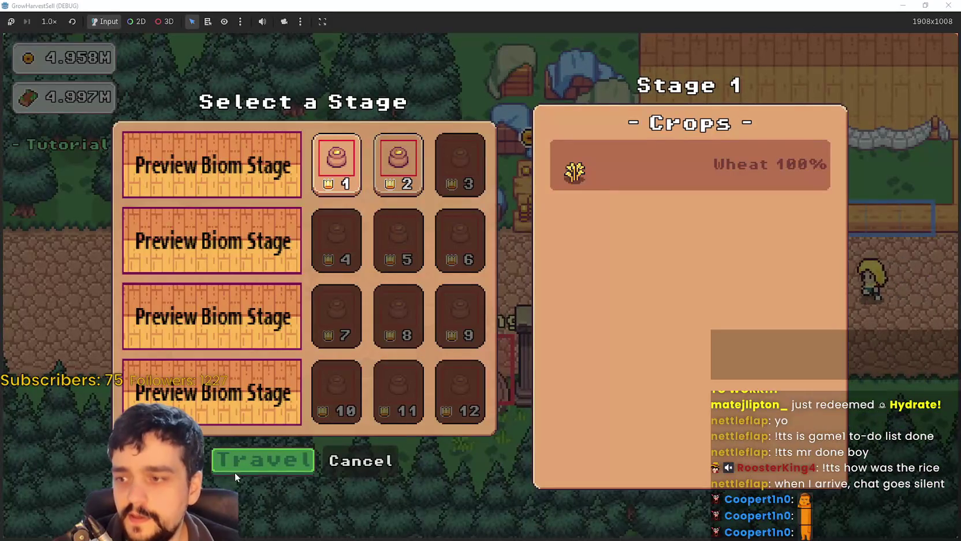
{"action": "left_click", "coordinate": [228, 468]}
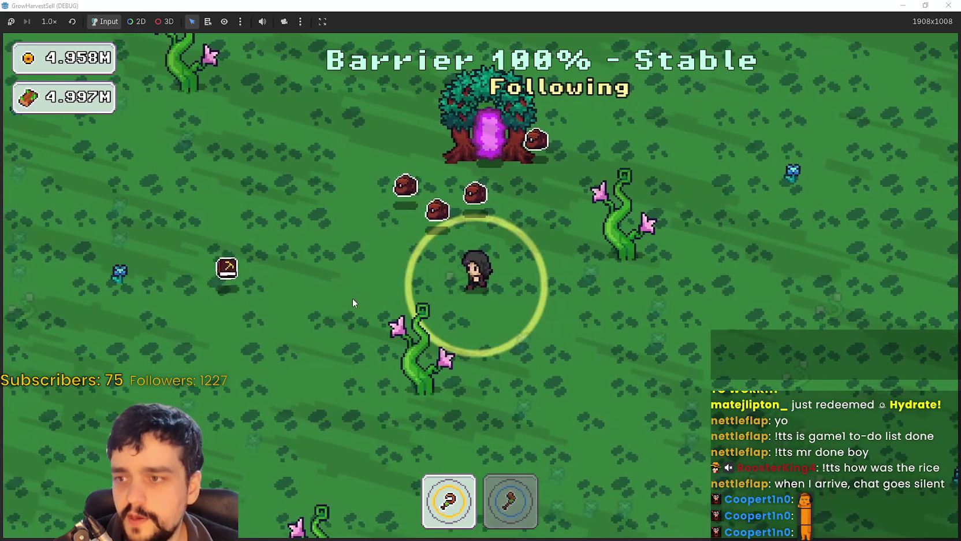
{"action": "key", "text": "w"}
{"action": "key", "text": "a"}
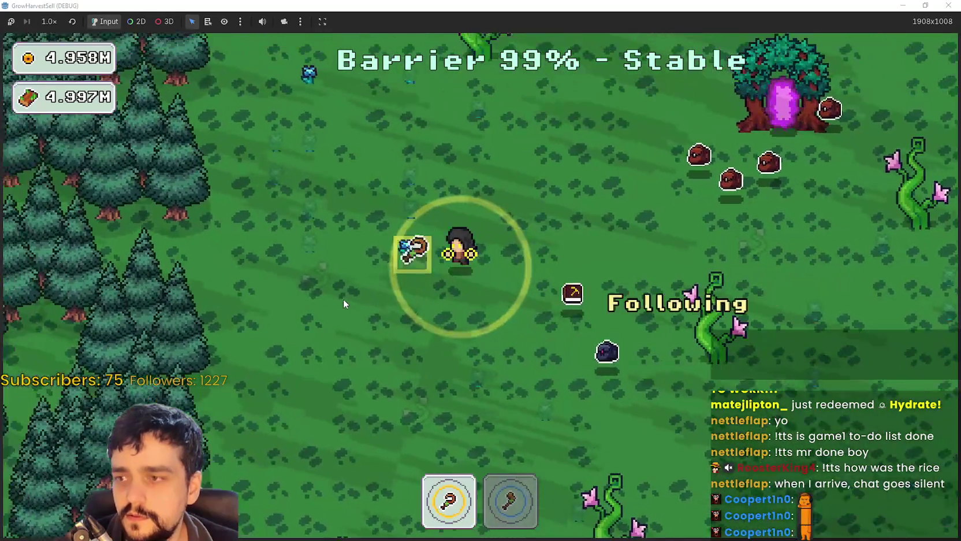
{"action": "key", "text": "w"}
{"action": "key", "text": "d"}
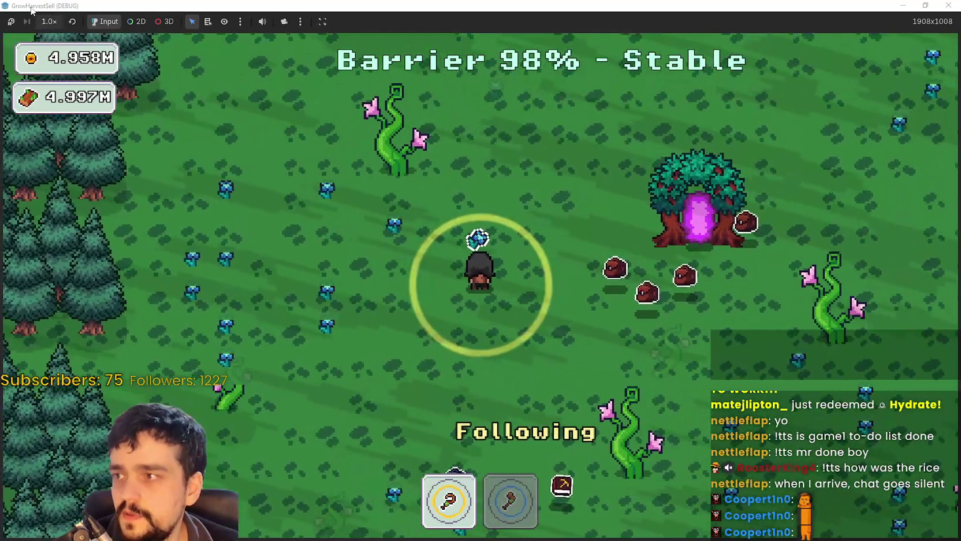
{"action": "left_click", "coordinate": [46, 22]}
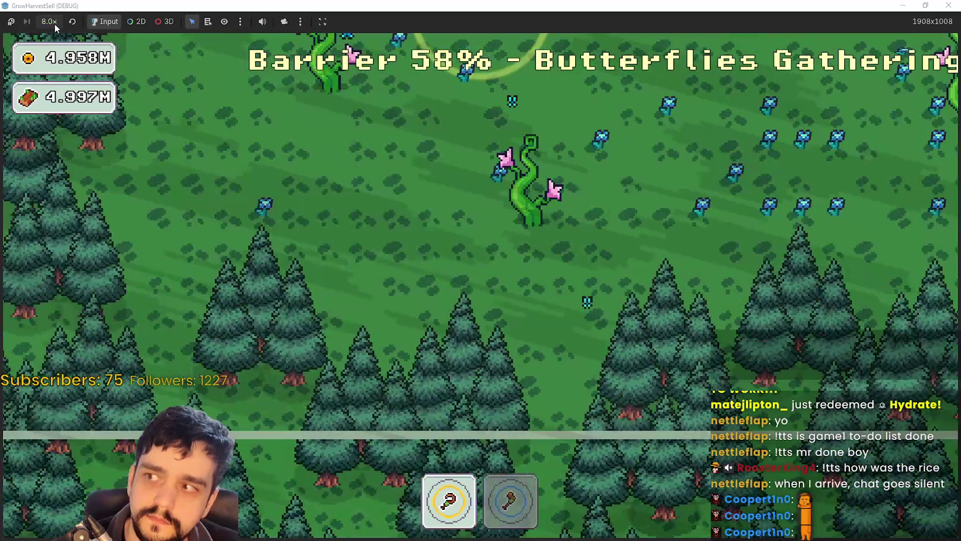
{"action": "left_click", "coordinate": [54, 24]}
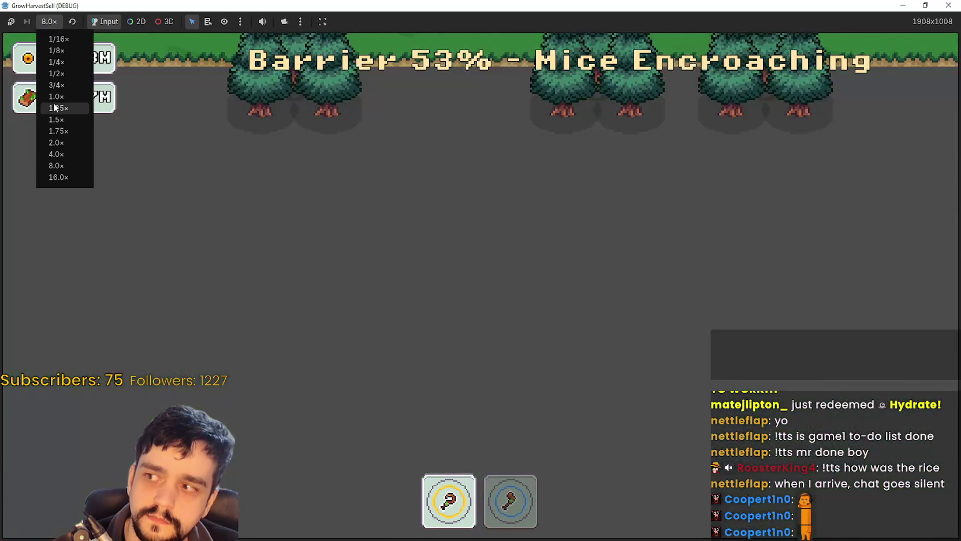
{"action": "left_click", "coordinate": [56, 96]}
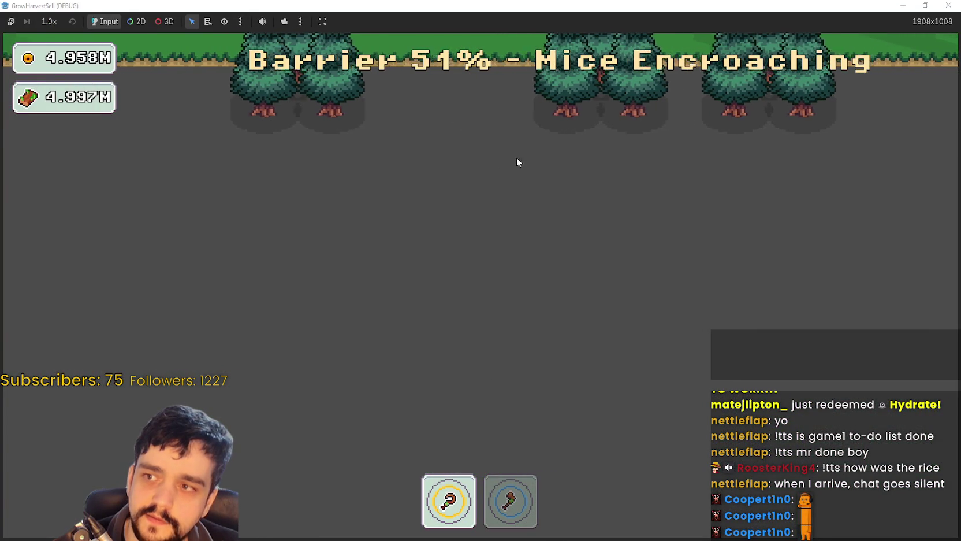
{"action": "key", "text": "super+Down"}
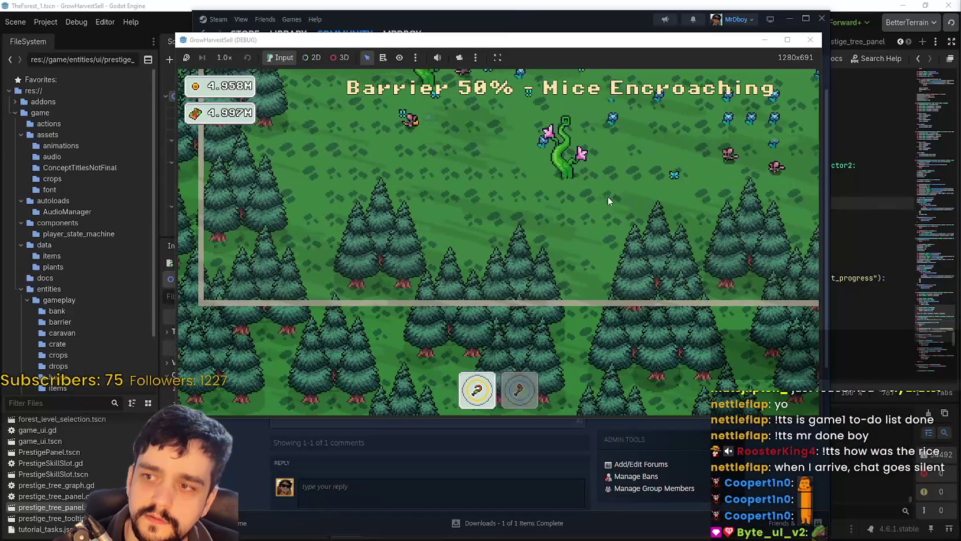
{"action": "key", "text": "super+Up"}
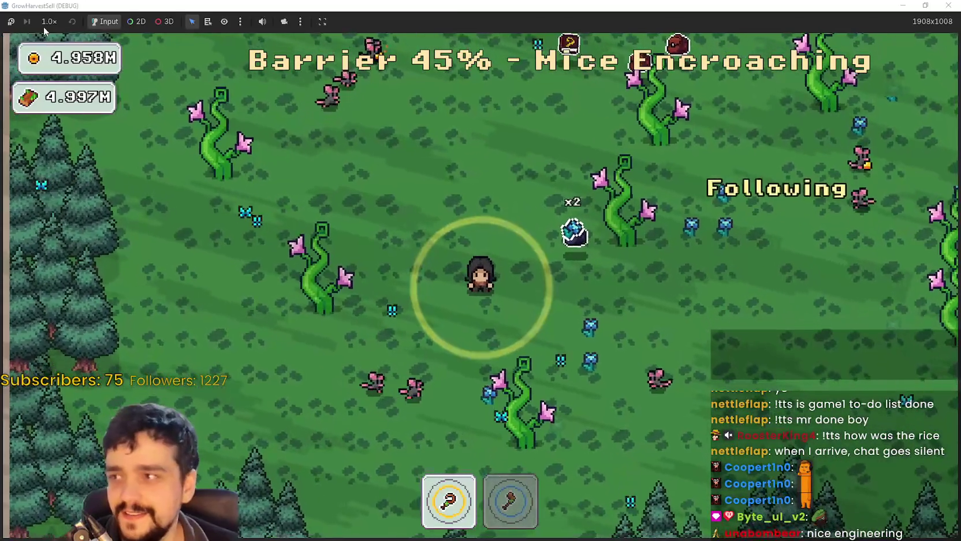
{"action": "left_click", "coordinate": [49, 22]}
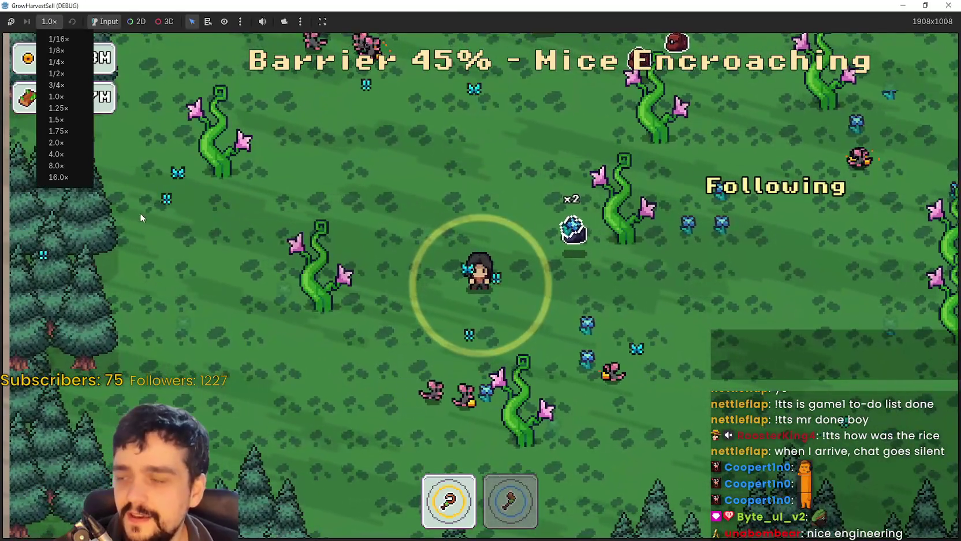
Run GrowHarvestSell at 4.0x, drop back to 1.0x, and return to the editor's magical_book.gd script
{"action": "left_click", "coordinate": [56, 154]}
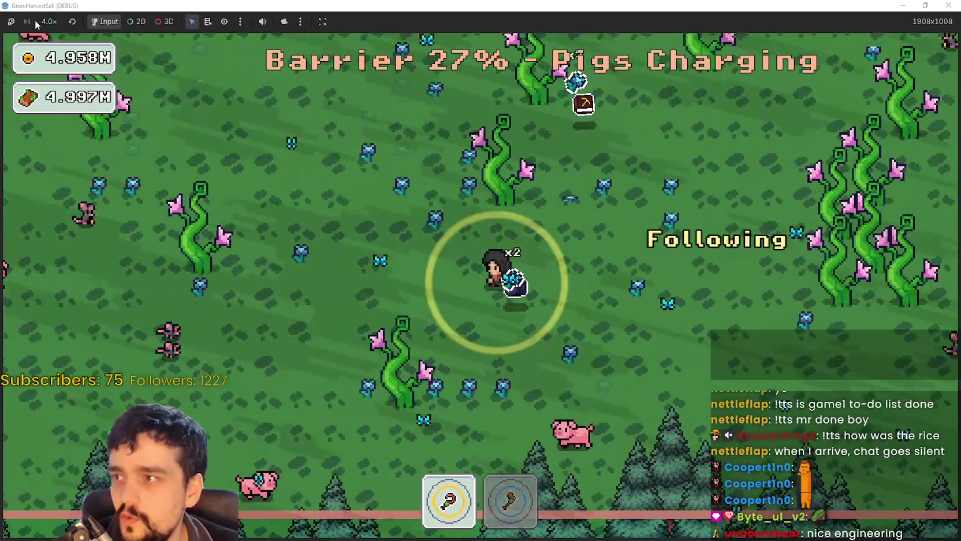
{"action": "left_click", "coordinate": [37, 23]}
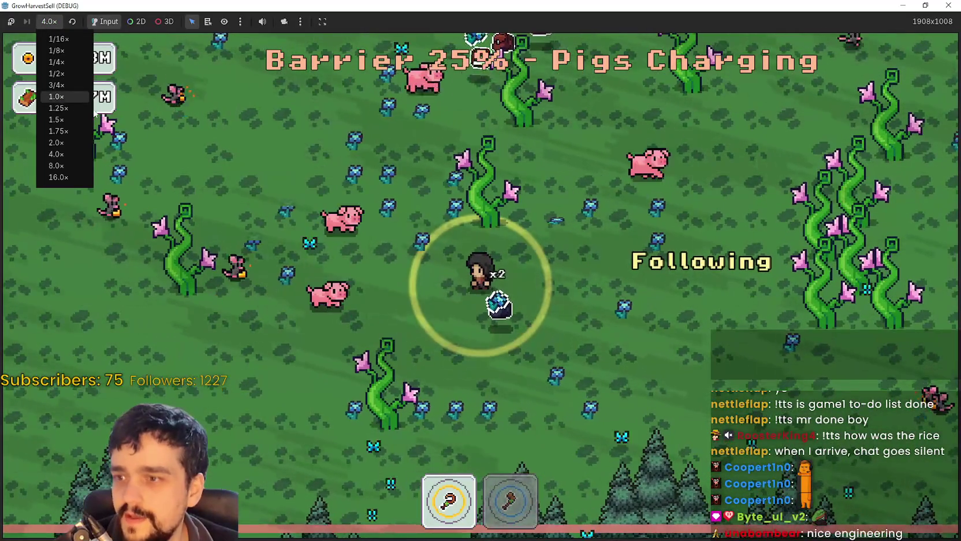
{"action": "left_click", "coordinate": [62, 96]}
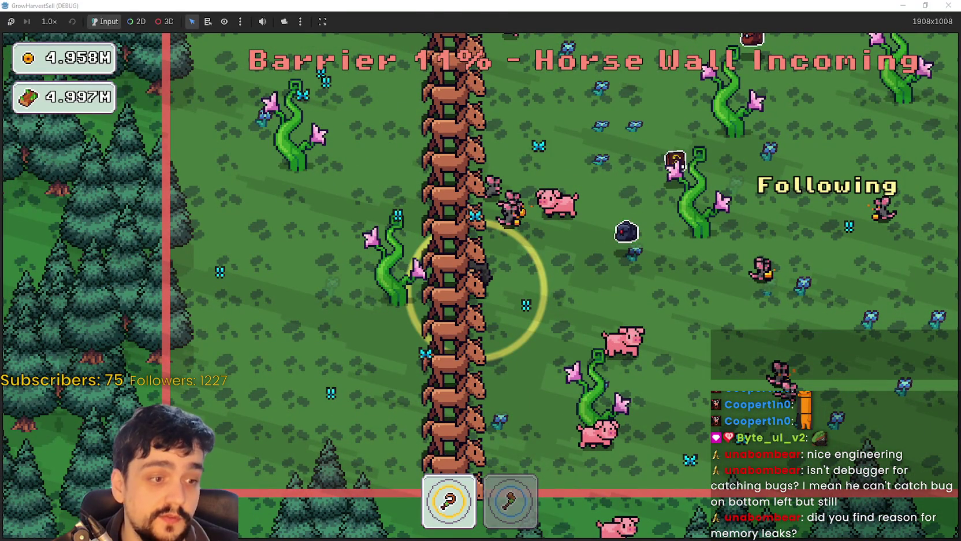
{"action": "key", "text": "alt+Tab"}
{"action": "left_click", "coordinate": [661, 290]}
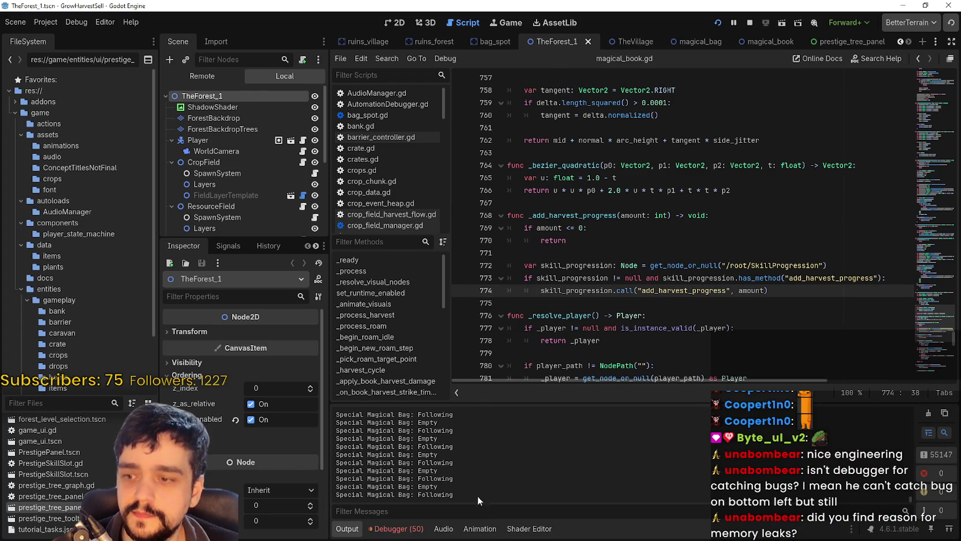
Stop the running game and scroll through the Debugger's Errors list
{"action": "left_click", "coordinate": [750, 23]}
{"action": "left_click", "coordinate": [404, 528]}
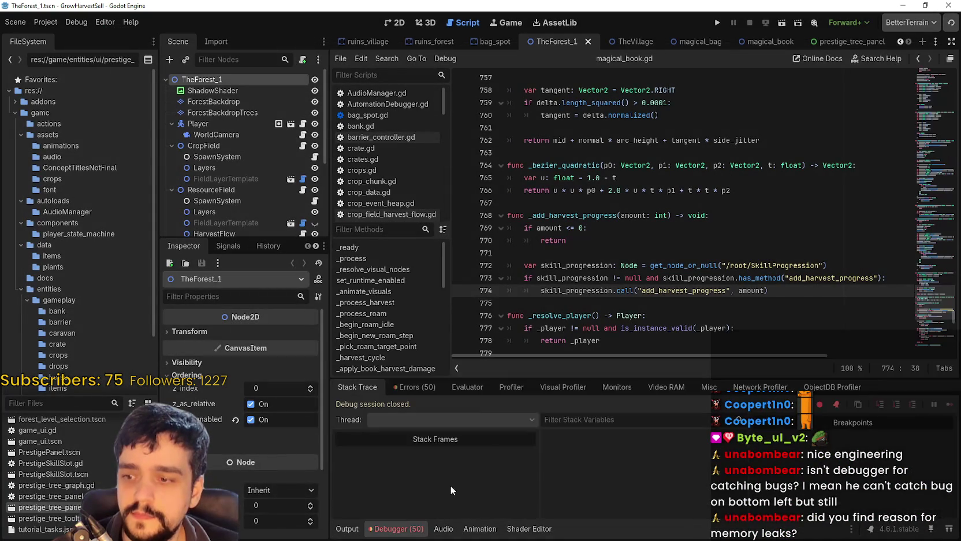
{"action": "left_click", "coordinate": [433, 388]}
{"action": "scroll", "coordinate": [595, 473], "scroll_direction": "down", "scroll_amount": 5}
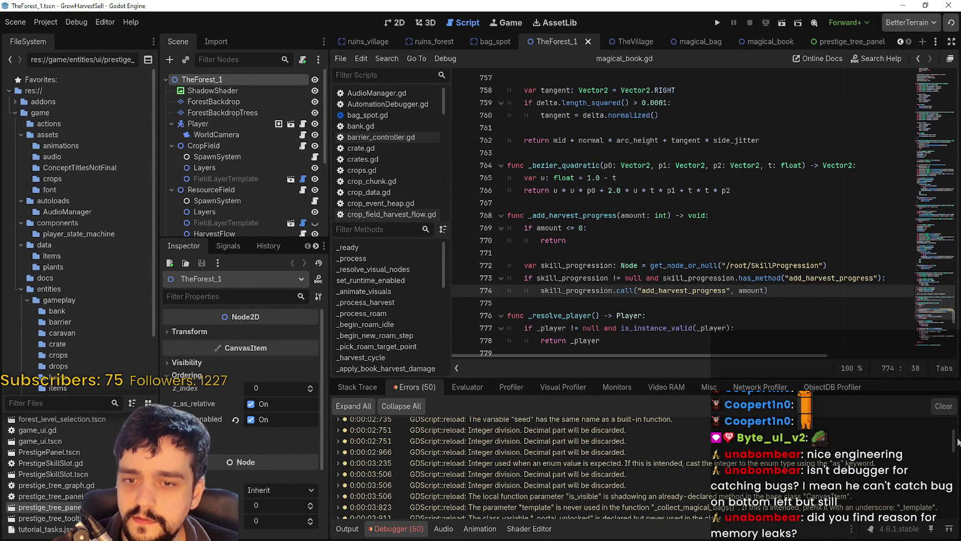
{"action": "scroll", "coordinate": [945, 519], "scroll_direction": "down", "scroll_amount": 10}
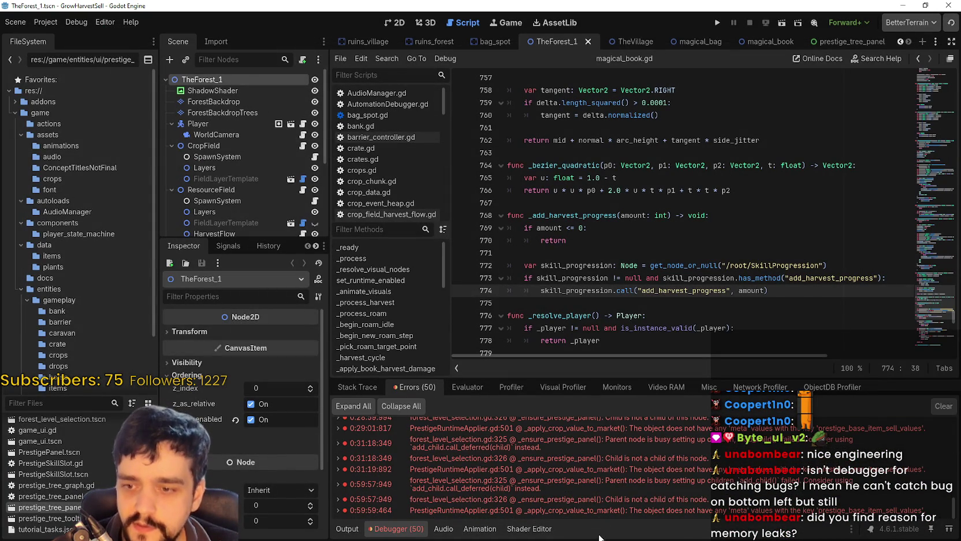
Open PrestigeRuntimeApplier.gd at line 501 from the latest error and enlarge the errors panel
{"action": "mouse_move", "coordinate": [594, 519]}
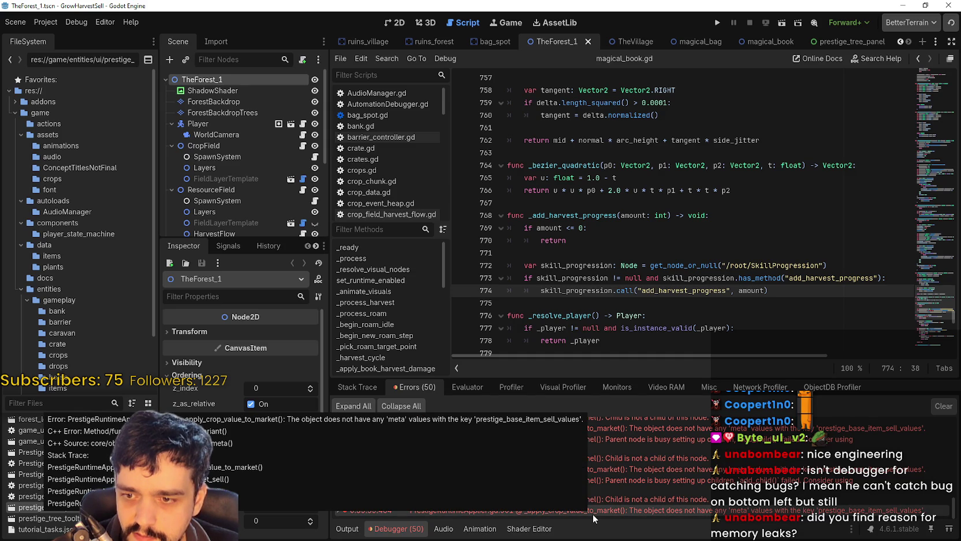
{"action": "double_click", "coordinate": [594, 518]}
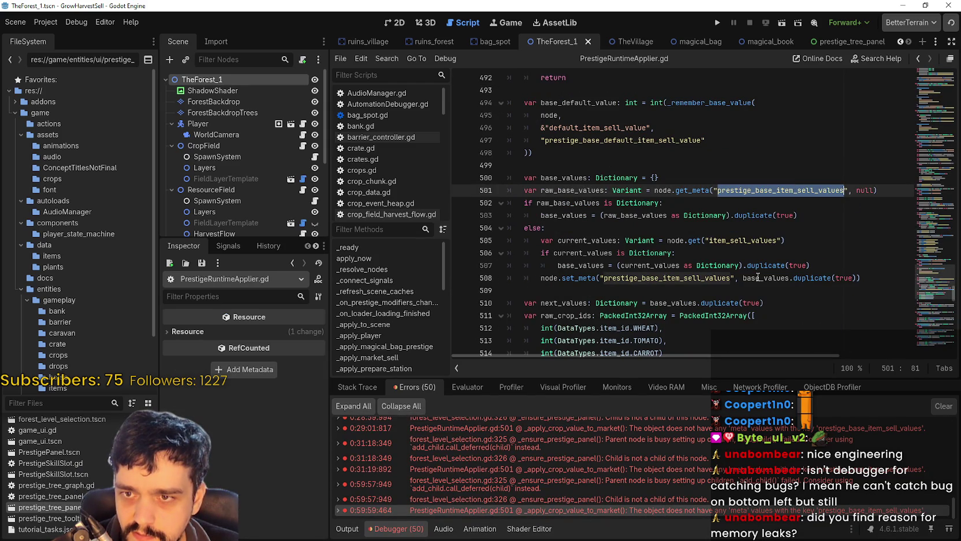
{"action": "scroll", "coordinate": [634, 486], "scroll_direction": "up", "scroll_amount": 5}
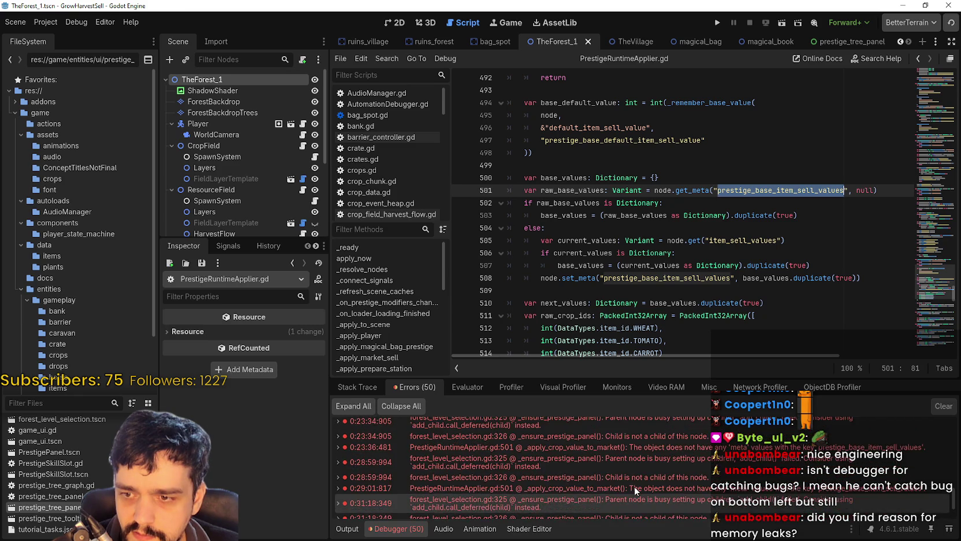
{"action": "scroll", "coordinate": [634, 487], "scroll_direction": "up", "scroll_amount": 5}
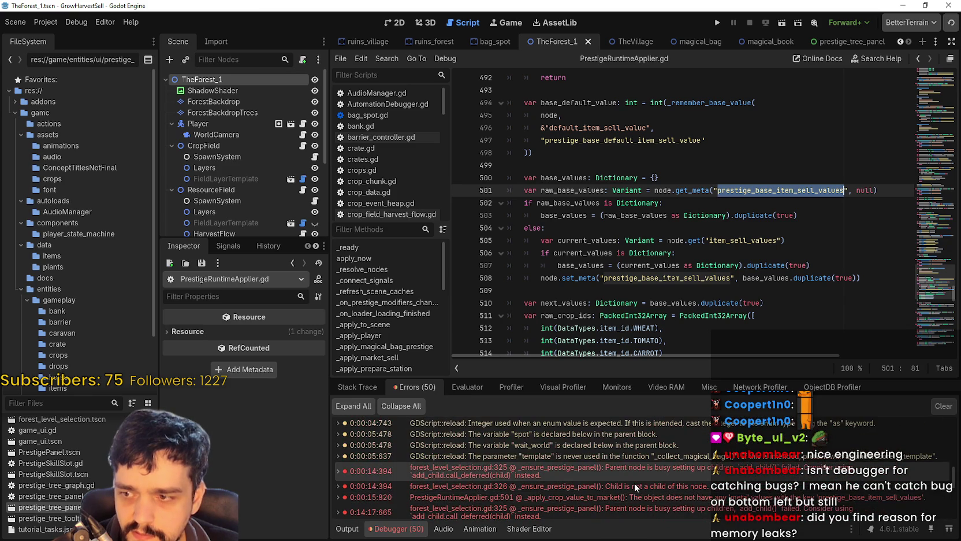
{"action": "mouse_move", "coordinate": [645, 475]}
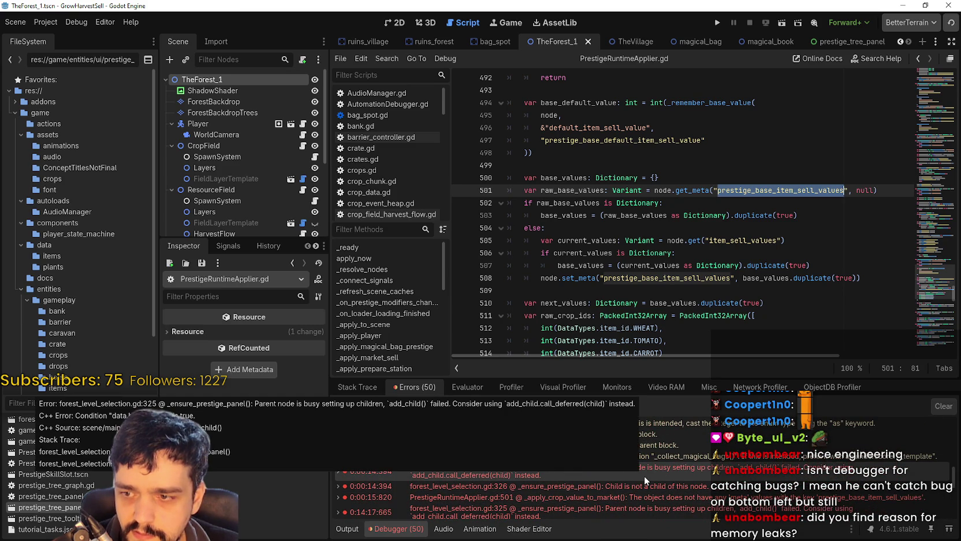
{"action": "scroll", "coordinate": [664, 434], "scroll_direction": "down", "scroll_amount": 10}
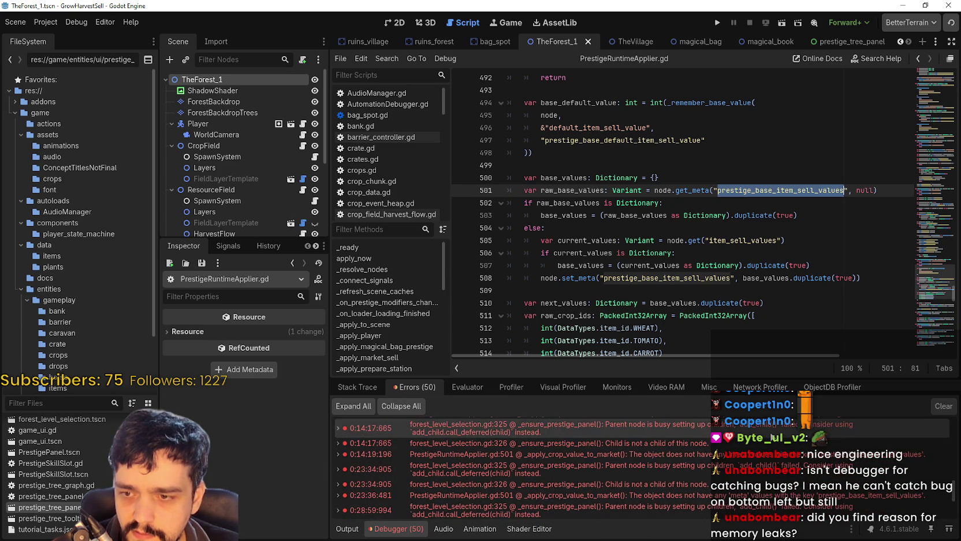
{"action": "left_click_drag", "start_coordinate": [741, 379], "coordinate": [741, 294]}
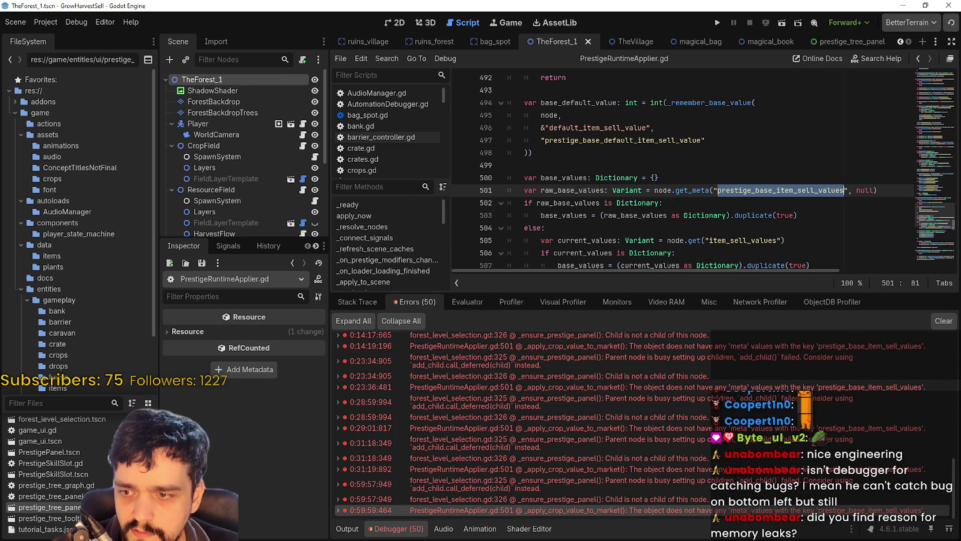
{"action": "mouse_move", "coordinate": [692, 485]}
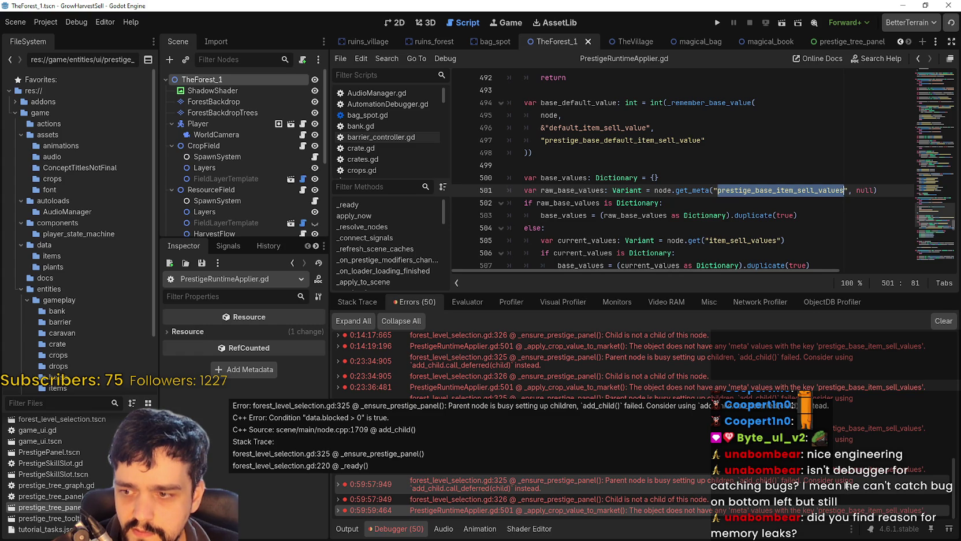
Jump from error rows to forest_level_selection.gd lines 326 and 325, then PrestigeRuntimeApplier.gd:501
{"action": "left_click", "coordinate": [708, 499]}
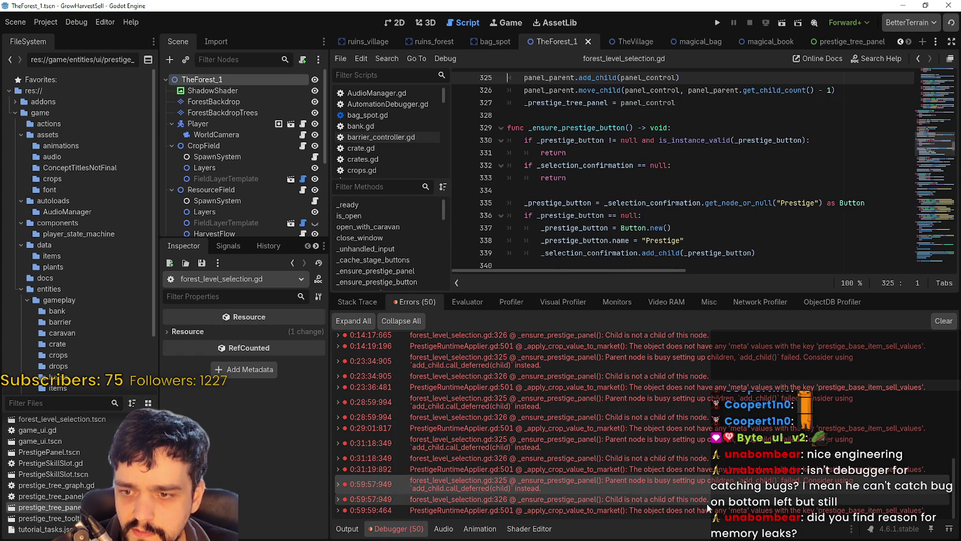
{"action": "scroll", "coordinate": [631, 167], "scroll_direction": "up", "scroll_amount": 2}
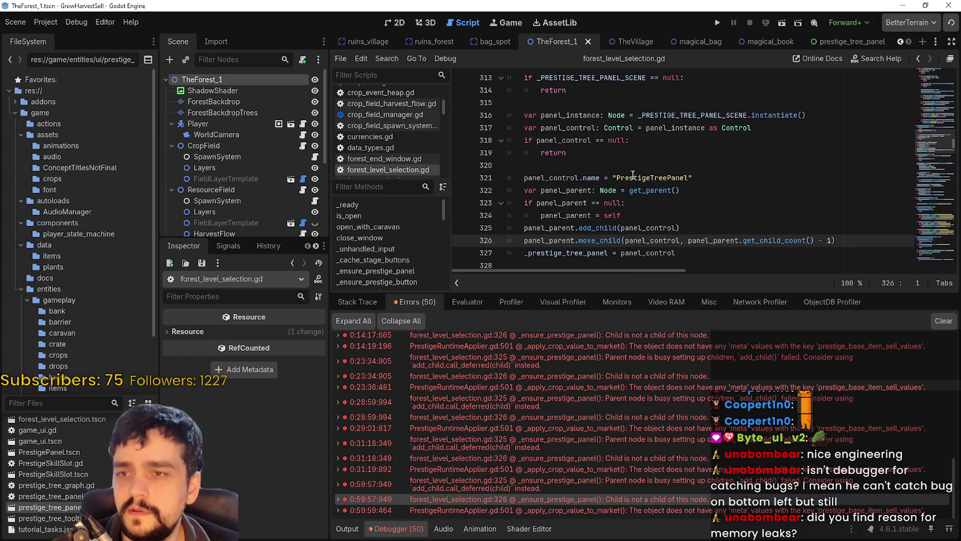
{"action": "left_click", "coordinate": [615, 480]}
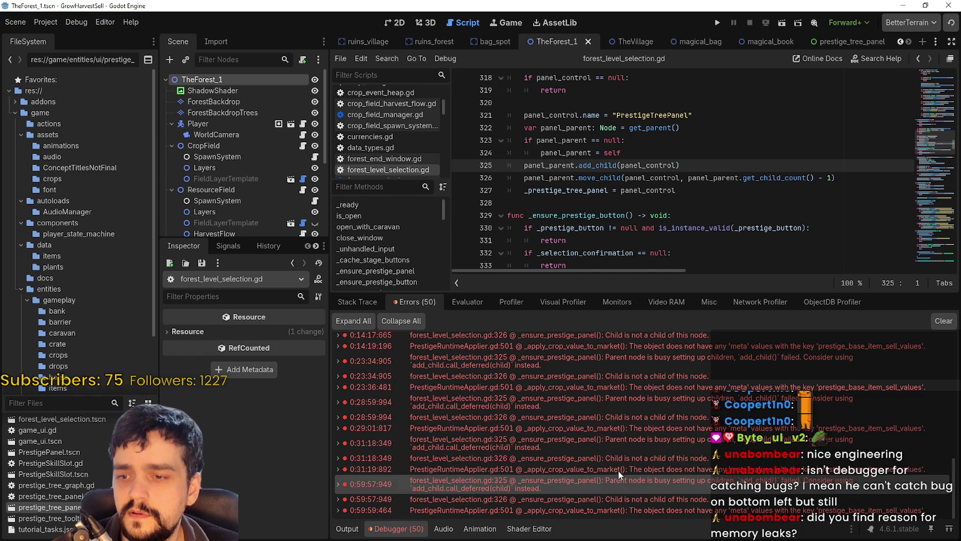
{"action": "left_click", "coordinate": [617, 469]}
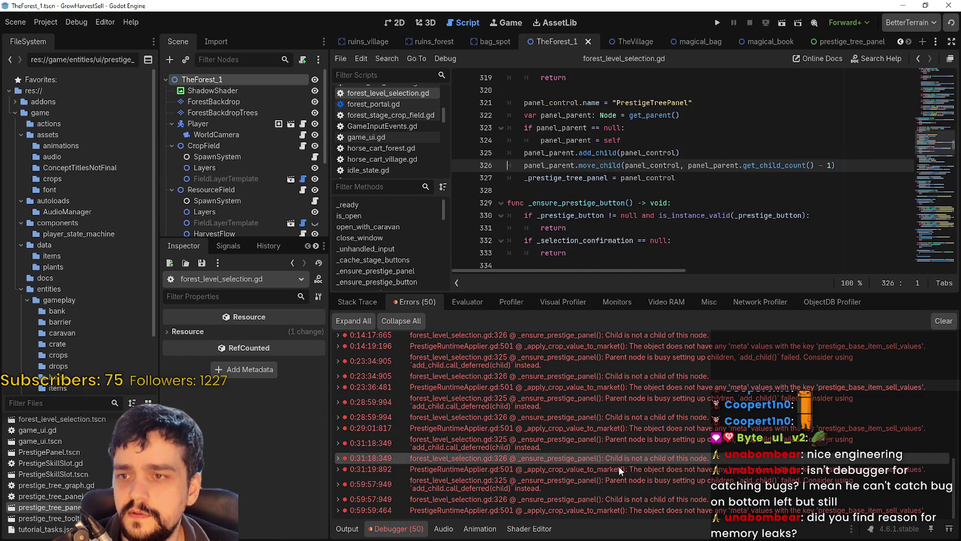
Scroll the errors list, open the 0:23:34:905 error, then PrestigeRuntimeApplier.gd:501 again
{"action": "scroll", "coordinate": [631, 460], "scroll_direction": "up", "scroll_amount": 3}
{"action": "scroll", "coordinate": [917, 130], "scroll_direction": "up", "scroll_amount": 5}
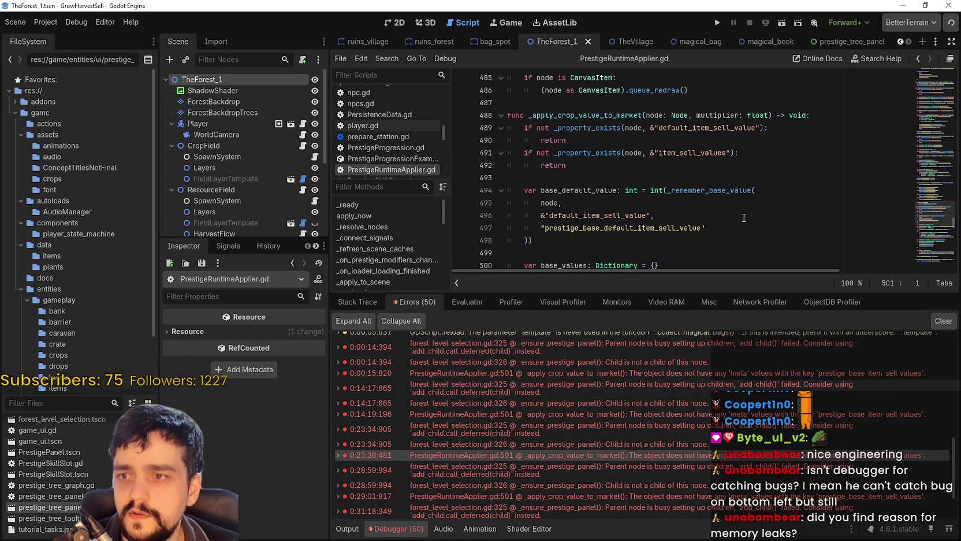
{"action": "scroll", "coordinate": [930, 131], "scroll_direction": "up", "scroll_amount": 15}
{"action": "scroll", "coordinate": [930, 188], "scroll_direction": "up", "scroll_amount": 2}
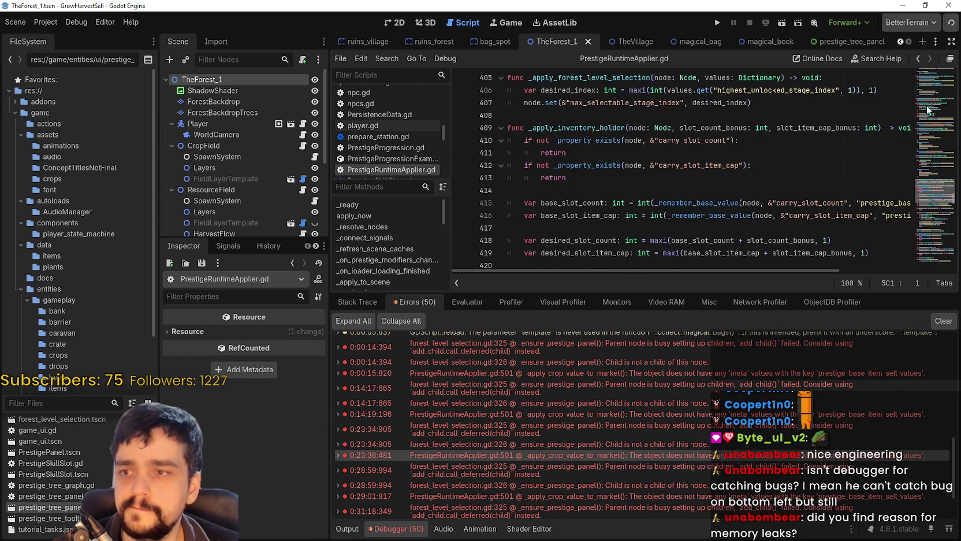
{"action": "mouse_move", "coordinate": [929, 181]}
{"action": "left_mouse_down"}
{"action": "mouse_move", "coordinate": [936, 53]}
{"action": "mouse_move", "coordinate": [933, 196]}
{"action": "left_mouse_up"}
{"action": "scroll", "coordinate": [737, 468], "scroll_direction": "up", "scroll_amount": 5}
{"action": "scroll", "coordinate": [734, 445], "scroll_direction": "down", "scroll_amount": 3}
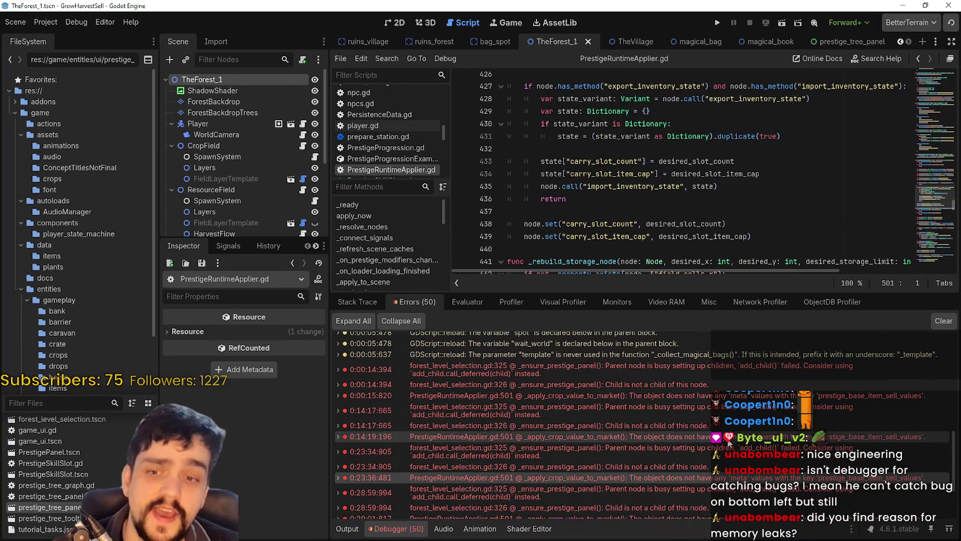
{"action": "scroll", "coordinate": [739, 408], "scroll_direction": "down", "scroll_amount": 3}
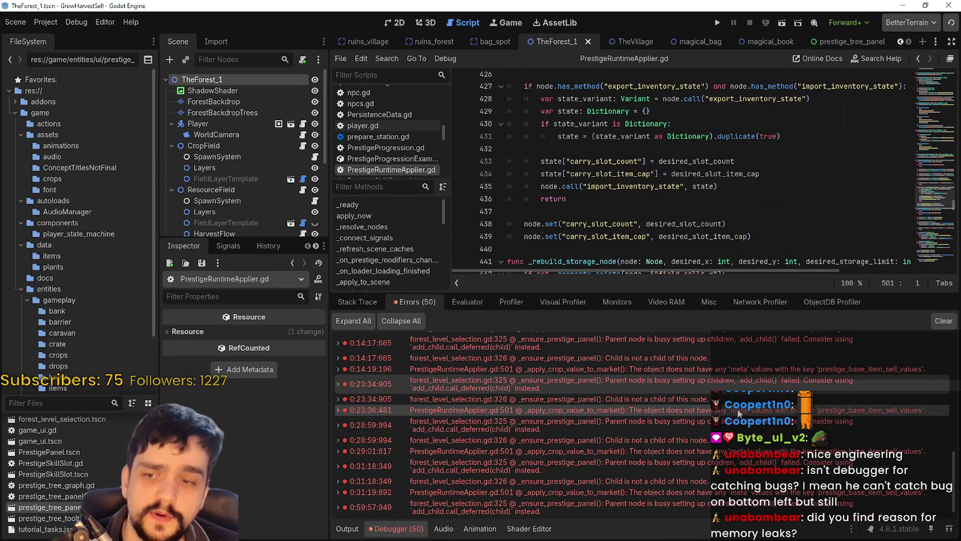
{"action": "left_click", "coordinate": [704, 379]}
{"action": "left_click", "coordinate": [700, 371]}
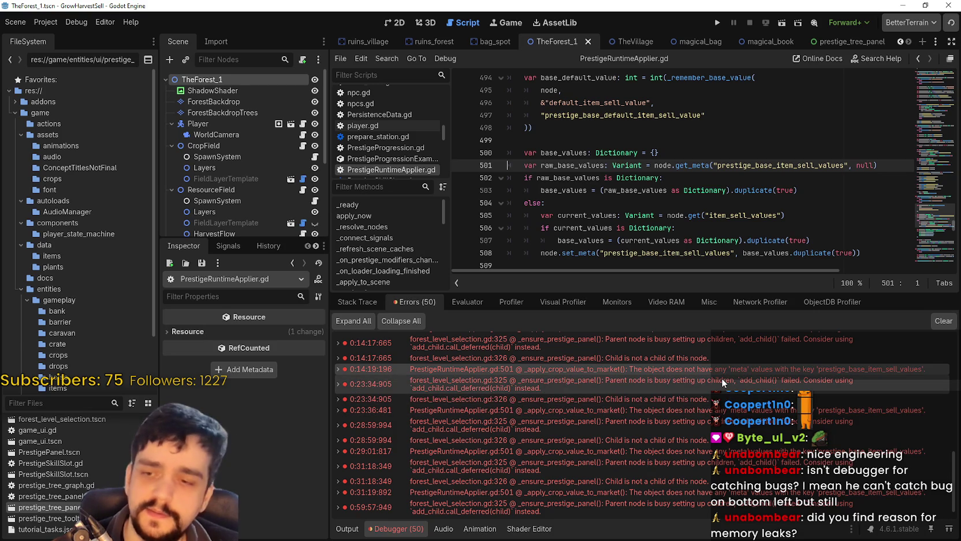
Inspect earlier errors, jumping between forest_level_selection.gd:326 and PrestigeRuntimeApplier.gd:501
{"action": "scroll", "coordinate": [722, 378], "scroll_direction": "up", "scroll_amount": 2}
{"action": "left_click", "coordinate": [723, 373]}
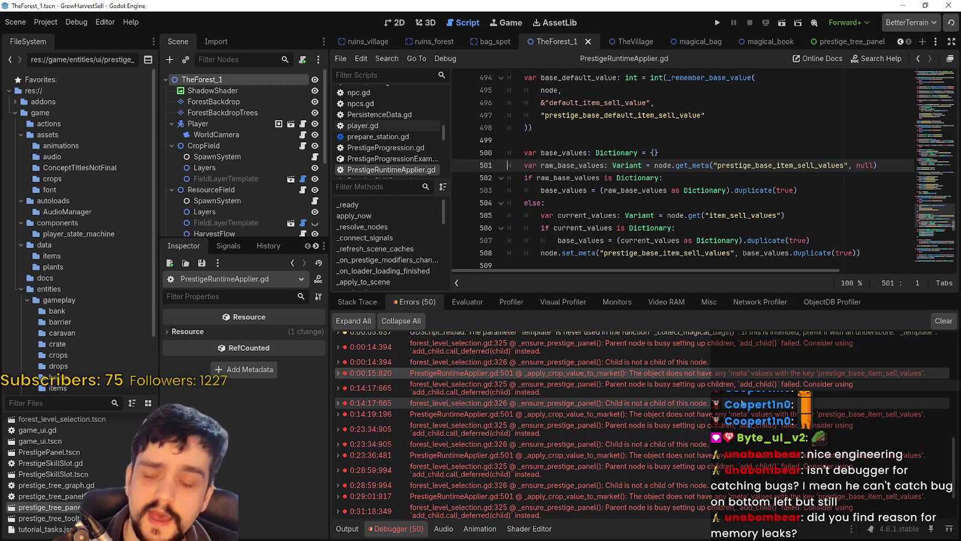
{"action": "scroll", "coordinate": [733, 382], "scroll_direction": "up", "scroll_amount": 3}
{"action": "scroll", "coordinate": [734, 398], "scroll_direction": "down", "scroll_amount": 5}
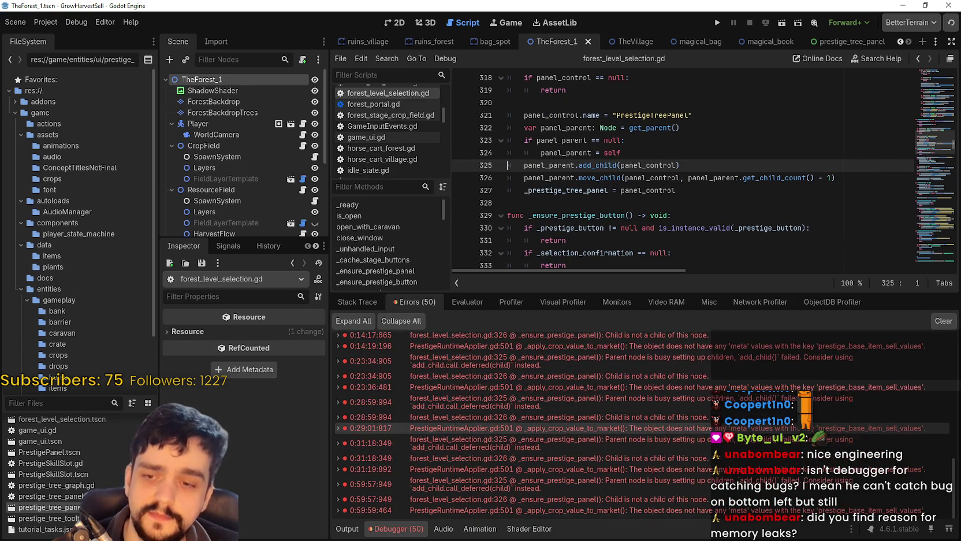
{"action": "left_click", "coordinate": [724, 427]}
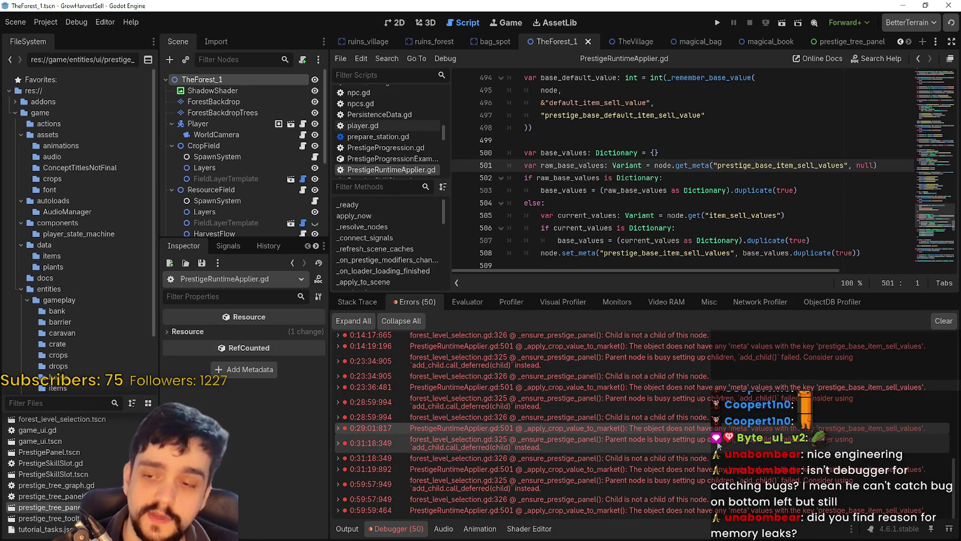
{"action": "left_click", "coordinate": [729, 461]}
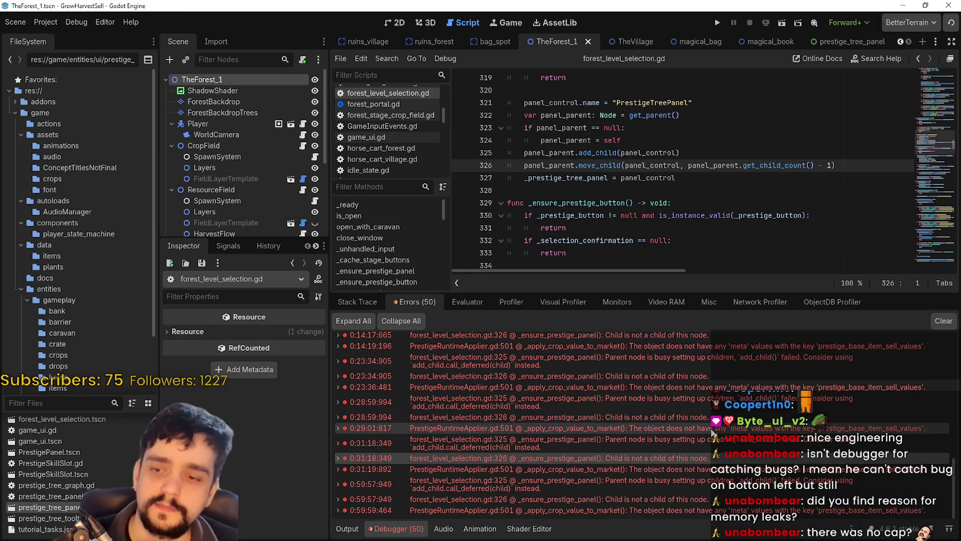
{"action": "left_click", "coordinate": [716, 428]}
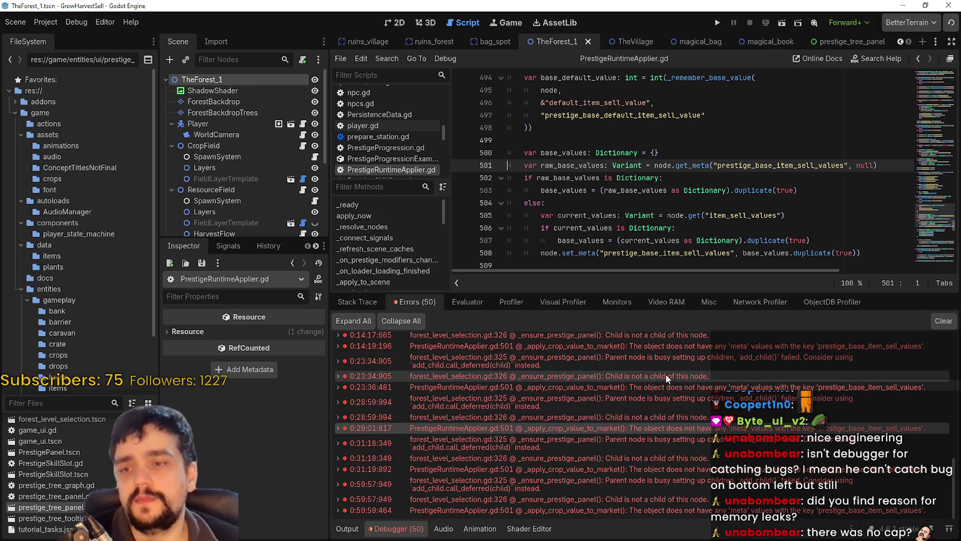
Check the other add_child errors, then settle on forest_level_selection.gd line 325
{"action": "left_click", "coordinate": [641, 359]}
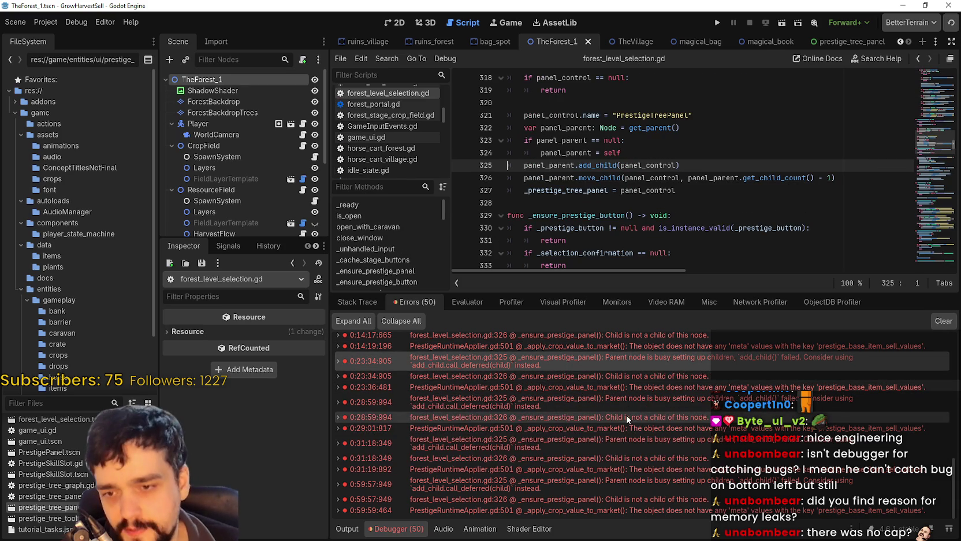
{"action": "left_click", "coordinate": [647, 428]}
{"action": "left_click", "coordinate": [648, 440]}
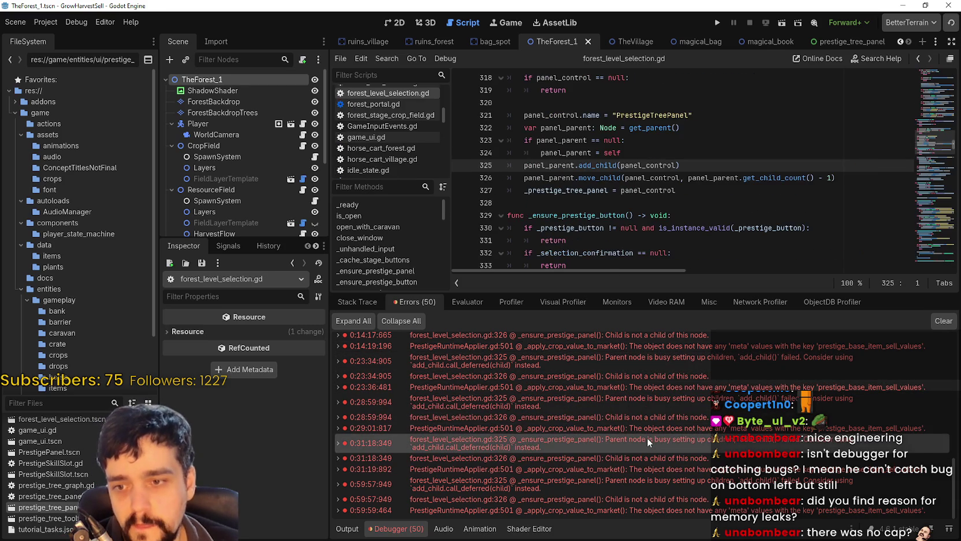
{"action": "left_click", "coordinate": [663, 386]}
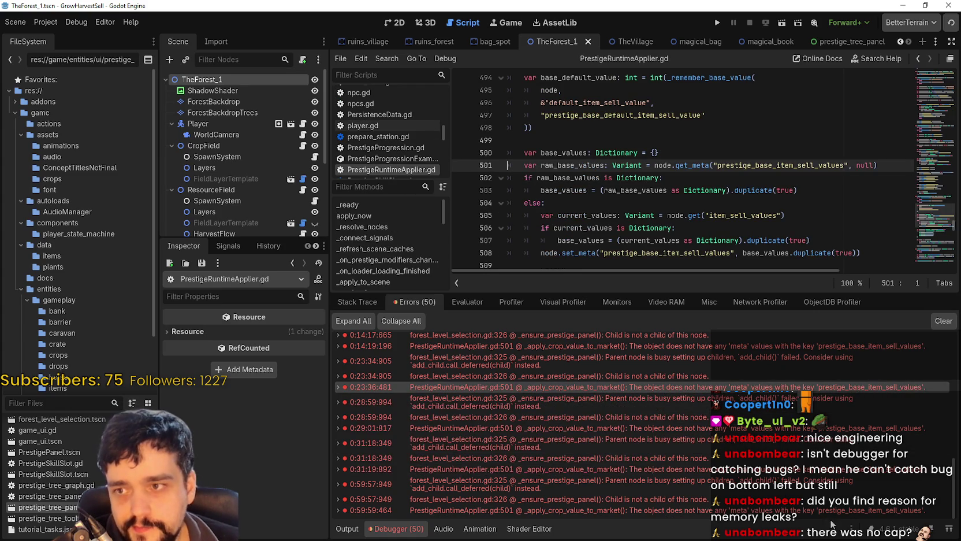
{"action": "scroll", "coordinate": [725, 413], "scroll_direction": "up", "scroll_amount": 5}
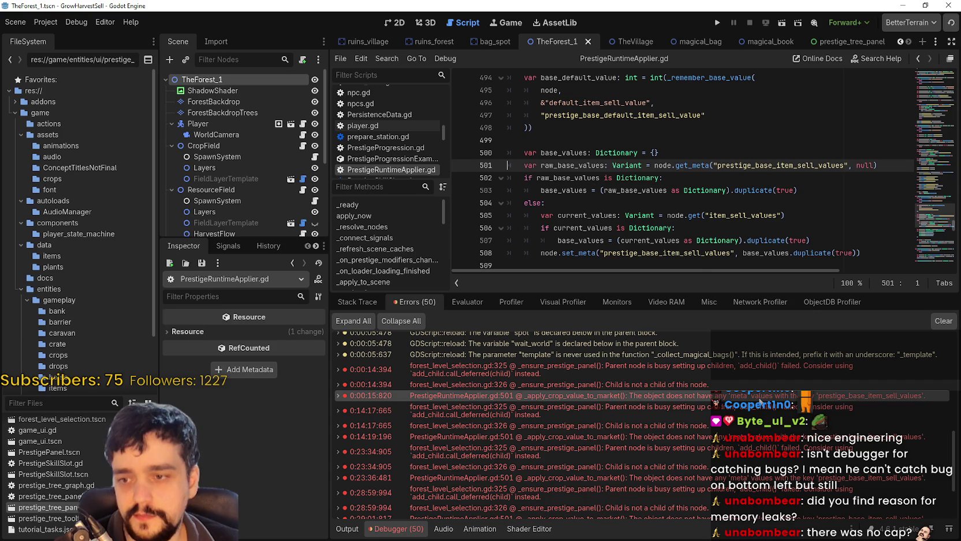
{"action": "scroll", "coordinate": [653, 201], "scroll_direction": "up", "scroll_amount": 1}
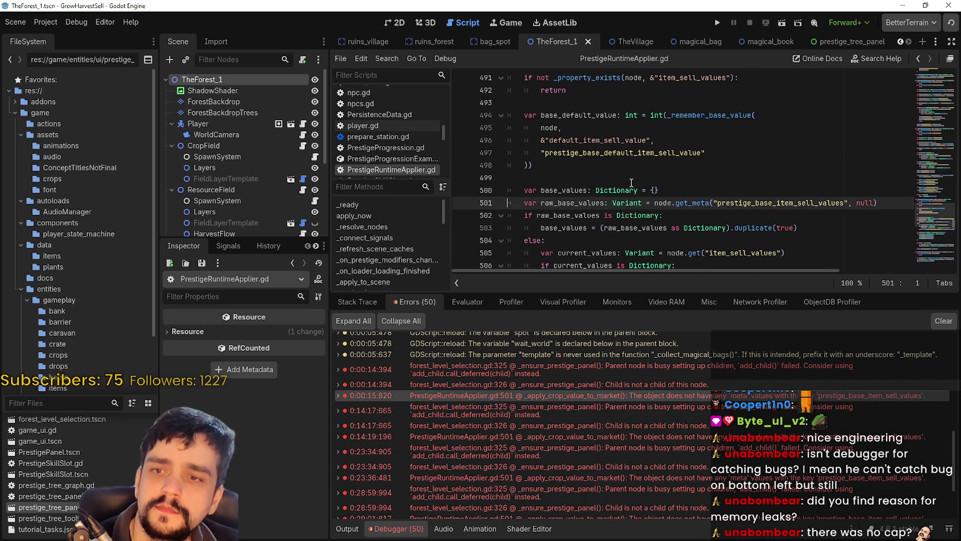
{"action": "mouse_move", "coordinate": [684, 202]}
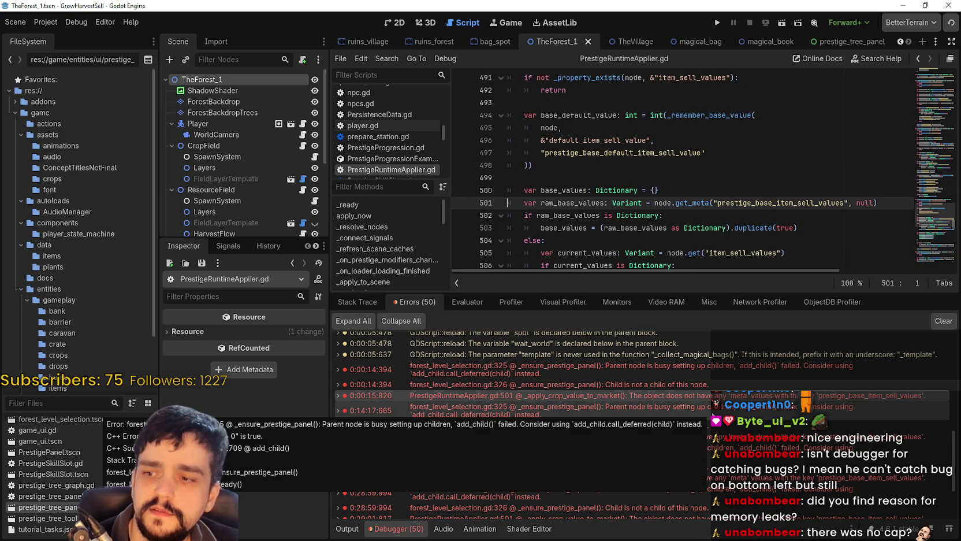
{"action": "scroll", "coordinate": [721, 380], "scroll_direction": "down", "scroll_amount": 3}
{"action": "double_click", "coordinate": [721, 366]}
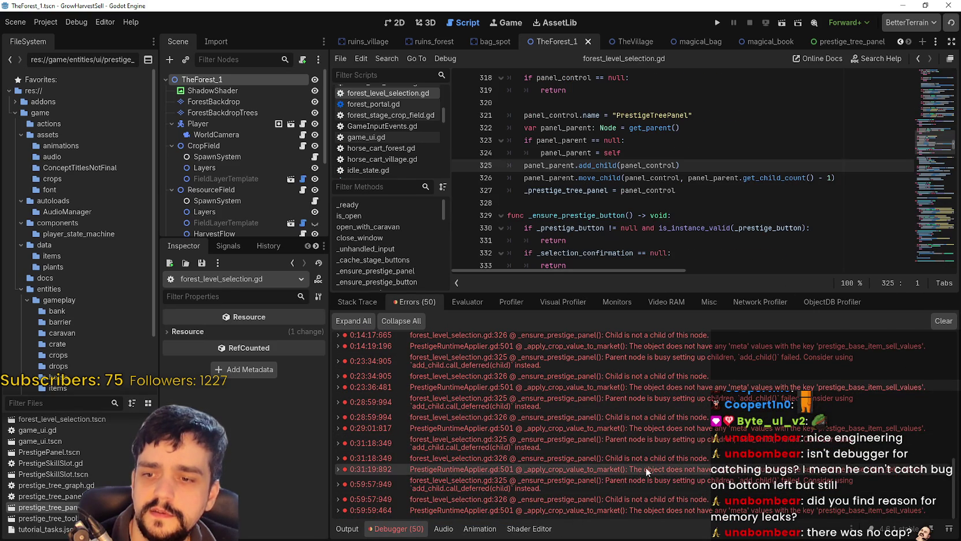
Clear the old errors and relaunch the game from its title screen in a smaller window
{"action": "left_click", "coordinate": [943, 321]}
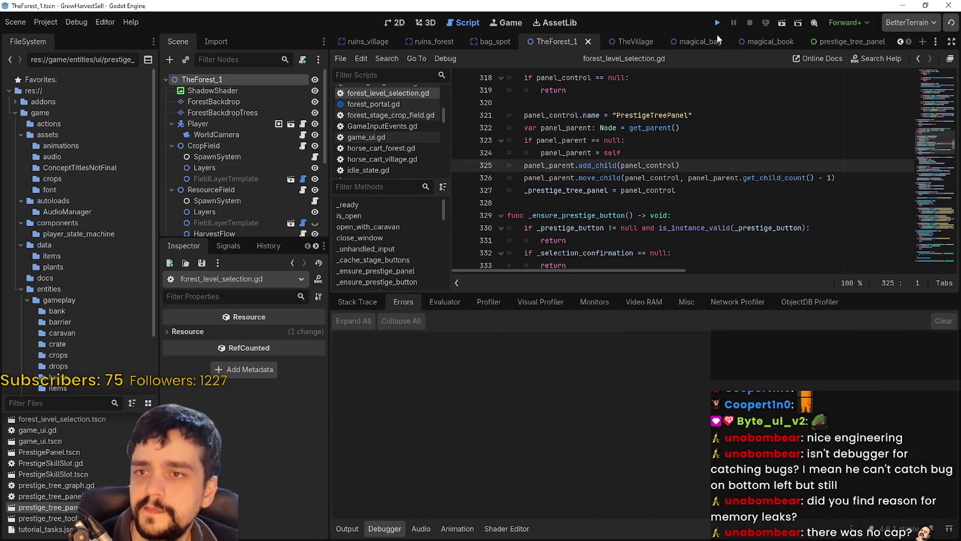
{"action": "left_click", "coordinate": [717, 24]}
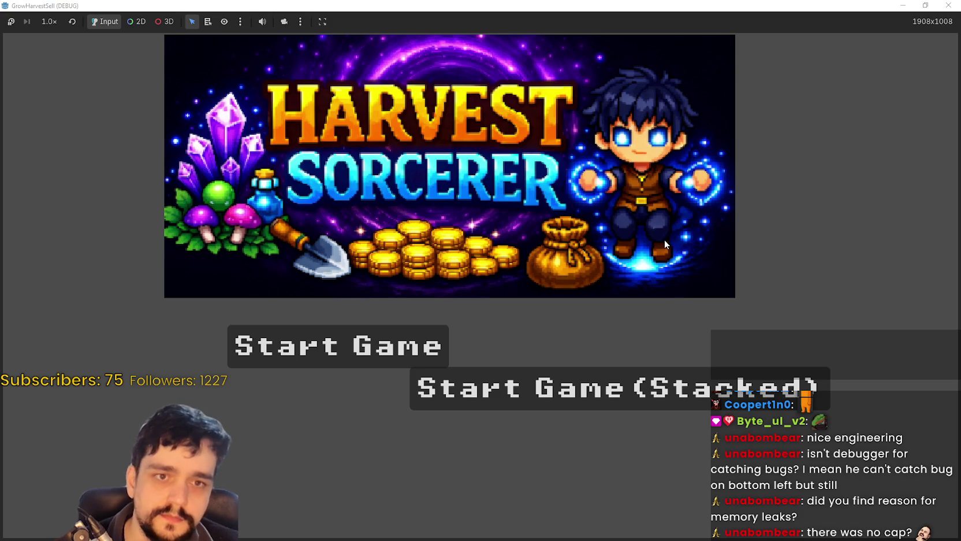
{"action": "left_click", "coordinate": [581, 388]}
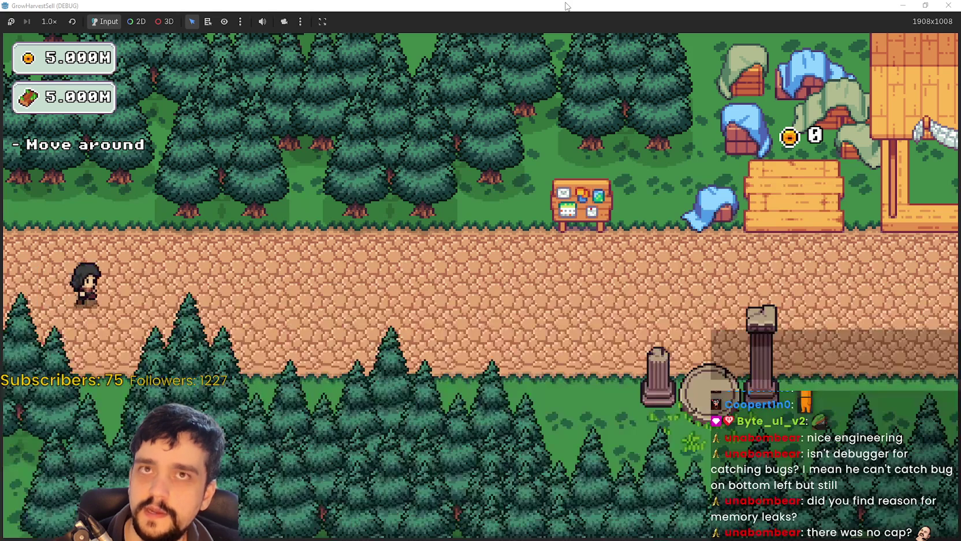
{"action": "mouse_move", "coordinate": [567, 7]}
{"action": "left_mouse_down"}
{"action": "mouse_move", "coordinate": [574, 42]}
{"action": "mouse_move", "coordinate": [603, 17]}
{"action": "left_mouse_up"}
{"action": "key", "text": "d"}
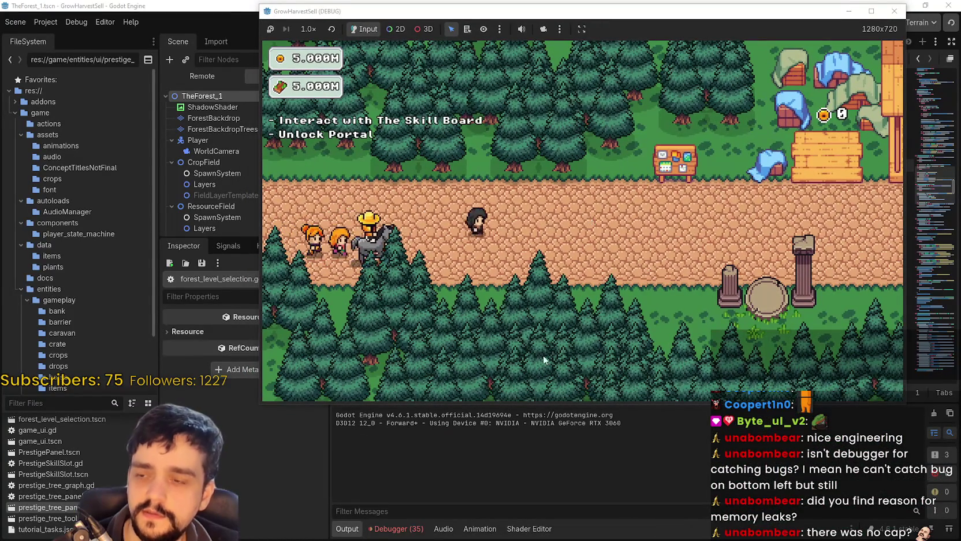
Return to the Errors list and scroll through the 35 newly logged errors
{"action": "left_click", "coordinate": [414, 530]}
{"action": "scroll", "coordinate": [891, 395], "scroll_direction": "down", "scroll_amount": 2}
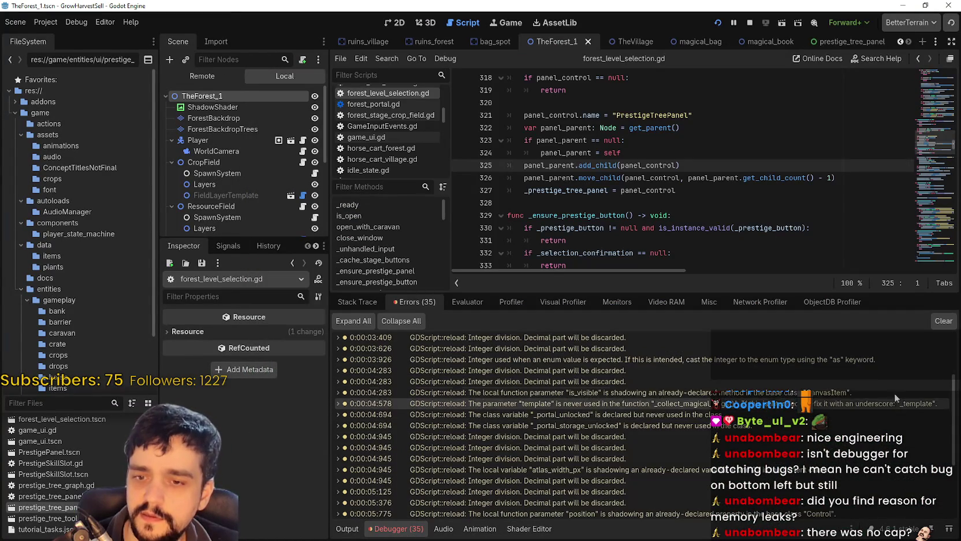
{"action": "scroll", "coordinate": [917, 393], "scroll_direction": "down", "scroll_amount": 4}
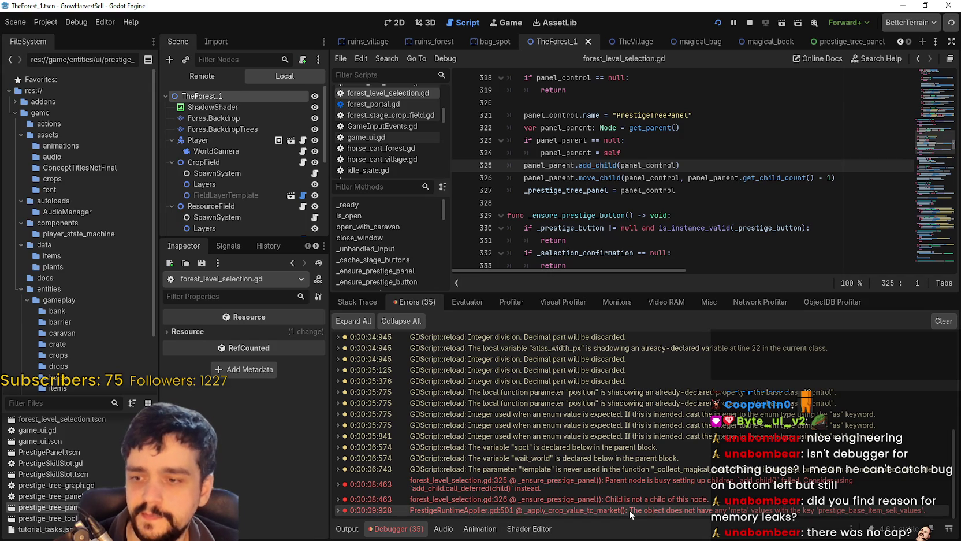
Start the Profiler recording, glance at Monitors, then switch back to the GrowHarvestSell window
{"action": "left_click", "coordinate": [511, 302]}
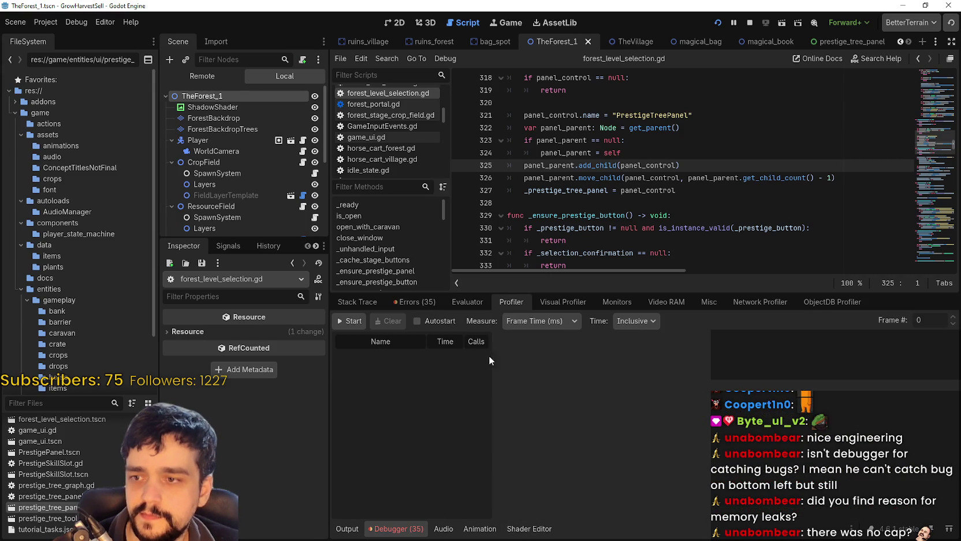
{"action": "left_click", "coordinate": [347, 322]}
{"action": "left_click", "coordinate": [599, 302]}
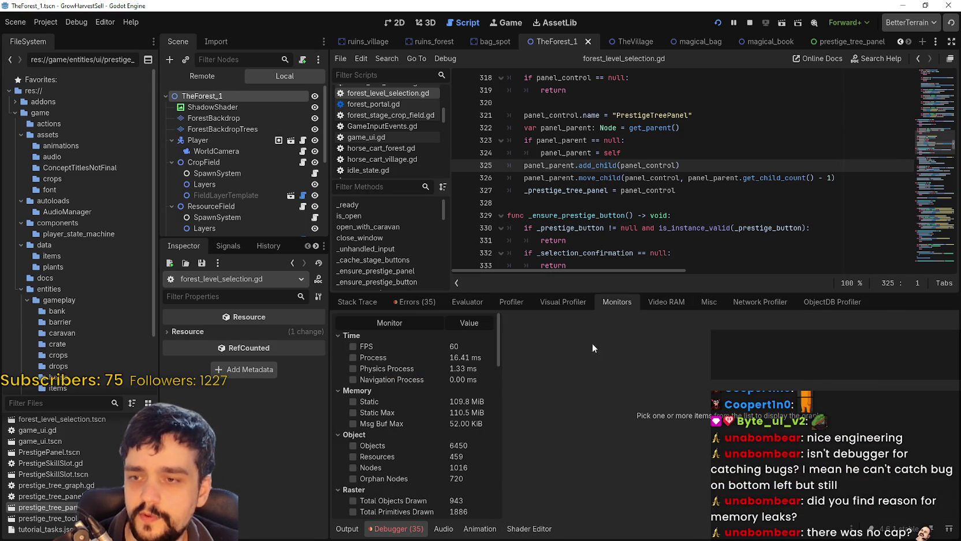
{"action": "left_click", "coordinate": [505, 303]}
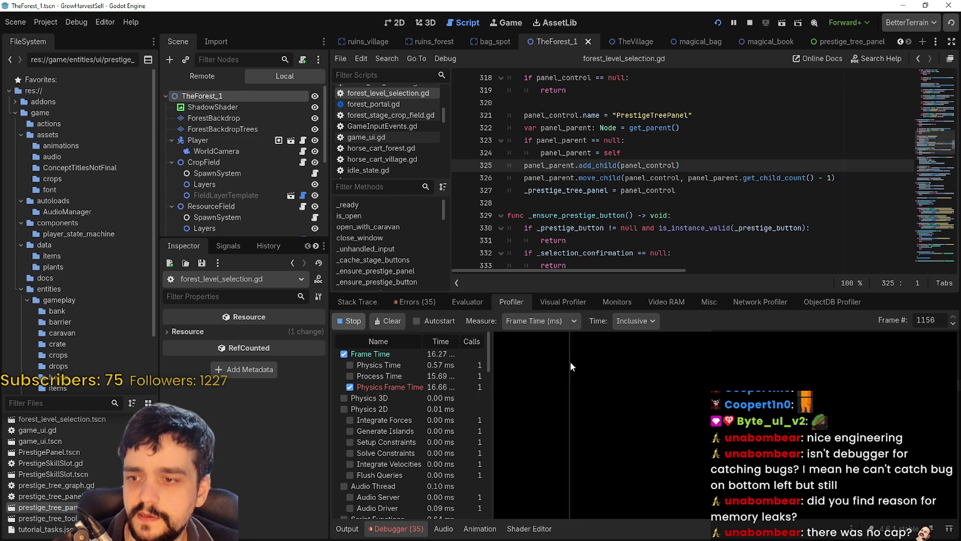
{"action": "key", "text": "alt+Tab"}
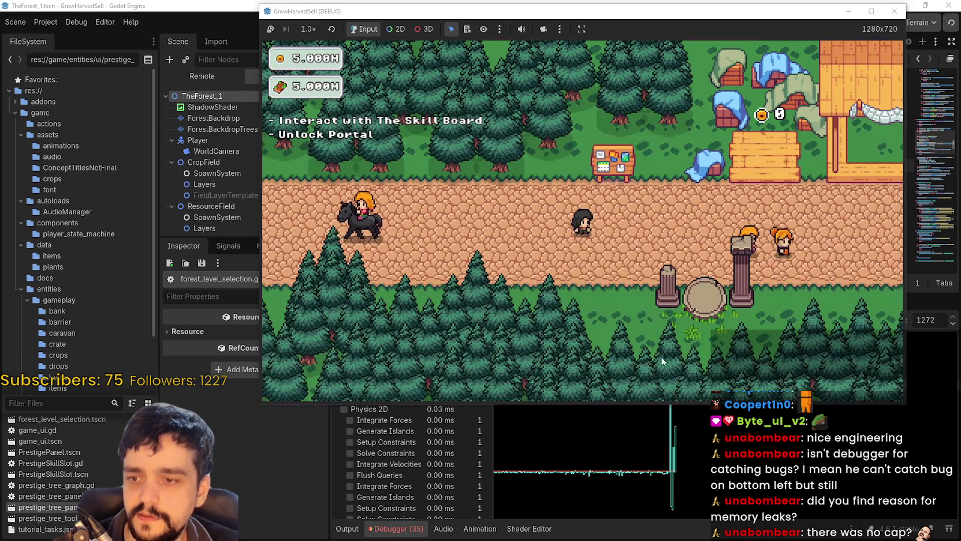
Walk to the notice board, peek at the Prestige tree, and travel to The Forest
{"action": "key", "text": "a"}
{"action": "key", "text": "w"}
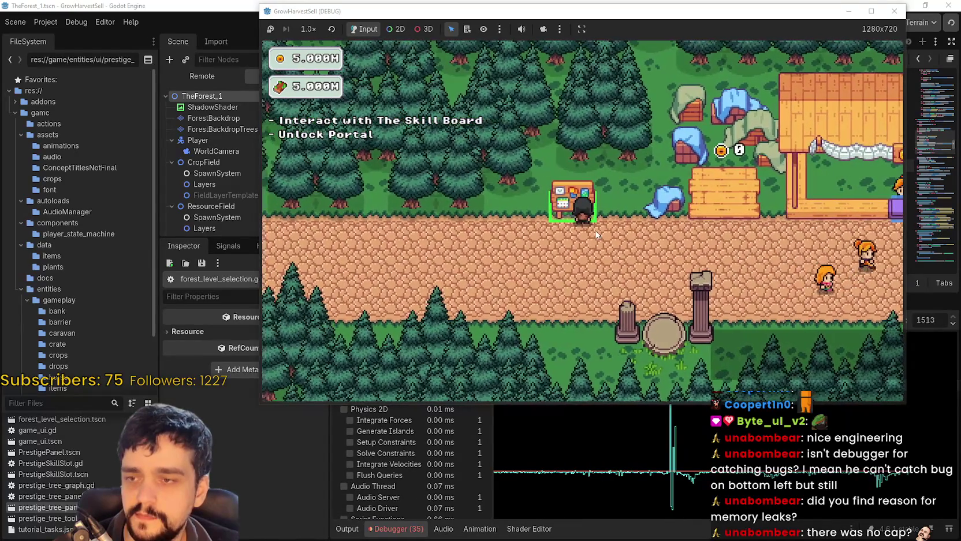
{"action": "key", "text": "e"}
{"action": "key", "text": "Escape"}
{"action": "key", "text": "e"}
{"action": "key", "text": "Return"}
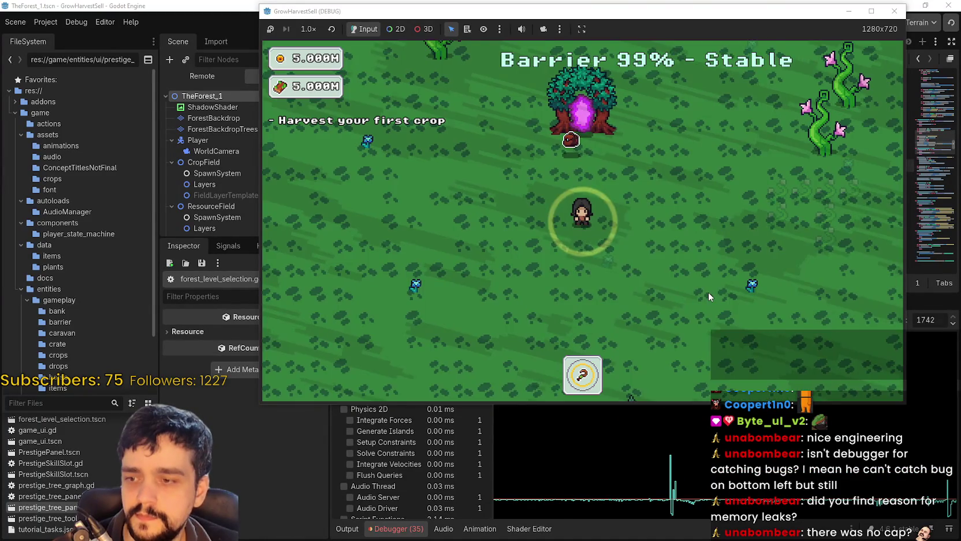
Play the forest at 2.0× speed, reset to 1.0×, and walk back to the village portal
{"action": "key", "text": "a"}
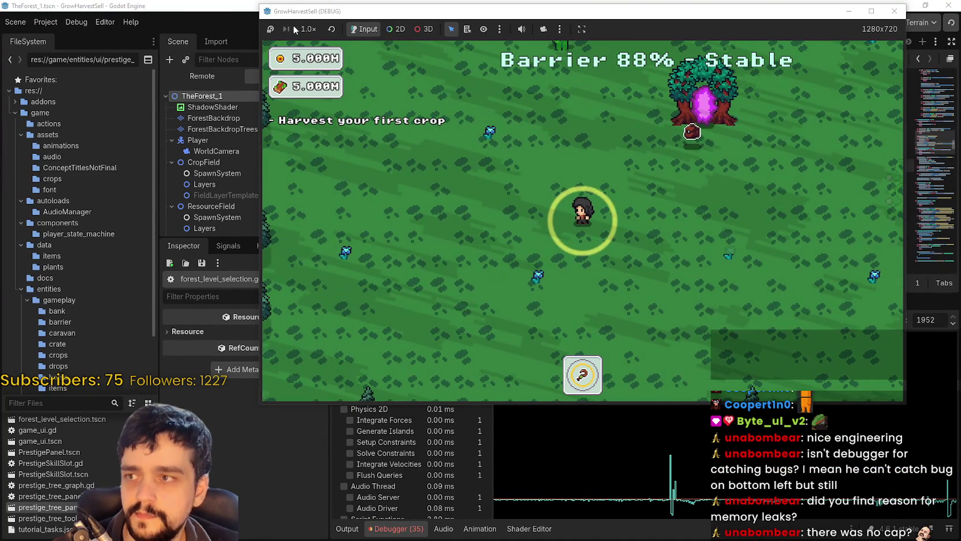
{"action": "left_click", "coordinate": [298, 30]}
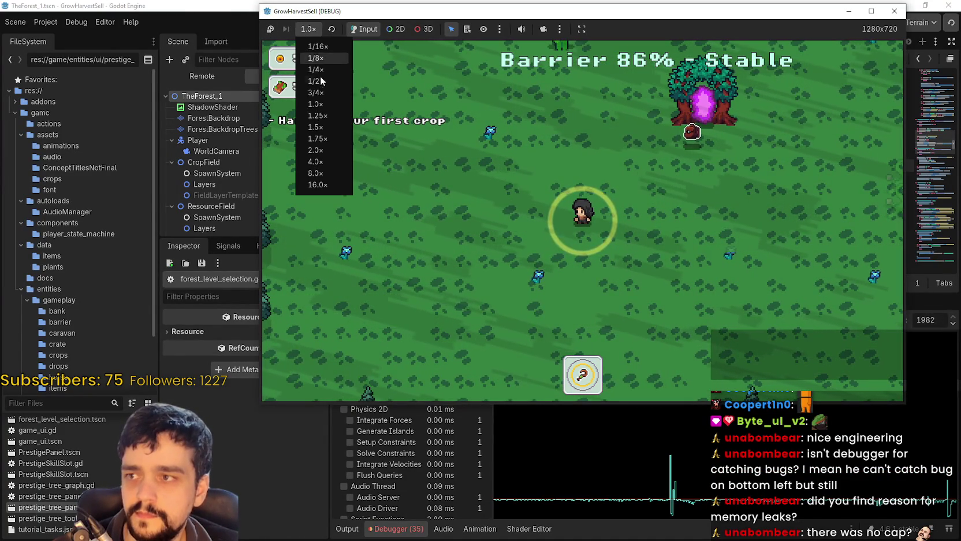
{"action": "left_click", "coordinate": [308, 29]}
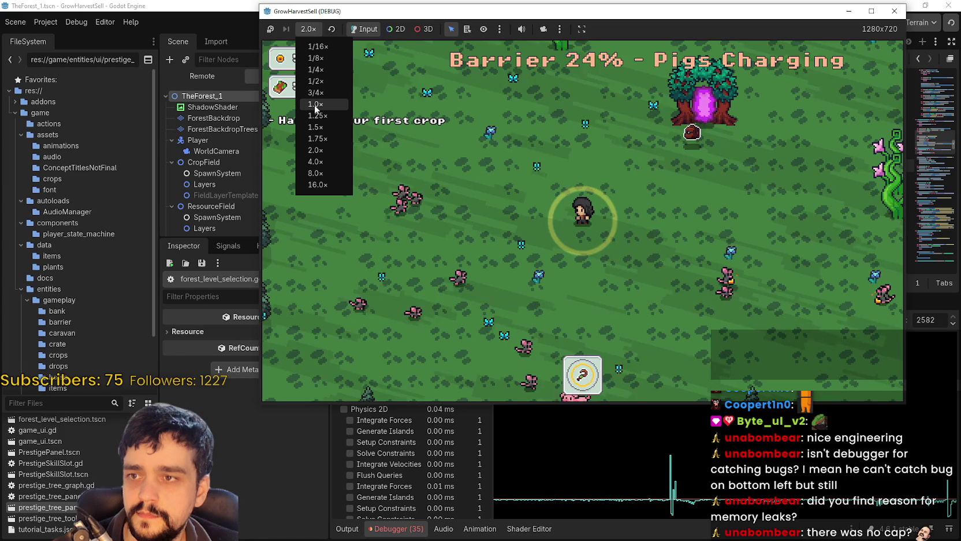
{"action": "left_click", "coordinate": [315, 105]}
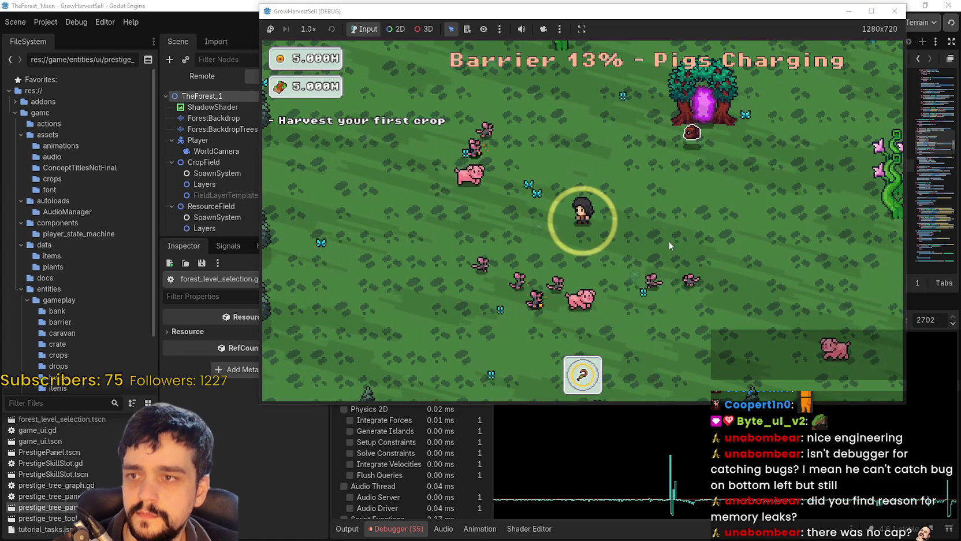
{"action": "key", "text": "a"}
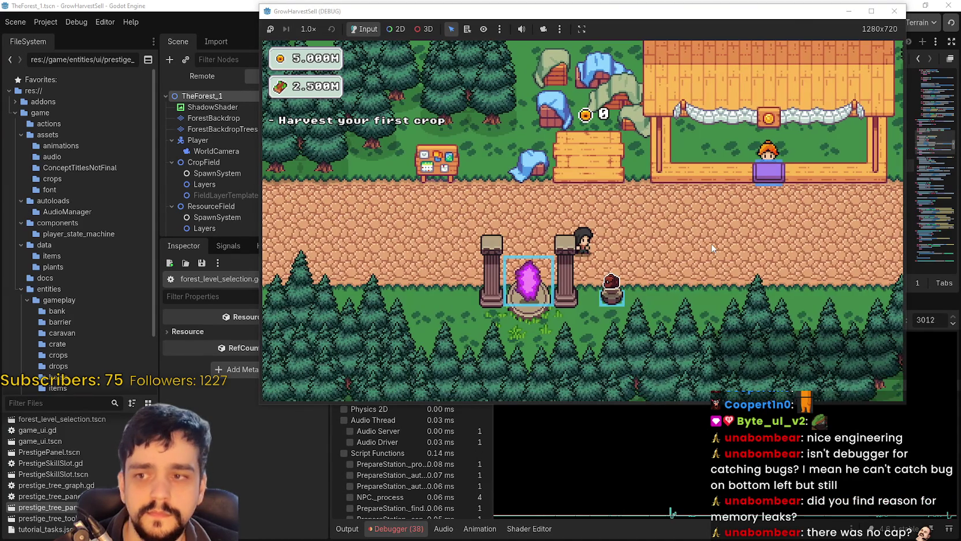
{"action": "key", "text": "w"}
{"action": "key", "text": "a"}
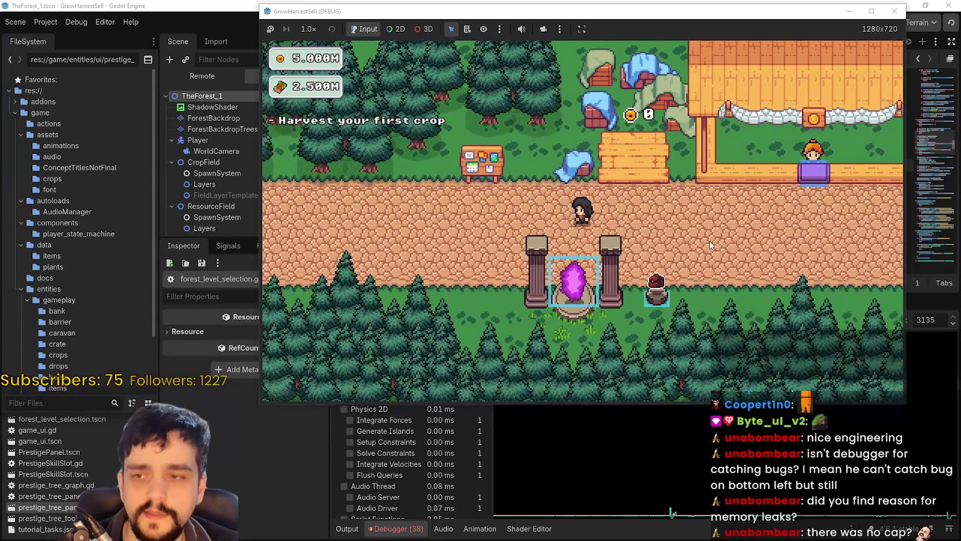
Open the prestige tree and buy the central skills, including Magical Bags II and Market Speed II
{"action": "key", "text": "p"}
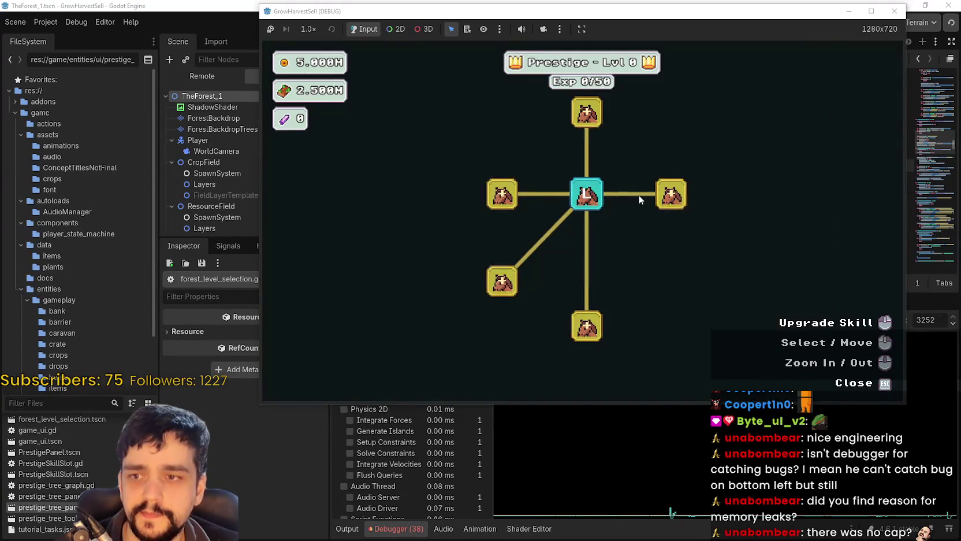
{"action": "left_click_drag", "start_coordinate": [640, 198], "coordinate": [644, 233]}
{"action": "left_click", "coordinate": [637, 233]}
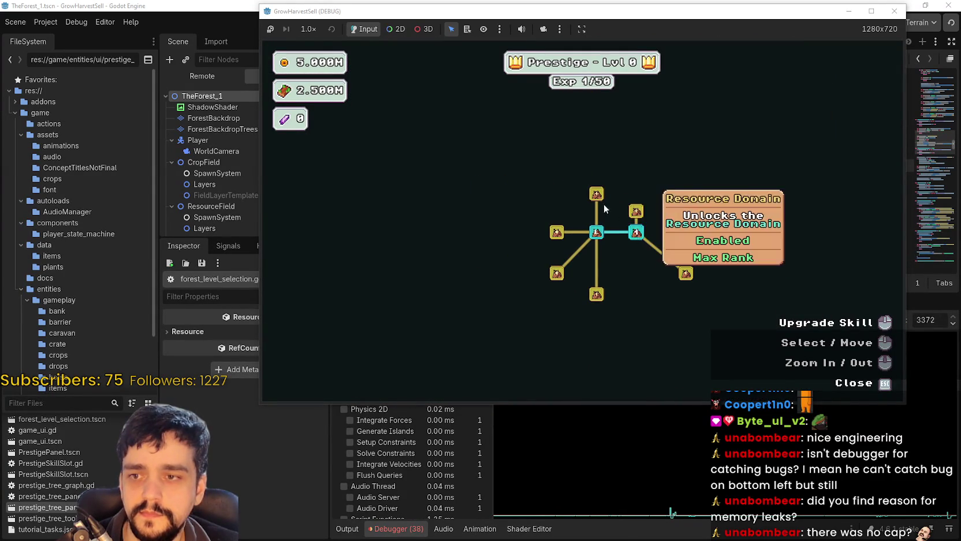
{"action": "left_click", "coordinate": [598, 195]}
{"action": "left_click", "coordinate": [635, 211]}
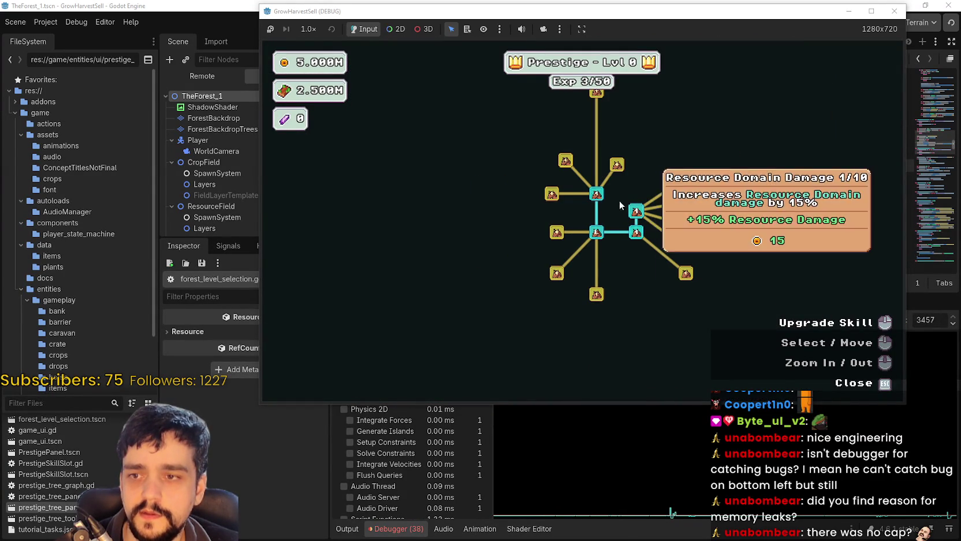
{"action": "left_click", "coordinate": [575, 218]}
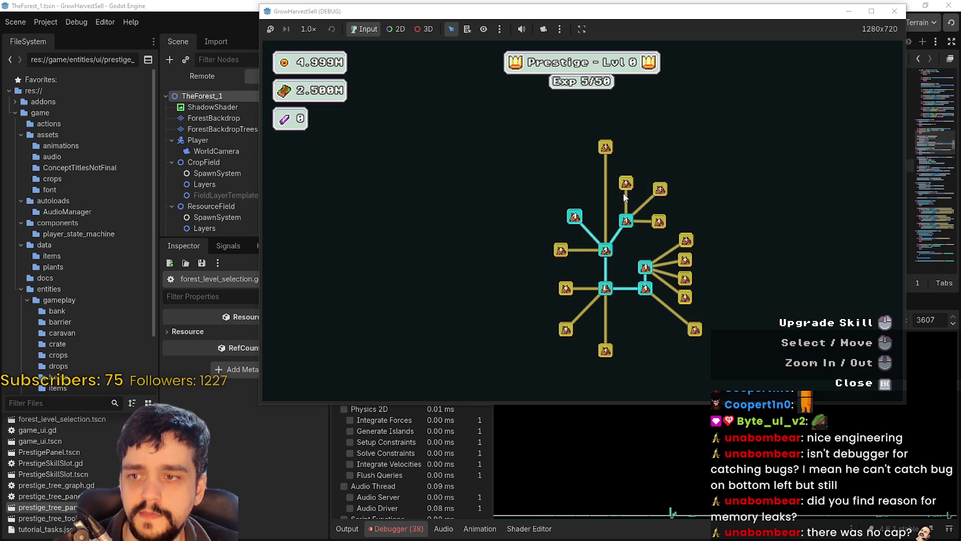
{"action": "left_click", "coordinate": [626, 183]}
{"action": "left_click", "coordinate": [605, 148]}
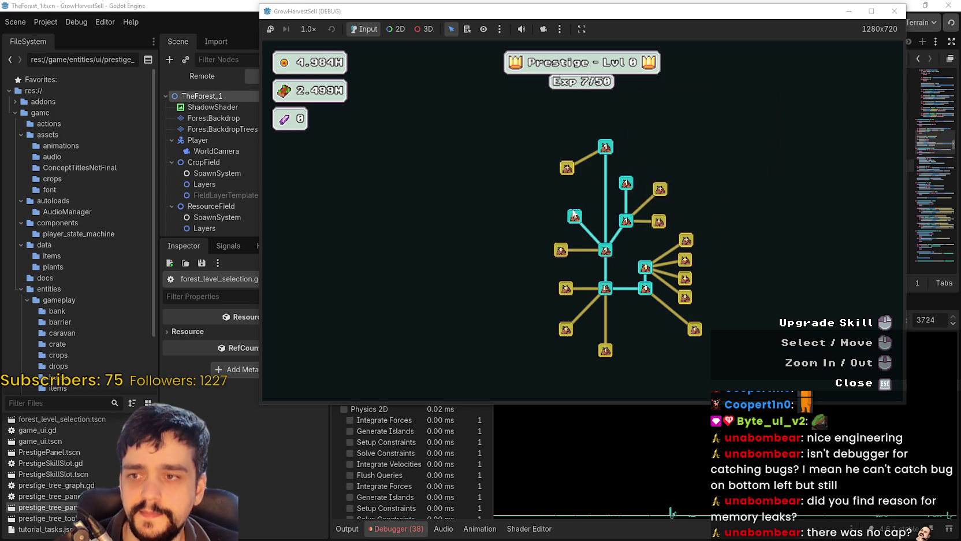
{"action": "left_click", "coordinate": [561, 250]}
{"action": "left_click", "coordinate": [566, 288]}
{"action": "left_click", "coordinate": [534, 215]}
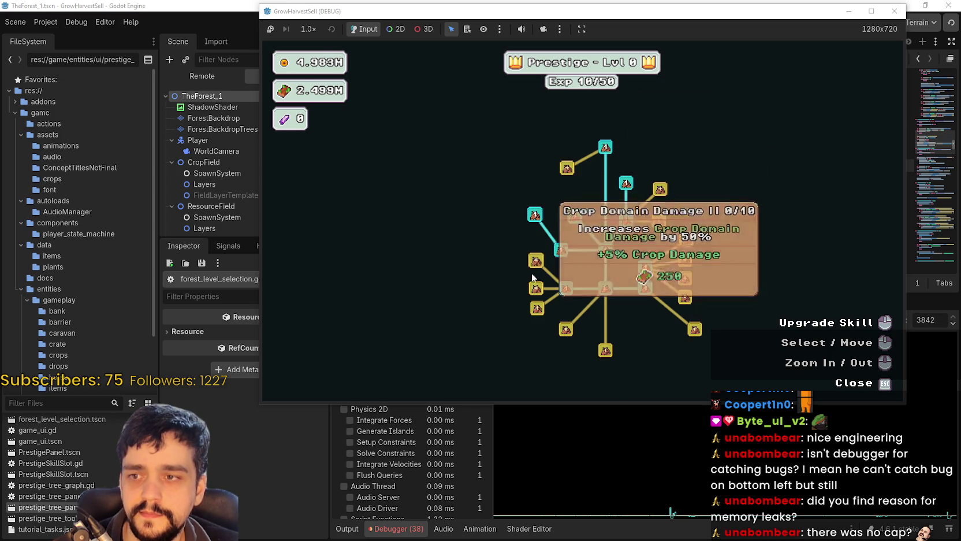
{"action": "left_click", "coordinate": [660, 189]}
{"action": "left_click", "coordinate": [659, 221]}
{"action": "left_click", "coordinate": [685, 188]}
{"action": "left_click", "coordinate": [661, 168]}
Buy the left and lower-branch prestige skills, including Wood Gatherer
{"action": "left_click", "coordinate": [536, 259]}
{"action": "left_click", "coordinate": [536, 288]}
{"action": "left_click", "coordinate": [537, 307]}
{"action": "left_click", "coordinate": [566, 329]}
{"action": "left_click", "coordinate": [527, 329]}
{"action": "left_click", "coordinate": [530, 357]}
{"action": "left_click", "coordinate": [605, 351]}
{"action": "left_click", "coordinate": [584, 382]}
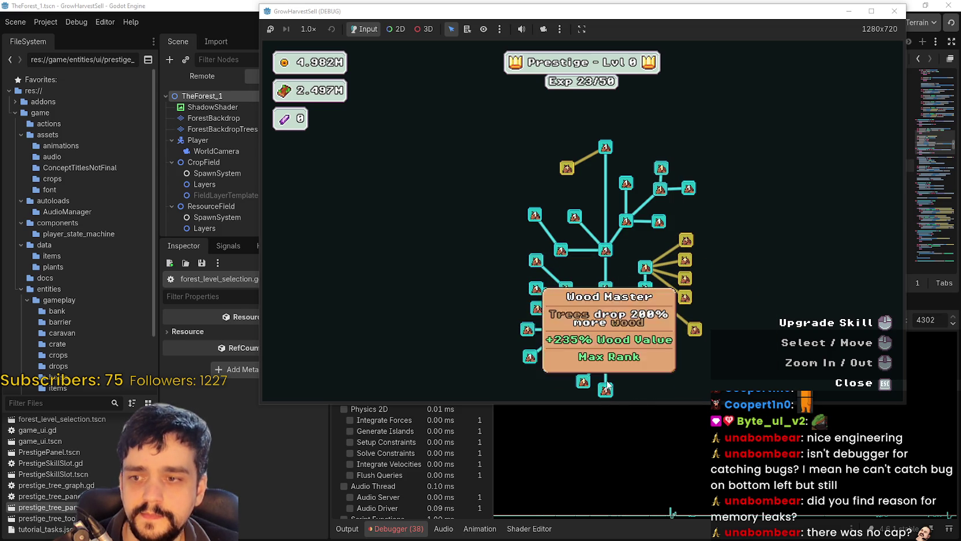
{"action": "left_click", "coordinate": [605, 389]}
Buy the right-side and bottom skills, including Domain Charge and Resource Domain Energy, then close the tree
{"action": "left_click", "coordinate": [687, 240]}
{"action": "left_click", "coordinate": [685, 259]}
{"action": "left_click", "coordinate": [685, 278]}
{"action": "left_click", "coordinate": [685, 297]}
{"action": "left_click", "coordinate": [688, 332]}
{"action": "left_click", "coordinate": [688, 332]}
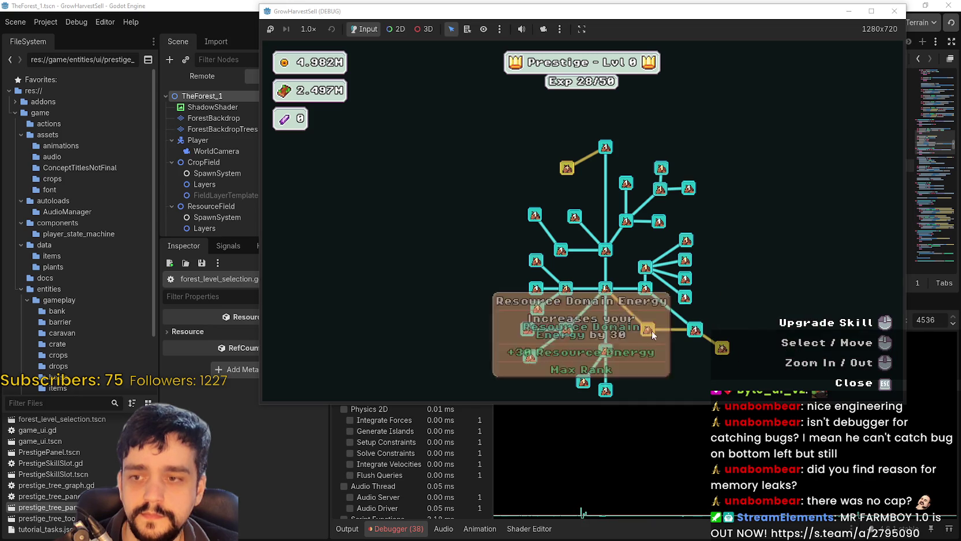
{"action": "left_click", "coordinate": [679, 356]}
{"action": "left_click", "coordinate": [648, 358]}
{"action": "left_click", "coordinate": [723, 348]}
{"action": "left_click", "coordinate": [703, 378]}
{"action": "key", "text": "Escape"}
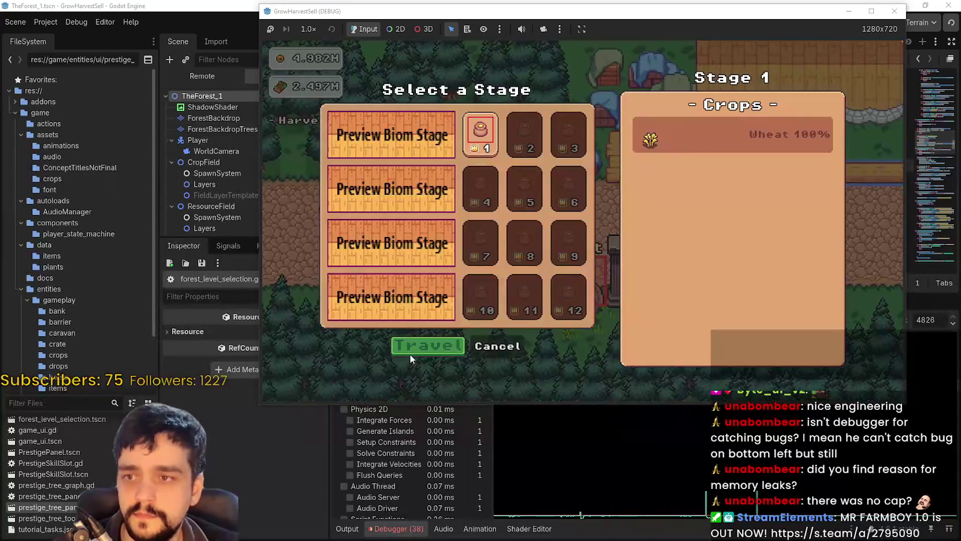
Travel to The Forest and play it at 2.0× speed before resetting to 1.0×
{"action": "left_click", "coordinate": [410, 350]}
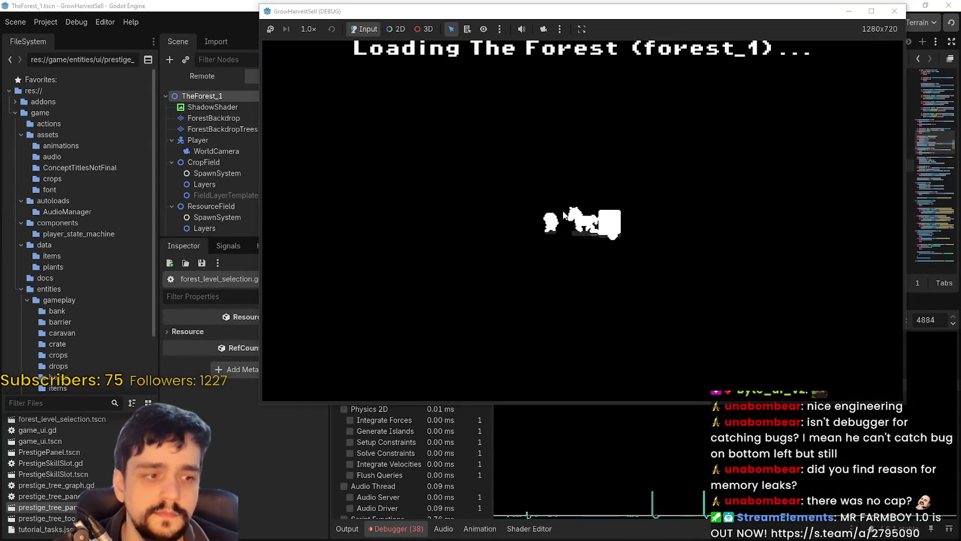
{"action": "key", "text": "d"}
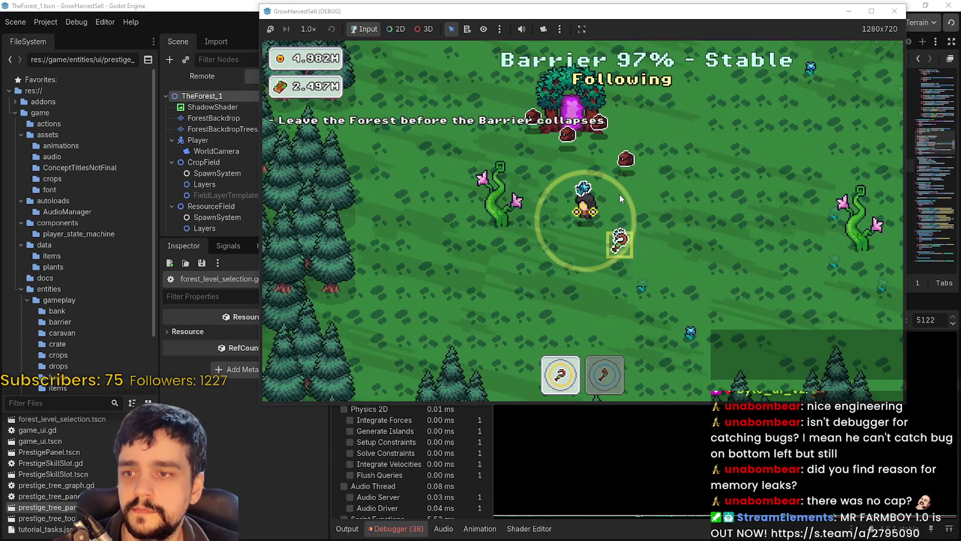
{"action": "key", "text": "d"}
{"action": "key", "text": "w"}
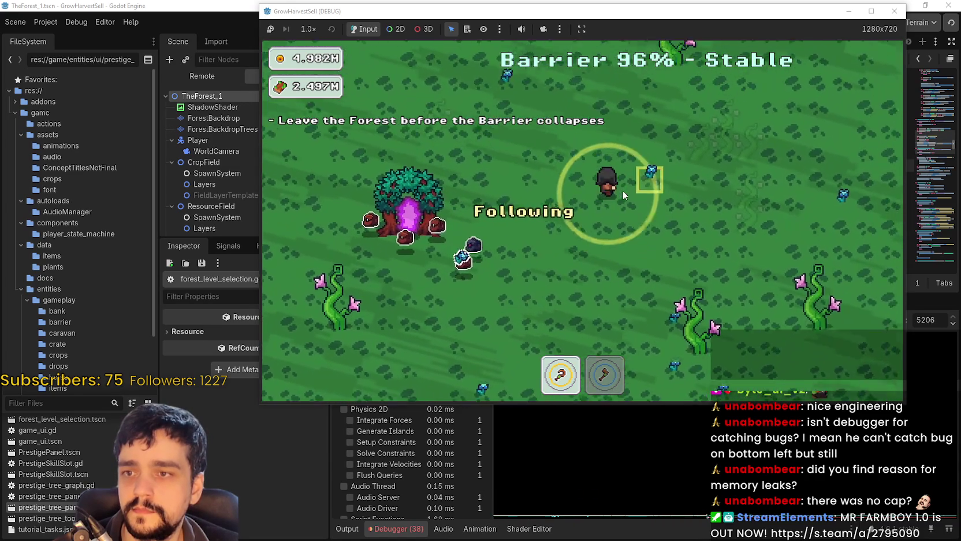
{"action": "key", "text": "w"}
{"action": "key", "text": "a"}
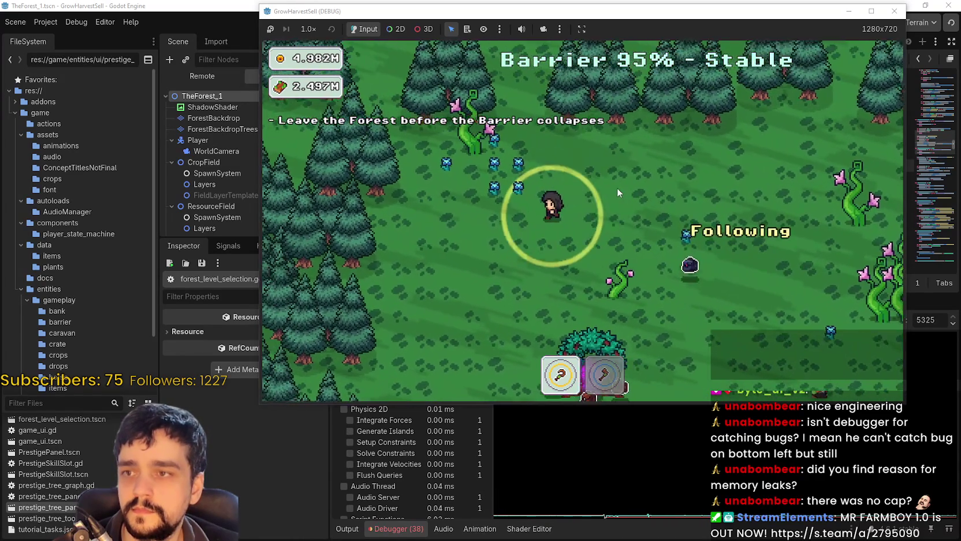
{"action": "key", "text": "s"}
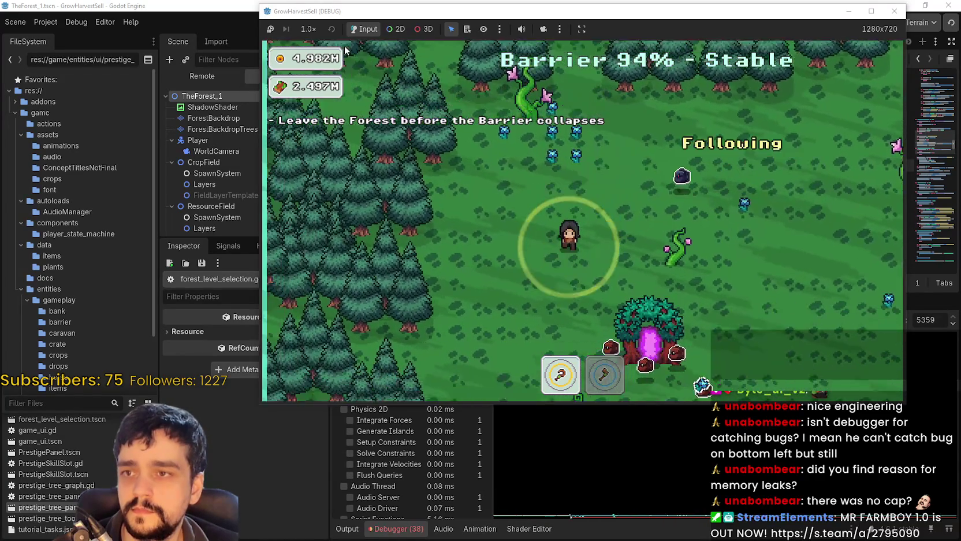
{"action": "left_click", "coordinate": [308, 28]}
{"action": "left_click", "coordinate": [316, 150]}
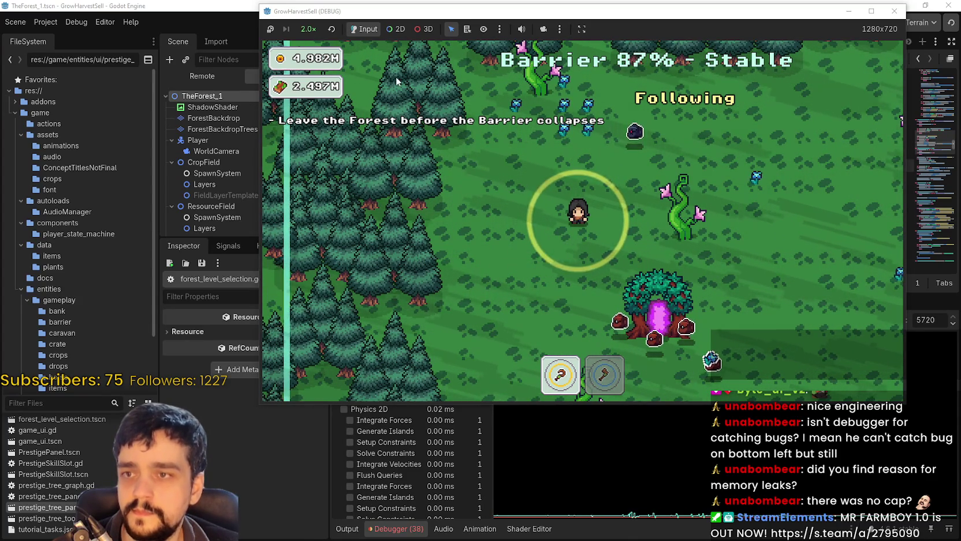
{"action": "left_click", "coordinate": [310, 32]}
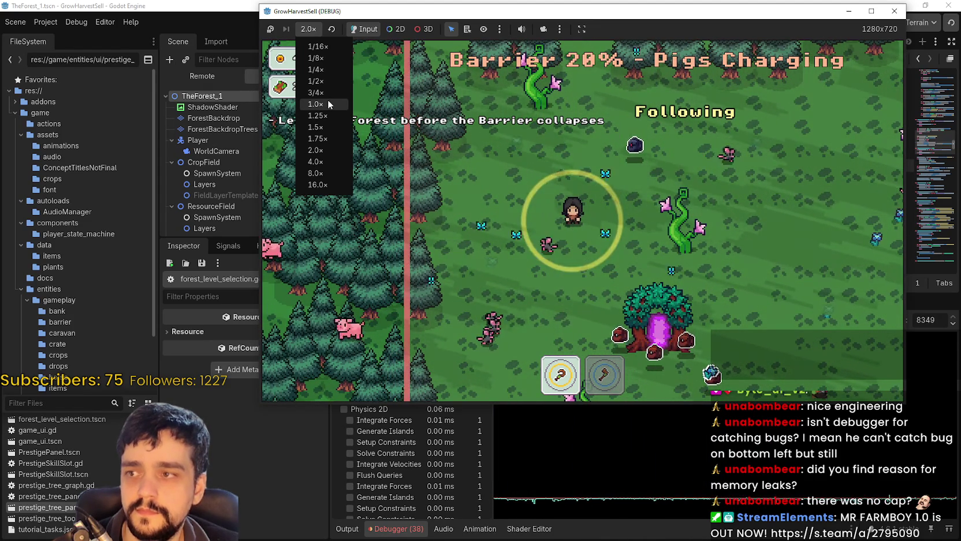
{"action": "left_click", "coordinate": [328, 99]}
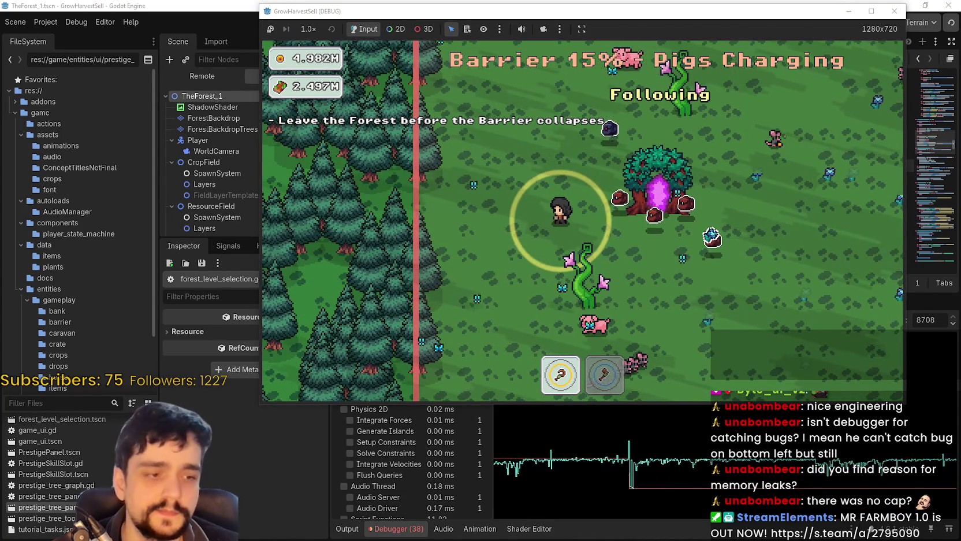
Pause the YouTube video in the browser and return to the game
{"action": "key", "text": "alt+Tab"}
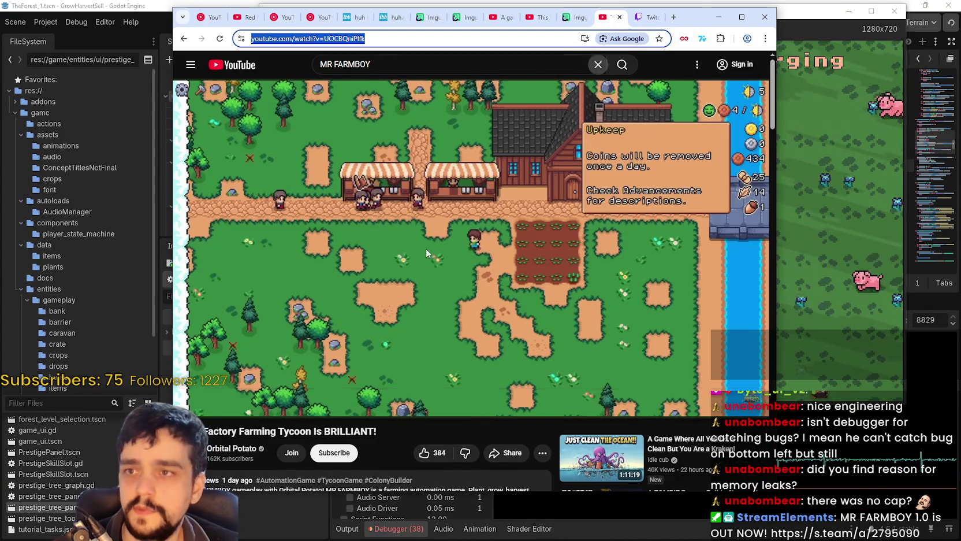
{"action": "left_click", "coordinate": [397, 258]}
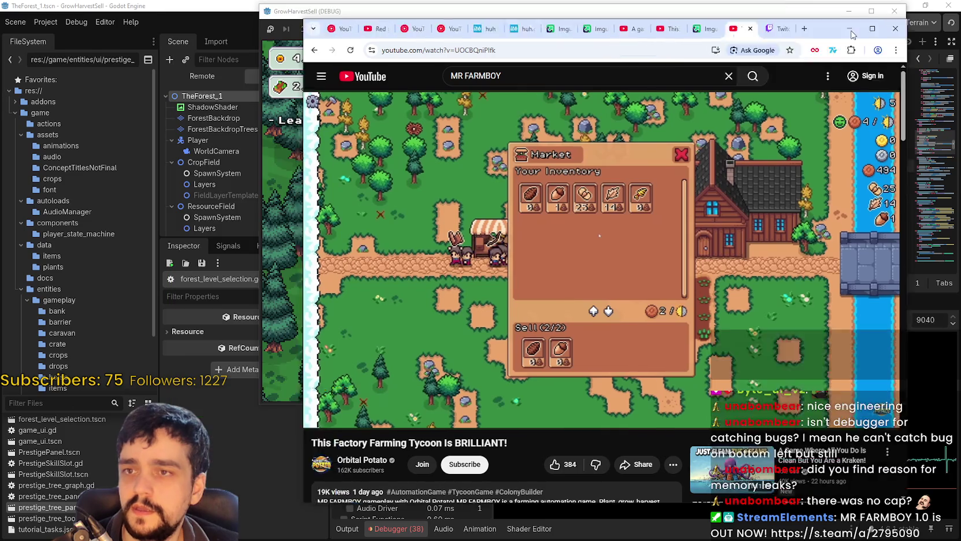
{"action": "left_click", "coordinate": [719, 17]}
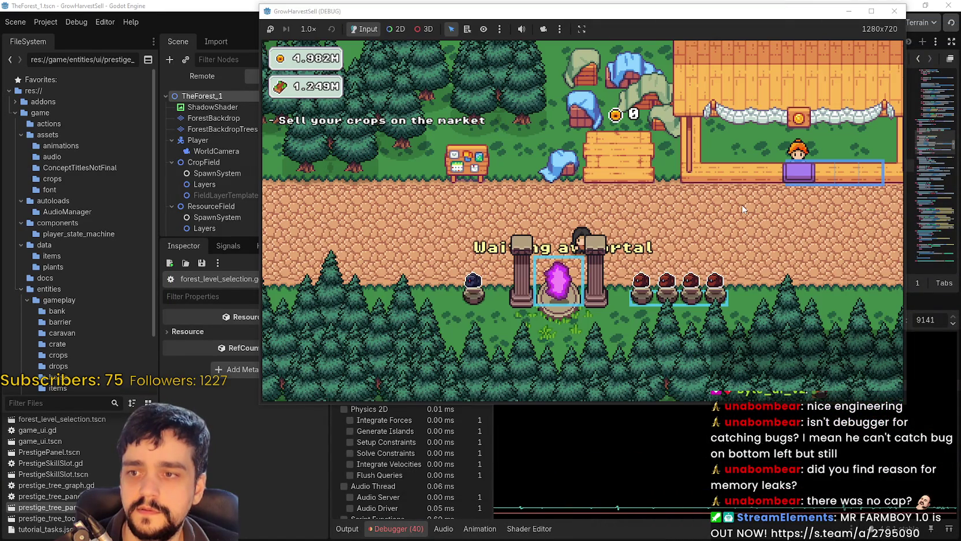
Walk the player left to the portal, open and close stage selection, then check the prestige tree
{"action": "key", "text": "Left"}
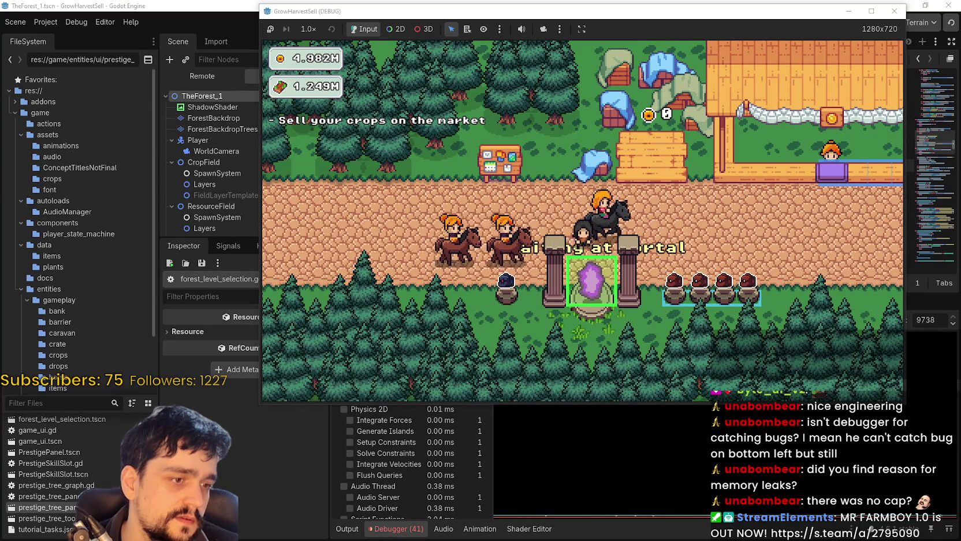
{"action": "key", "text": "alt+Tab"}
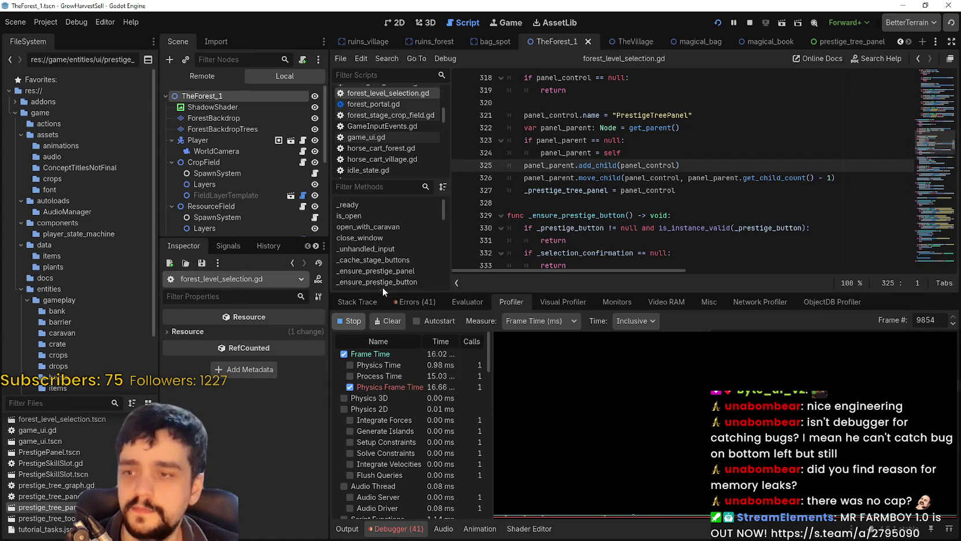
{"action": "key", "text": "alt+Tab"}
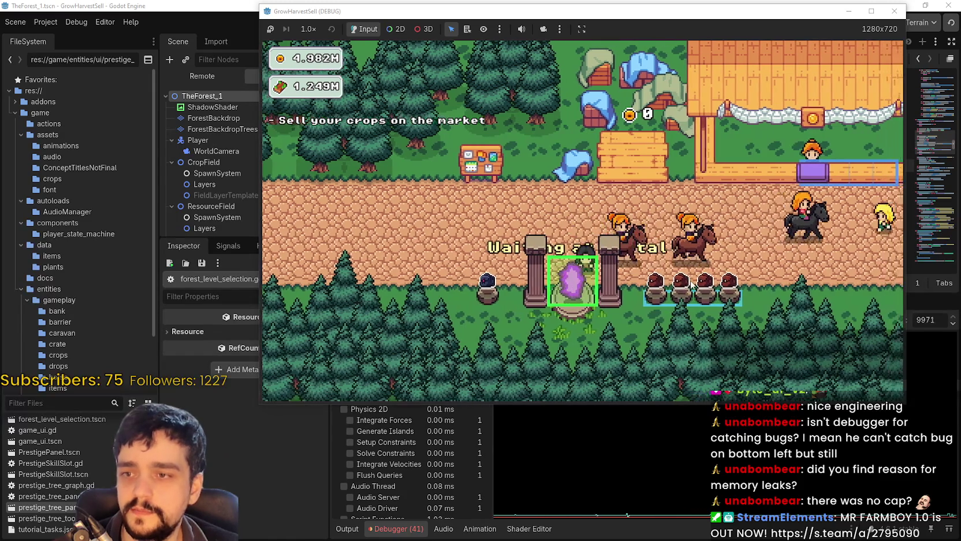
{"action": "key", "text": "e"}
{"action": "left_click", "coordinate": [498, 345]}
{"action": "key", "text": "p"}
{"action": "key", "text": "Escape"}
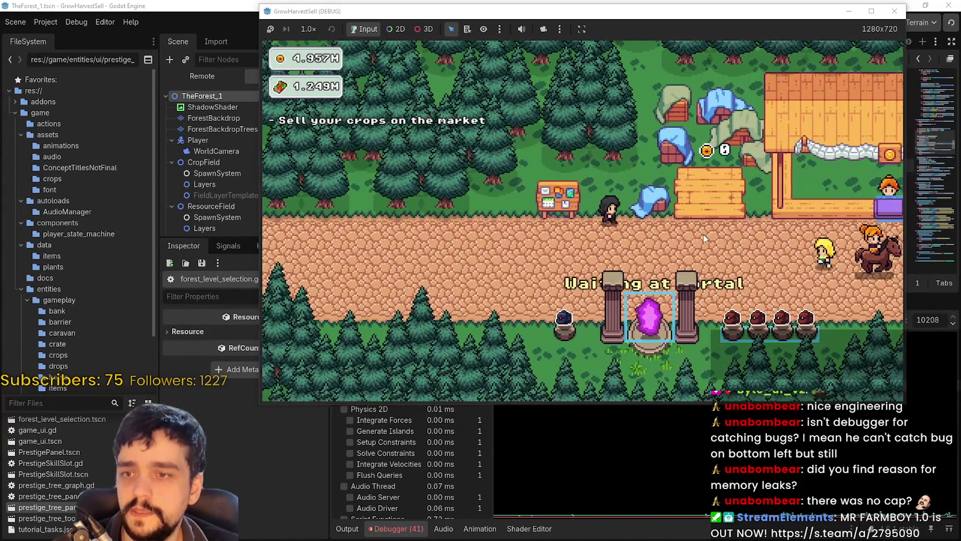
Confirm travel to The Forest at the portal and walk up-right through it
{"action": "key", "text": "e"}
{"action": "key", "text": "Return"}
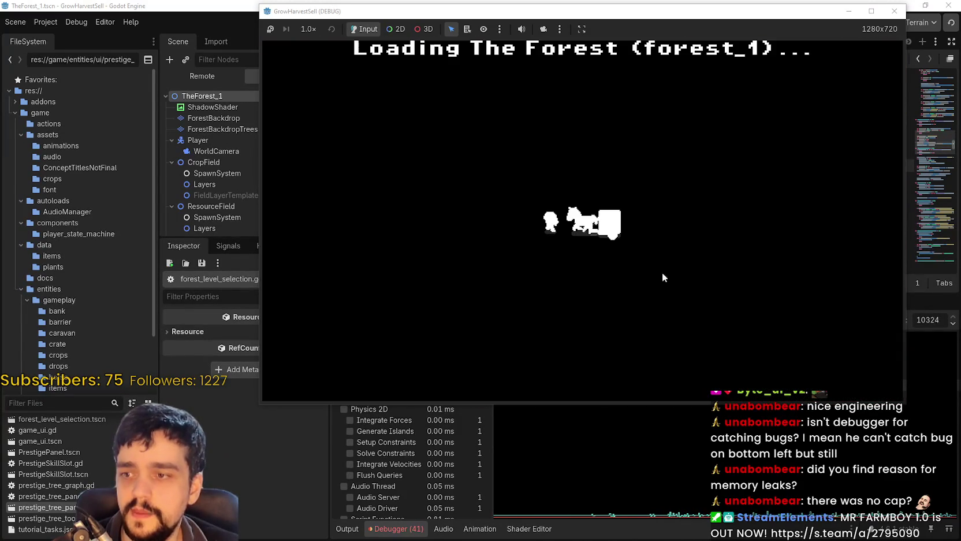
{"action": "key", "text": "w"}
{"action": "key", "text": "d"}
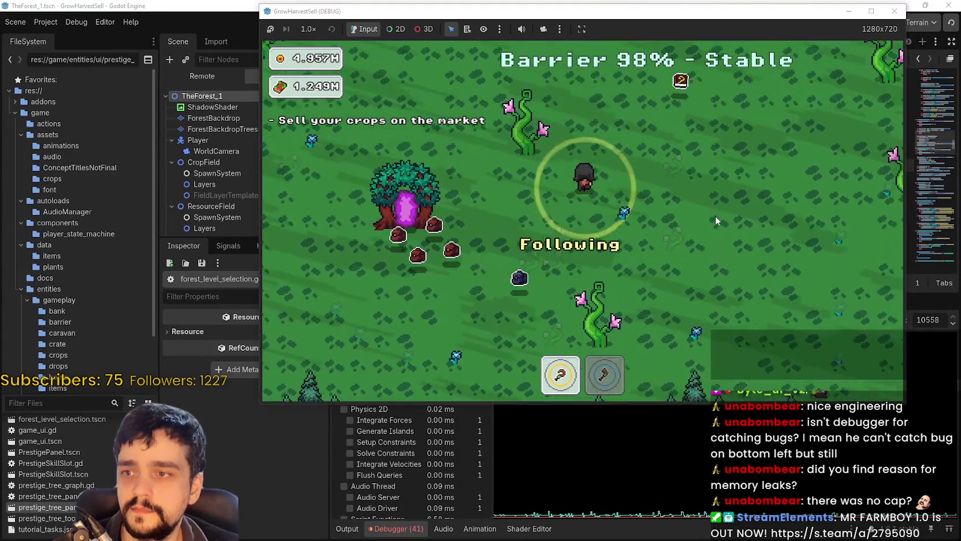
Run the forest at 4.0× speed, reset to 1.0×, then bring the editor's profiler forward
{"action": "left_click", "coordinate": [309, 29]}
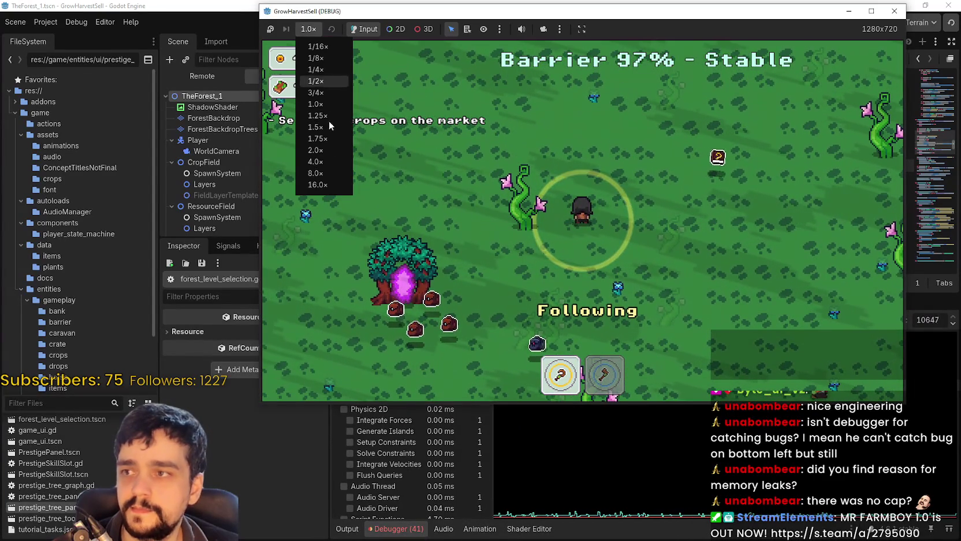
{"action": "left_click", "coordinate": [323, 162]}
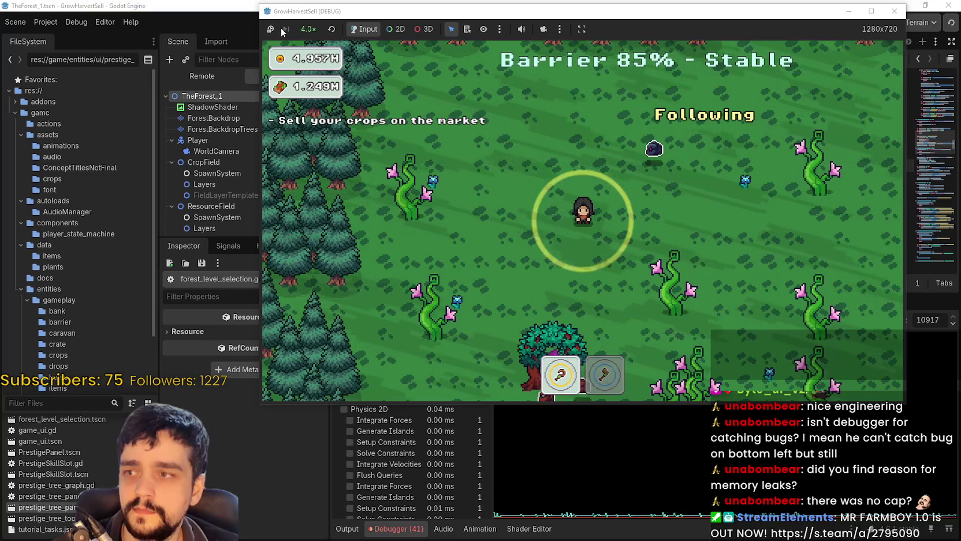
{"action": "left_click", "coordinate": [308, 29]}
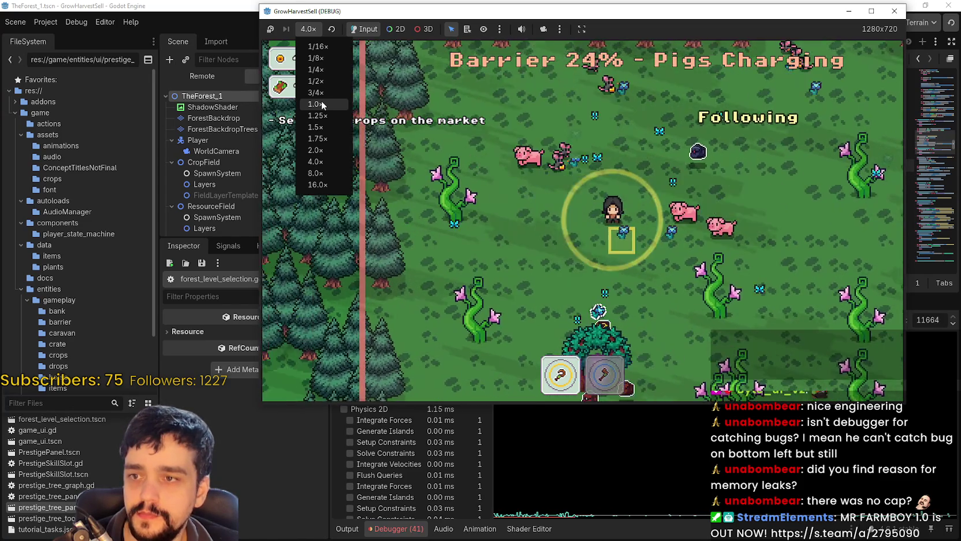
{"action": "left_click", "coordinate": [317, 104]}
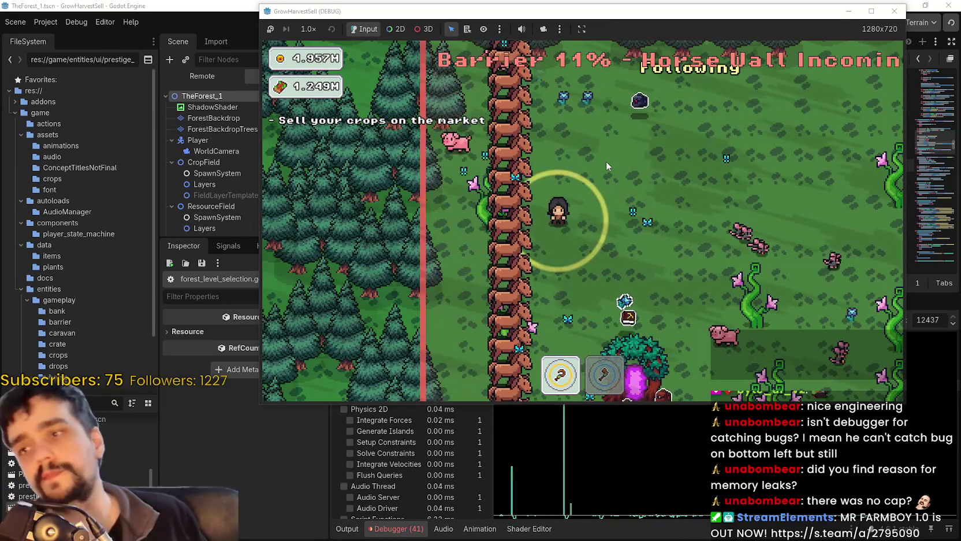
{"action": "left_click", "coordinate": [732, 537]}
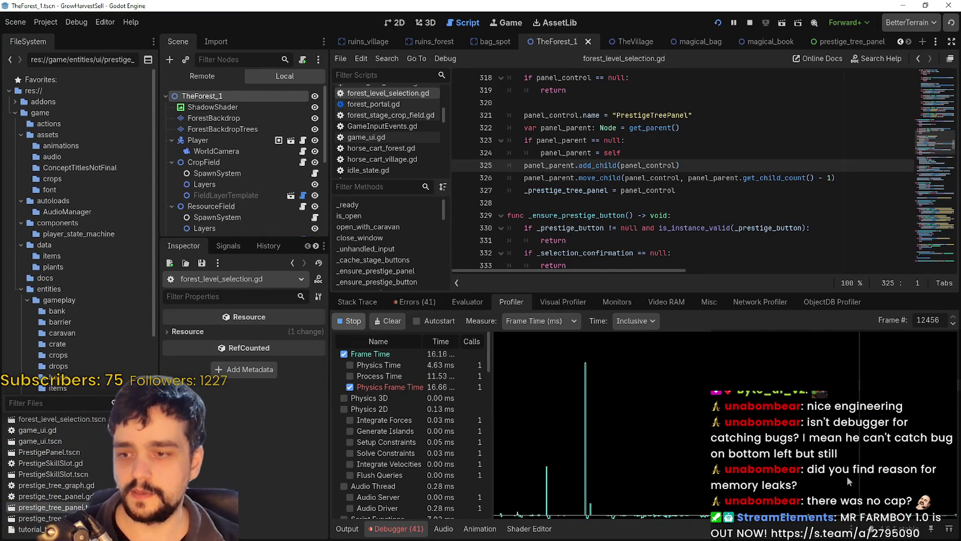
Stop profiling and the running game, then step through the recorded profiler frames
{"action": "left_click", "coordinate": [353, 322]}
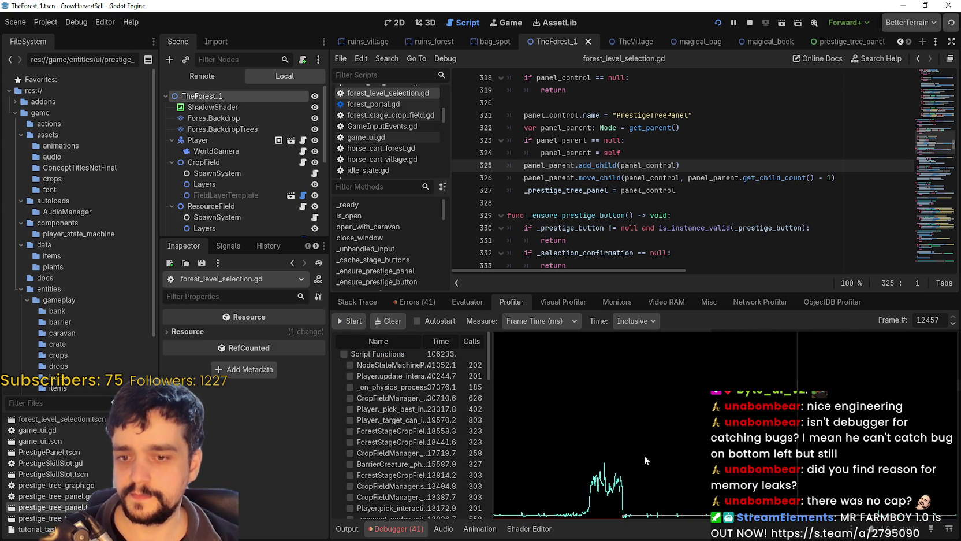
{"action": "left_click", "coordinate": [747, 24]}
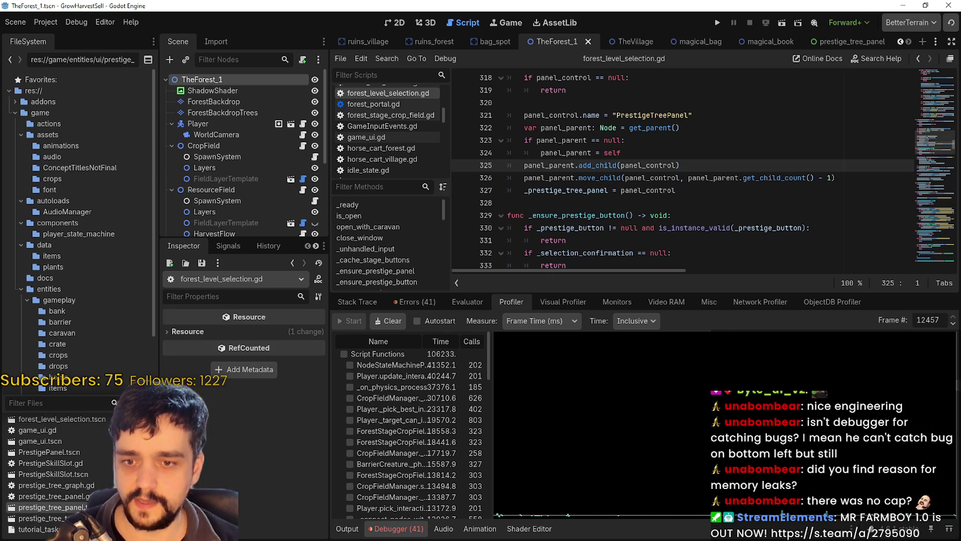
{"action": "left_click", "coordinate": [956, 324]}
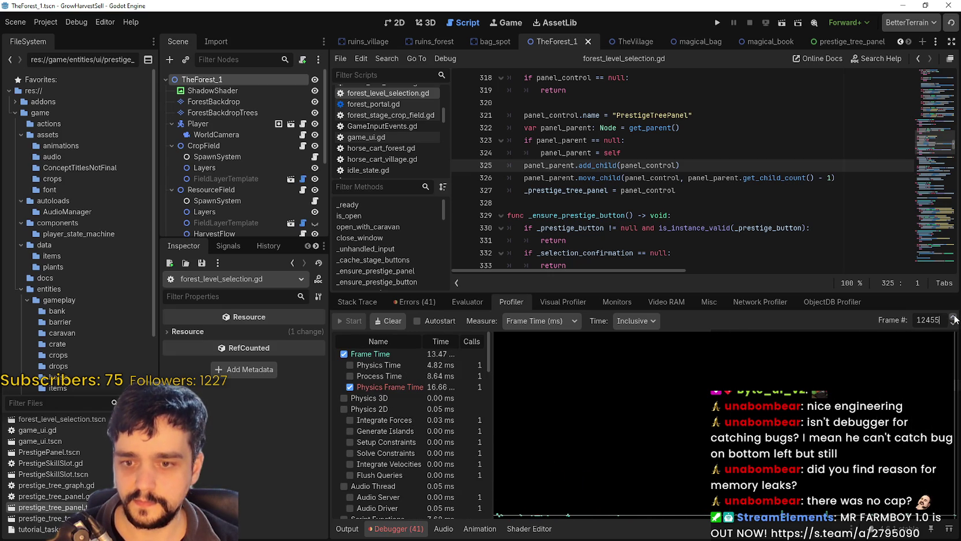
{"action": "double_click", "coordinate": [954, 317]}
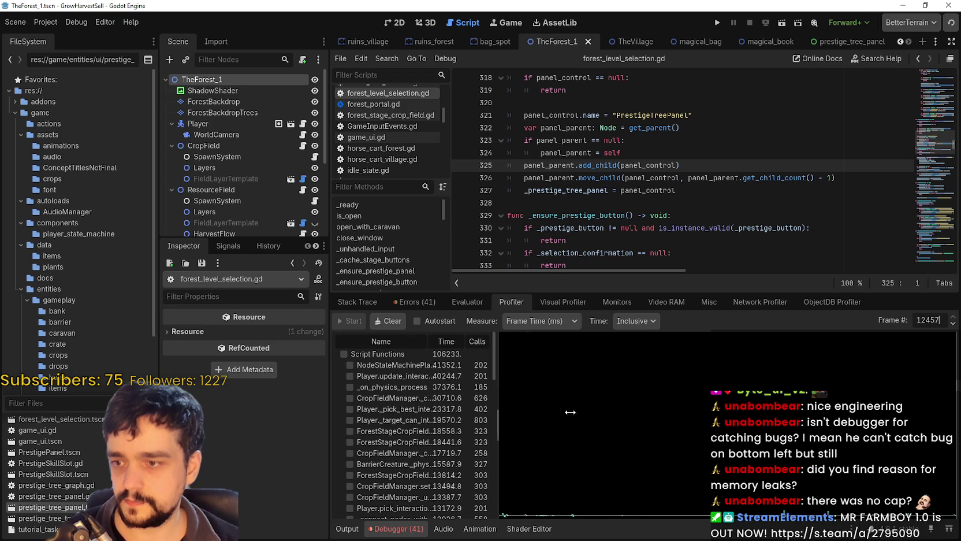
Widen the function list and review the script timings for profiler frame 12456
{"action": "left_click_drag", "start_coordinate": [525, 410], "coordinate": [648, 411]}
{"action": "scroll", "coordinate": [540, 467], "scroll_direction": "down", "scroll_amount": 5}
{"action": "scroll", "coordinate": [538, 466], "scroll_direction": "down", "scroll_amount": 10}
{"action": "scroll", "coordinate": [529, 473], "scroll_direction": "up", "scroll_amount": 15}
{"action": "scroll", "coordinate": [532, 485], "scroll_direction": "up", "scroll_amount": 4}
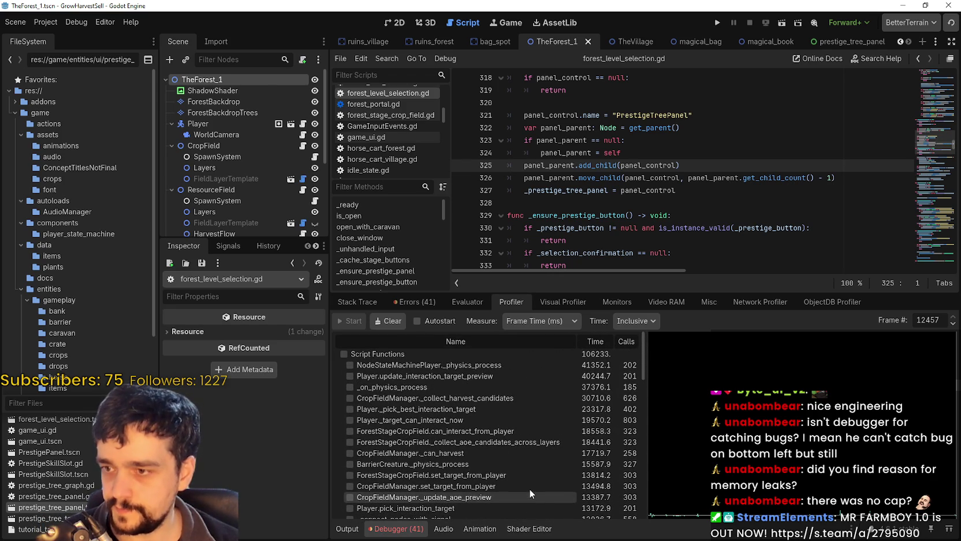
{"action": "left_click", "coordinate": [953, 324]}
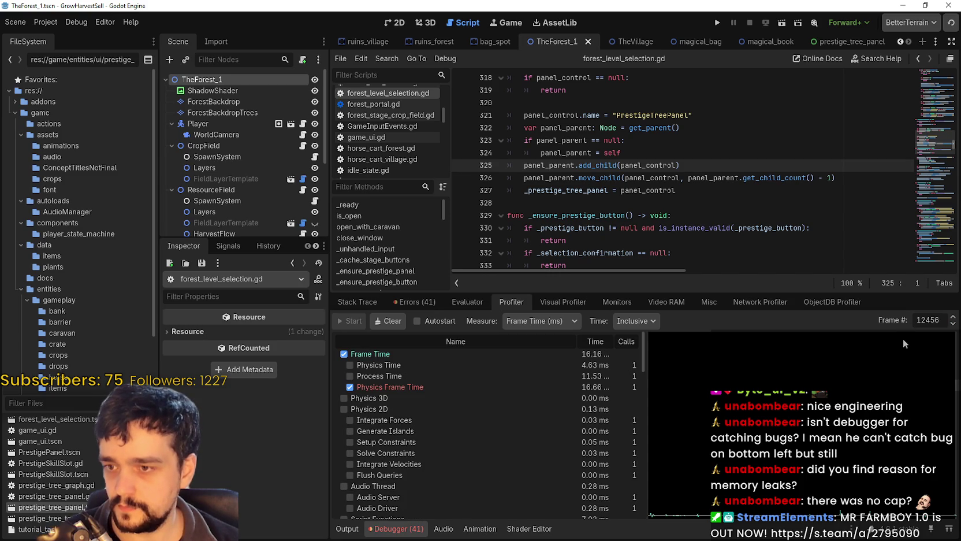
{"action": "scroll", "coordinate": [400, 389], "scroll_direction": "down", "scroll_amount": 3}
{"action": "scroll", "coordinate": [400, 389], "scroll_direction": "down", "scroll_amount": 5}
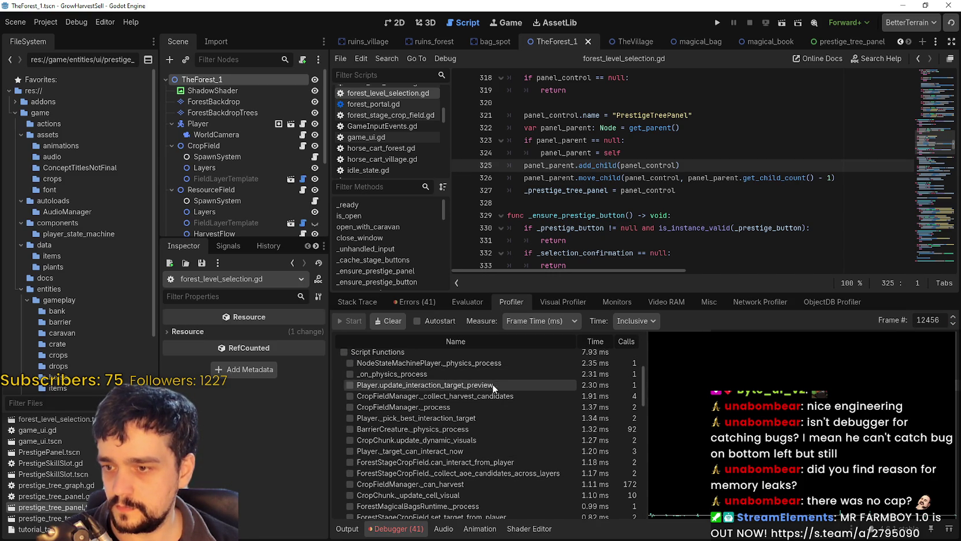
{"action": "scroll", "coordinate": [518, 485], "scroll_direction": "down", "scroll_amount": 3}
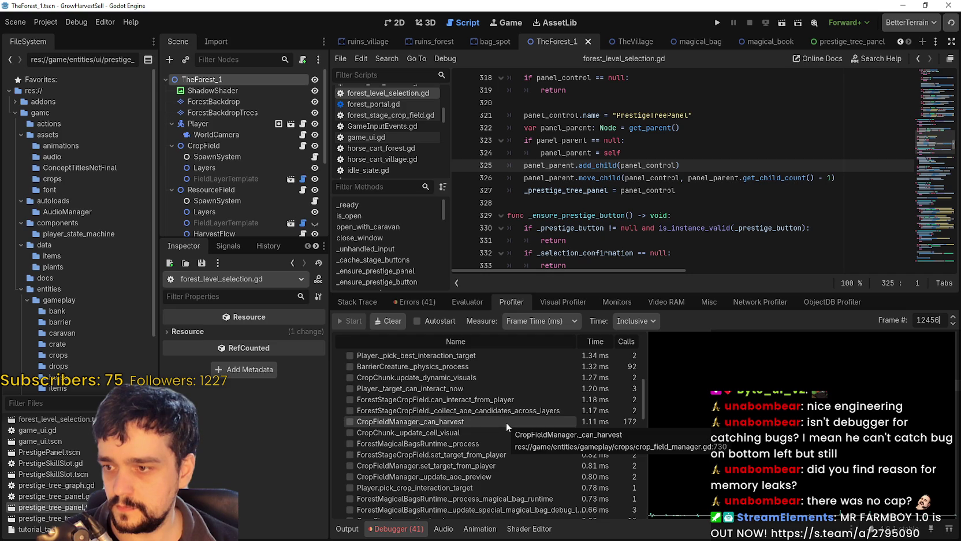
{"action": "scroll", "coordinate": [506, 423], "scroll_direction": "up", "scroll_amount": 5}
Place the cursor at line 323, pick BarrierCreature._physics_process, and show the debugger errors list
{"action": "left_click", "coordinate": [740, 139]}
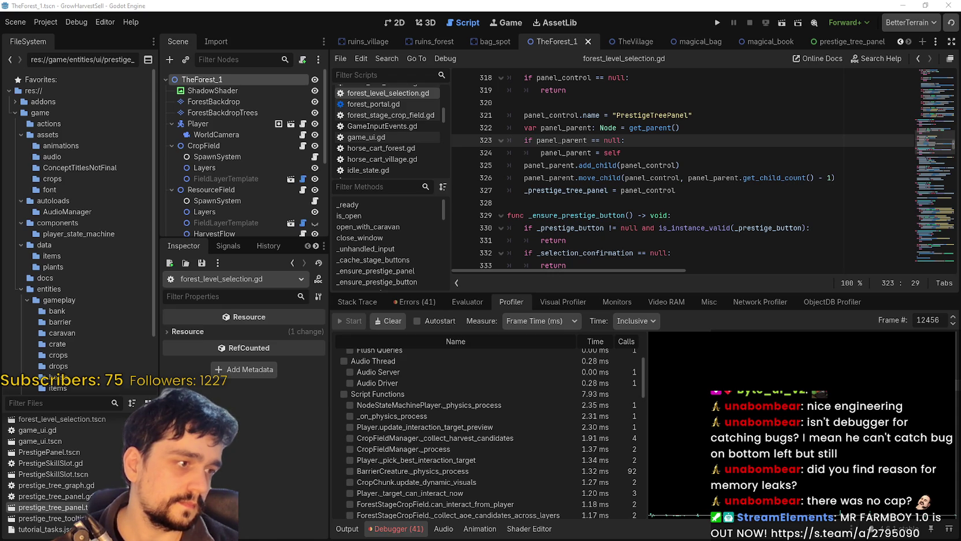
{"action": "left_click", "coordinate": [413, 470]}
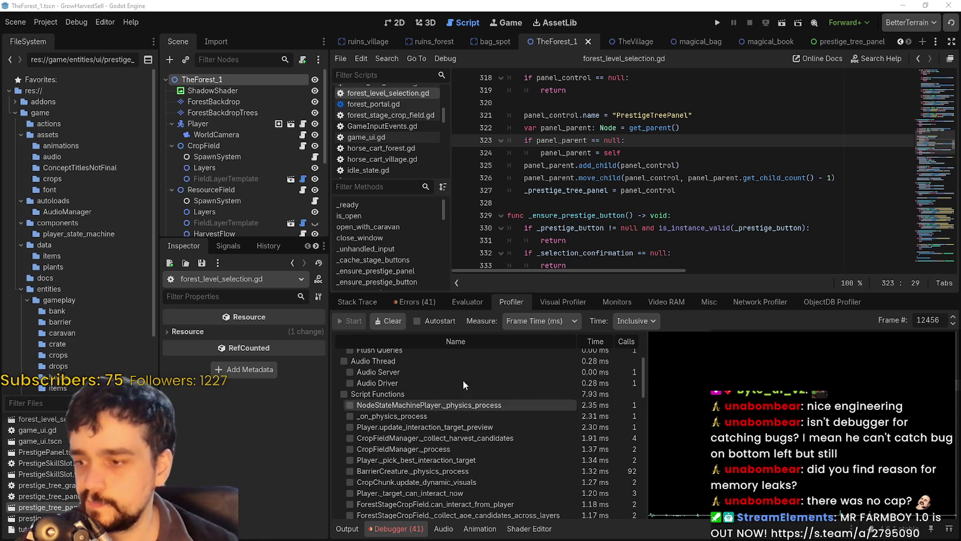
{"action": "left_click", "coordinate": [421, 303]}
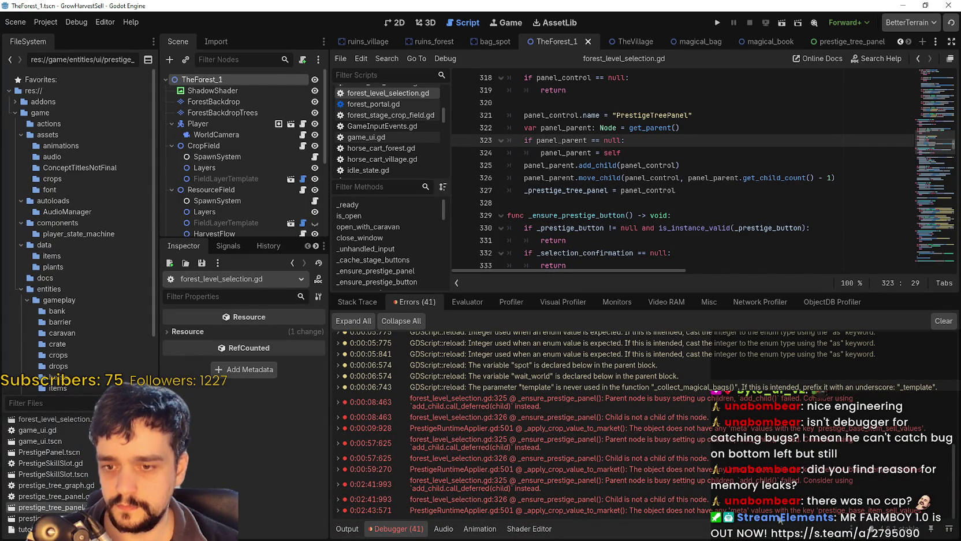
Scroll through the 41 debugger errors and warnings, then switch to the Steam window
{"action": "scroll", "coordinate": [706, 497], "scroll_direction": "up", "scroll_amount": 3}
{"action": "scroll", "coordinate": [706, 496], "scroll_direction": "down", "scroll_amount": 3}
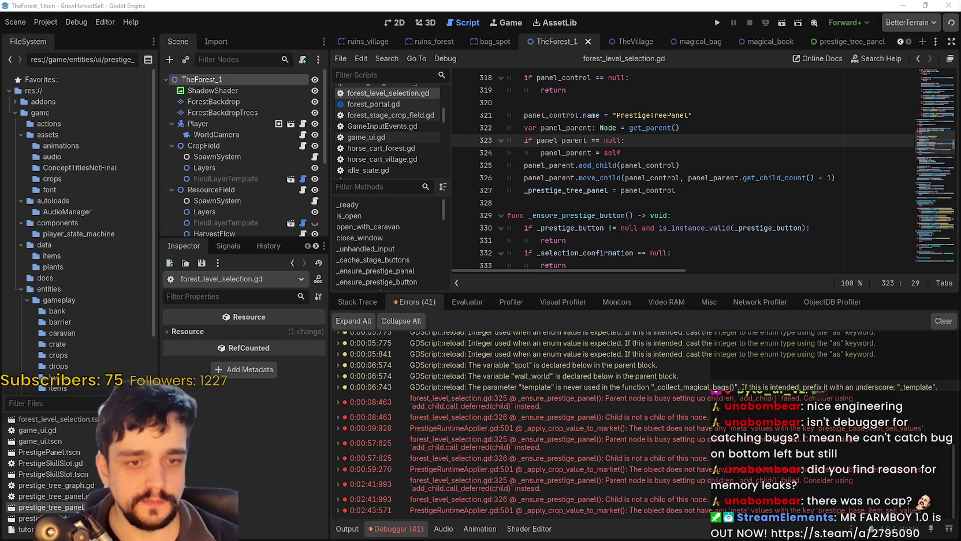
{"action": "key", "text": "alt+Tab"}
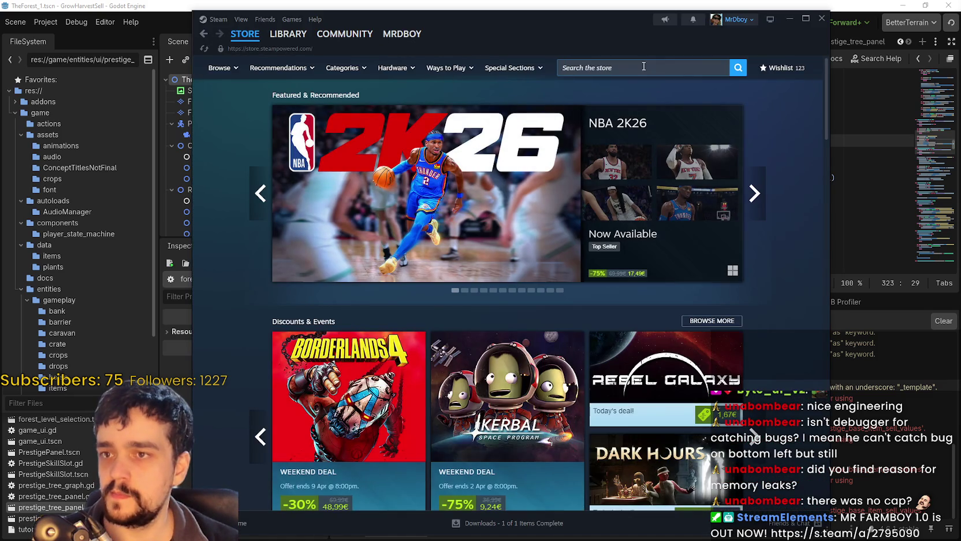
Search the Steam store for 'Last epo' and open the Last Epoch store page
{"action": "left_click", "coordinate": [642, 66]}
{"action": "type", "text": "Last epo"}
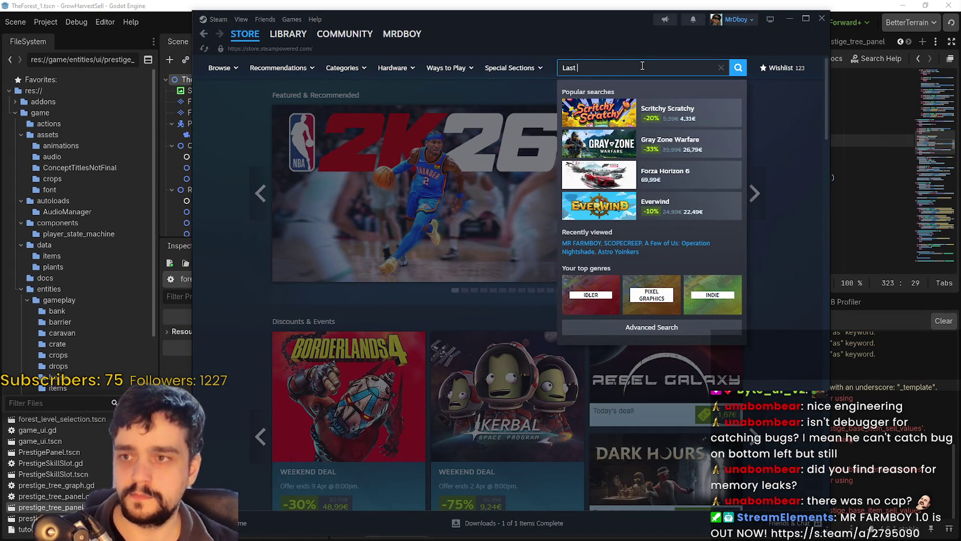
{"action": "left_click", "coordinate": [664, 111]}
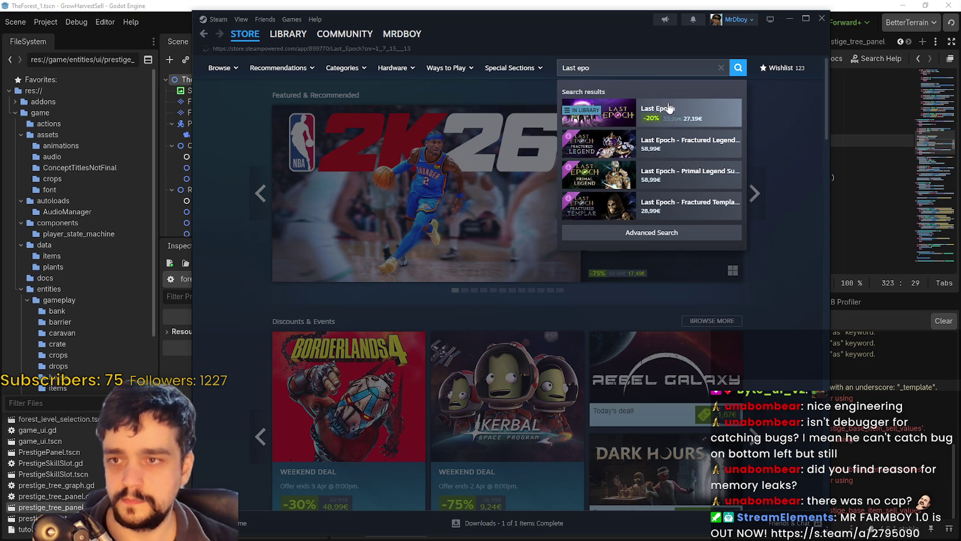
{"action": "scroll", "coordinate": [433, 460], "scroll_direction": "down", "scroll_amount": 15}
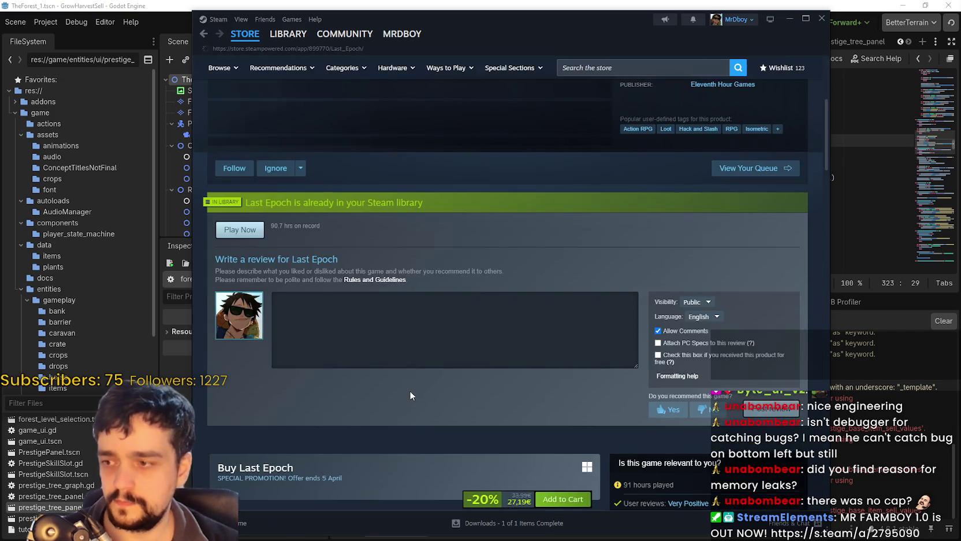
{"action": "scroll", "coordinate": [295, 373], "scroll_direction": "down", "scroll_amount": 8}
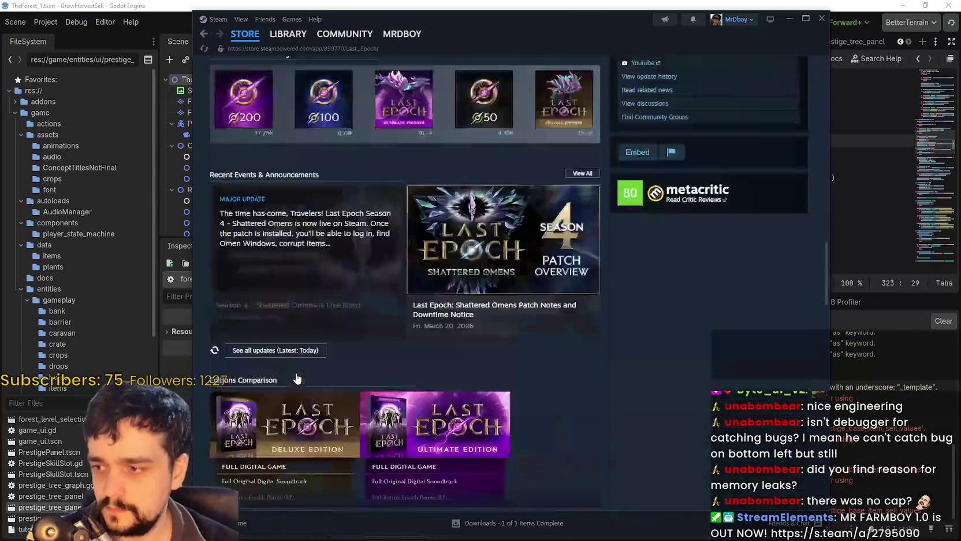
Read the Season 4 – Shattered Omens announcement, highlighting passages, then close it
{"action": "left_click", "coordinate": [295, 186]}
{"action": "scroll", "coordinate": [586, 386], "scroll_direction": "down", "scroll_amount": 3}
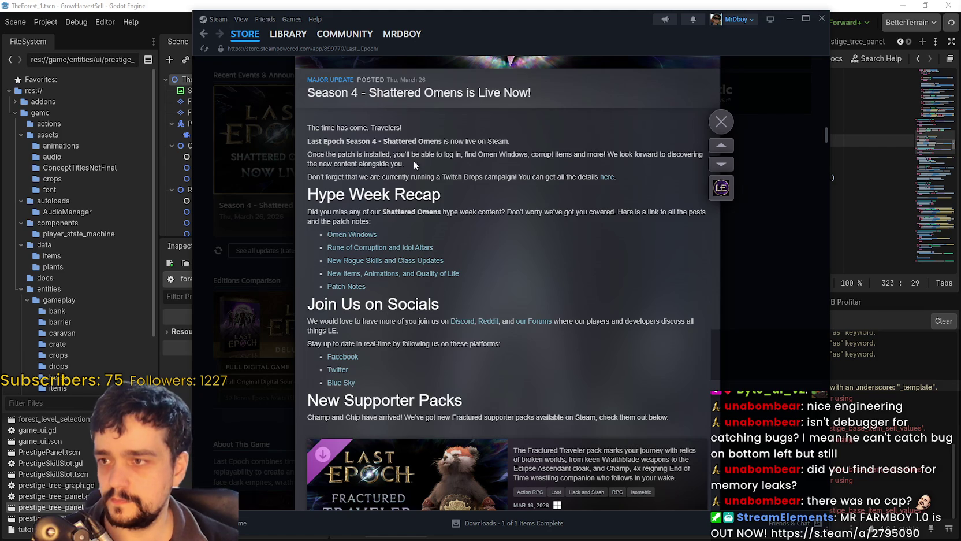
{"action": "left_click_drag", "start_coordinate": [420, 155], "coordinate": [503, 189]}
{"action": "left_click", "coordinate": [495, 416]}
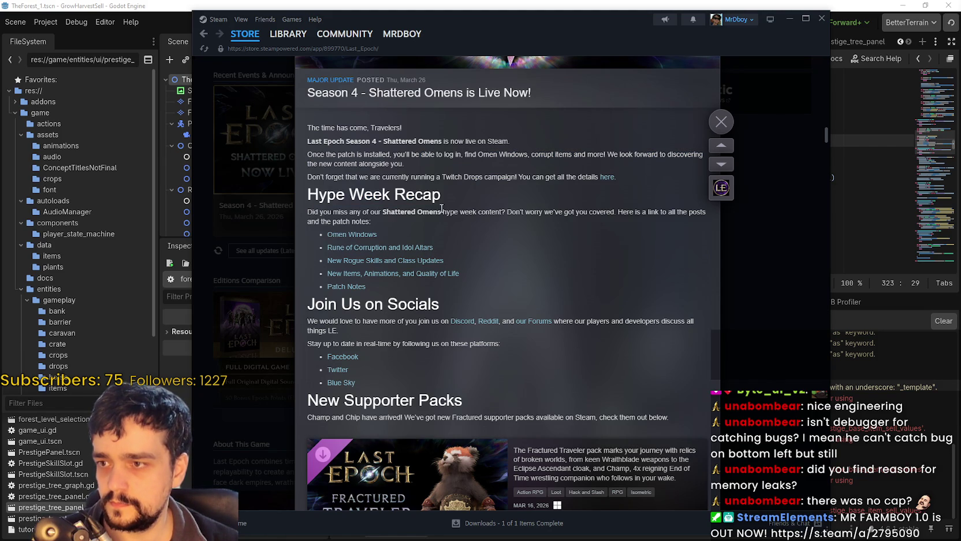
{"action": "mouse_move", "coordinate": [478, 211]}
{"action": "left_mouse_down"}
{"action": "mouse_move", "coordinate": [696, 212]}
{"action": "mouse_move", "coordinate": [703, 236]}
{"action": "mouse_move", "coordinate": [698, 254]}
{"action": "mouse_move", "coordinate": [700, 222]}
{"action": "mouse_move", "coordinate": [684, 281]}
{"action": "left_mouse_up"}
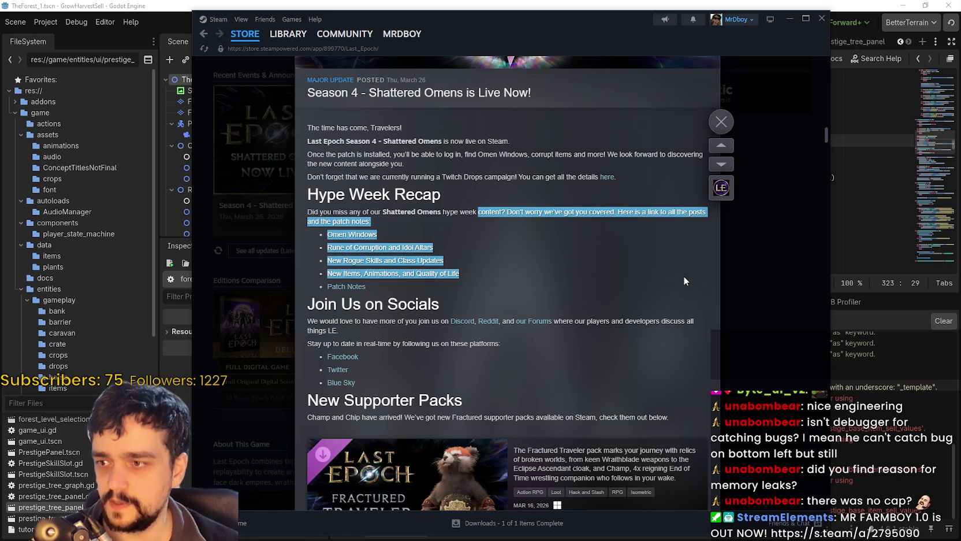
{"action": "mouse_move", "coordinate": [684, 277]}
{"action": "left_mouse_down"}
{"action": "mouse_move", "coordinate": [685, 293]}
{"action": "mouse_move", "coordinate": [665, 289]}
{"action": "left_mouse_up"}
{"action": "left_click", "coordinate": [645, 297]}
{"action": "scroll", "coordinate": [440, 322], "scroll_direction": "down", "scroll_amount": 3}
{"action": "scroll", "coordinate": [441, 322], "scroll_direction": "down", "scroll_amount": 3}
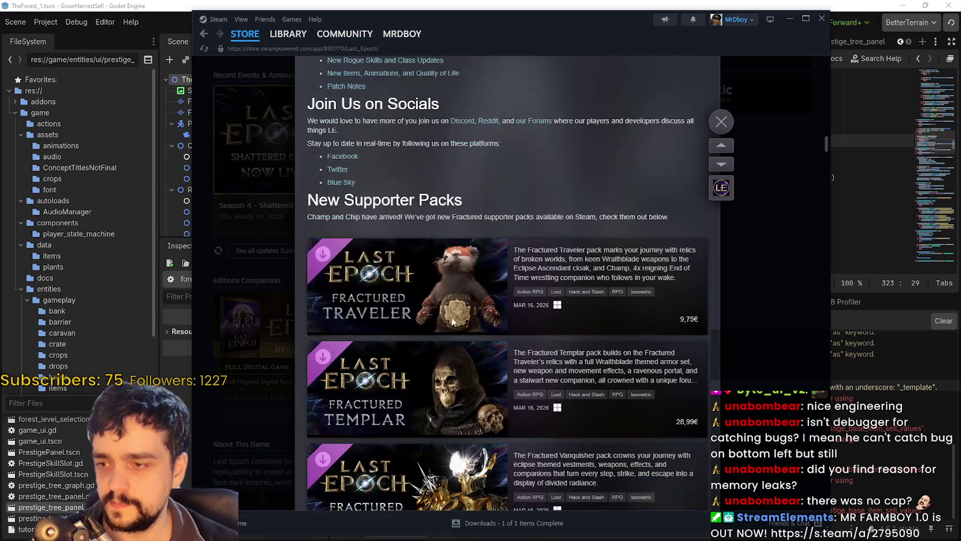
{"action": "scroll", "coordinate": [704, 383], "scroll_direction": "down", "scroll_amount": 12}
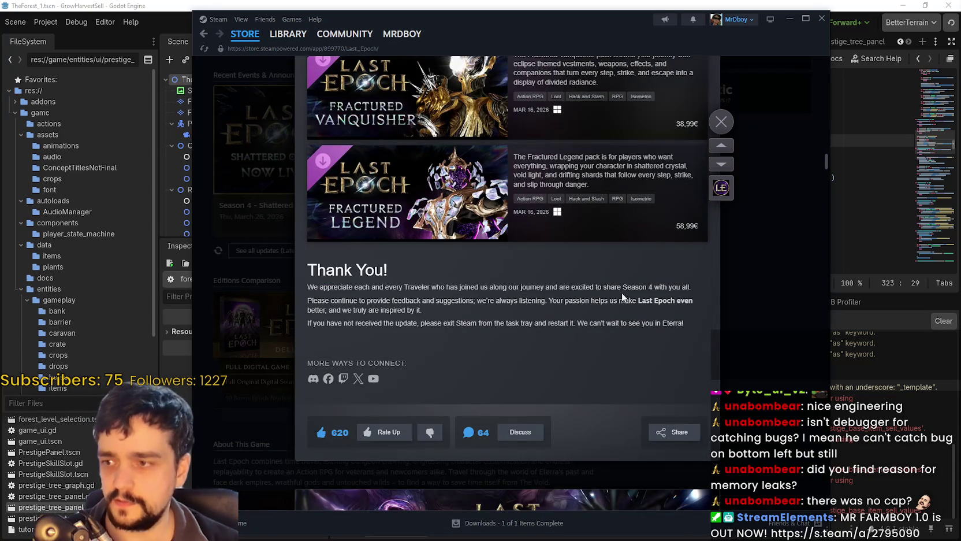
{"action": "scroll", "coordinate": [607, 307], "scroll_direction": "down", "scroll_amount": 10}
{"action": "left_click", "coordinate": [762, 327]}
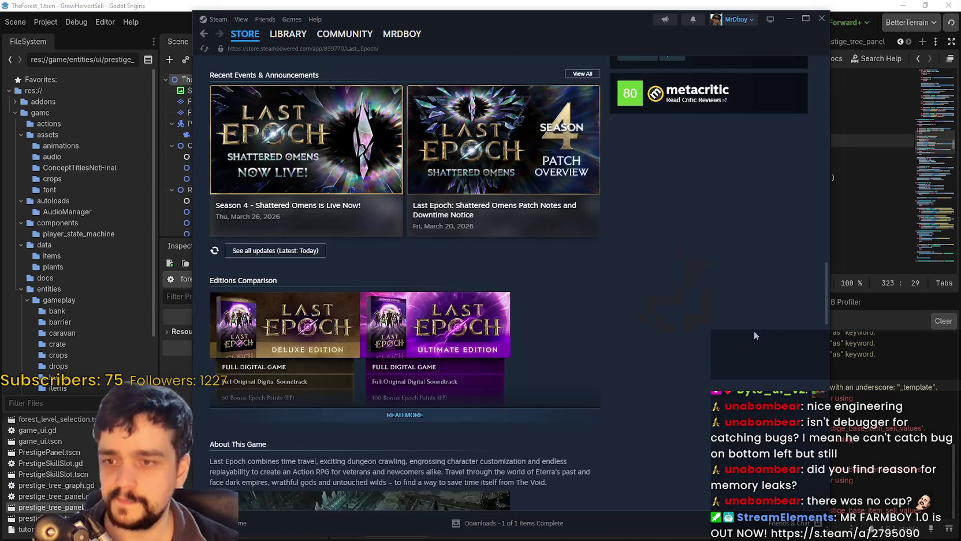
Scroll up the Last Epoch store page and go to its community hub
{"action": "scroll", "coordinate": [711, 370], "scroll_direction": "up", "scroll_amount": 10}
{"action": "scroll", "coordinate": [710, 371], "scroll_direction": "up", "scroll_amount": 10}
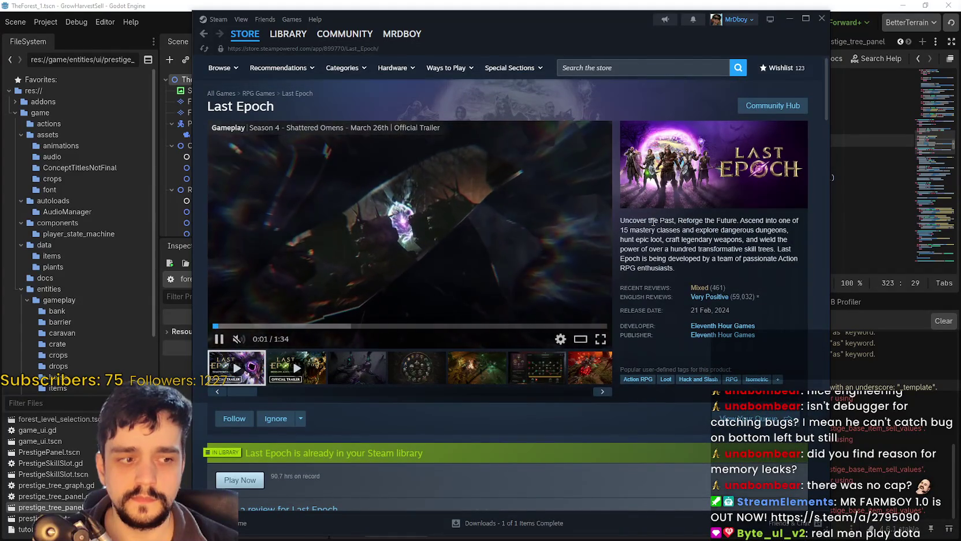
{"action": "mouse_move", "coordinate": [704, 291]}
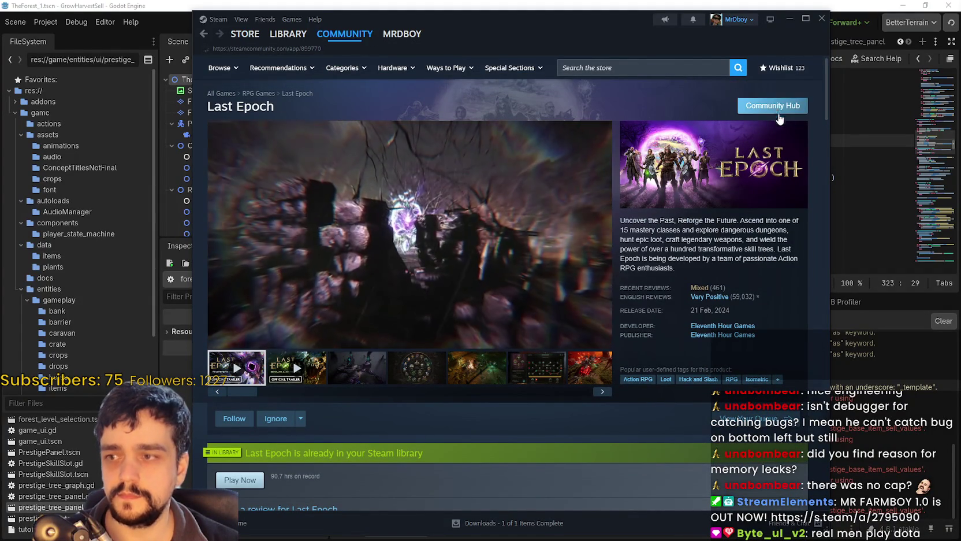
{"action": "left_click", "coordinate": [778, 110]}
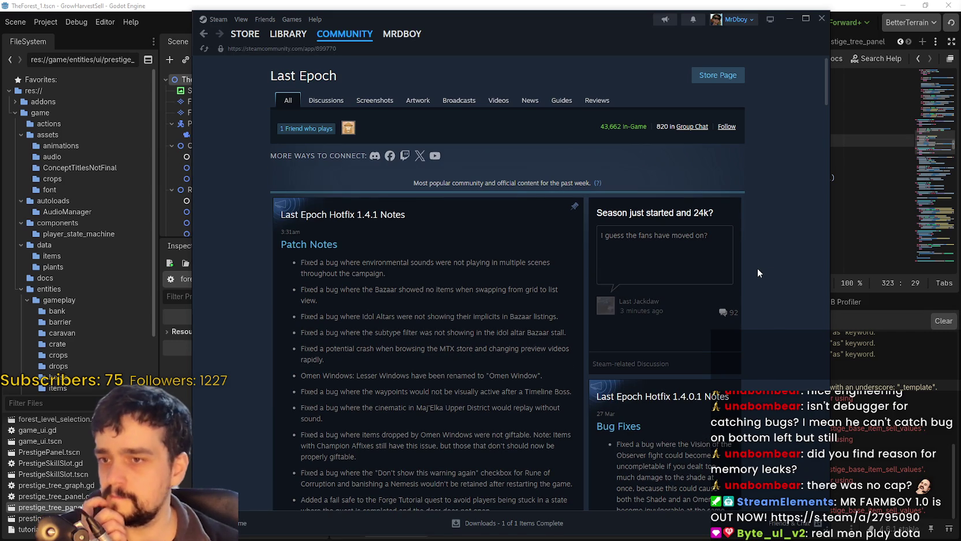
Read the 'Season just started and 24k?' discussion thread, then close it
{"action": "left_click", "coordinate": [612, 242]}
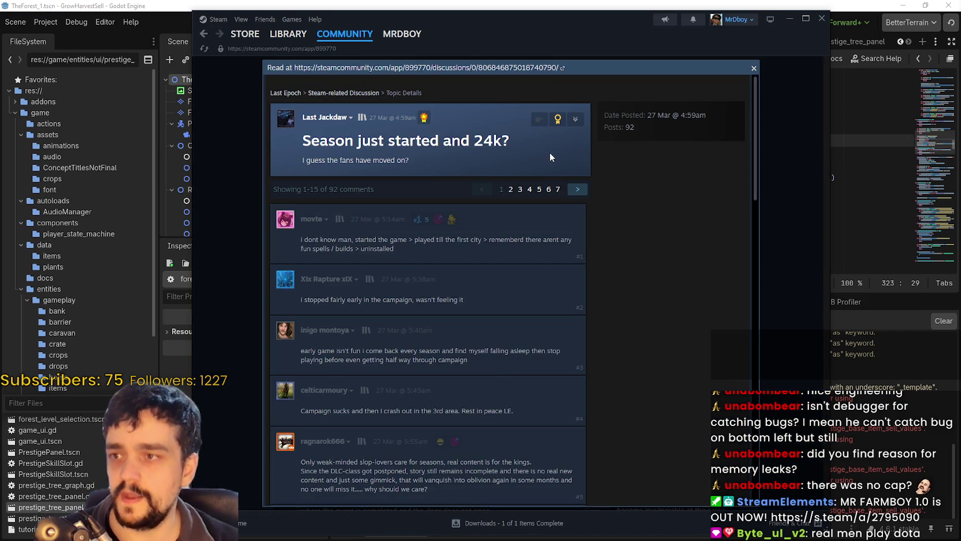
{"action": "left_click_drag", "start_coordinate": [509, 142], "coordinate": [355, 132]}
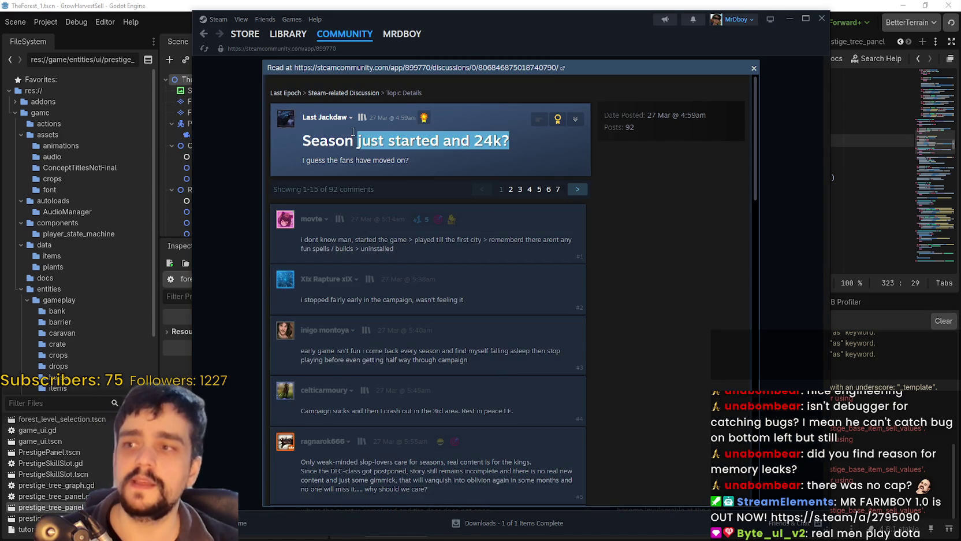
{"action": "left_click", "coordinate": [660, 263]}
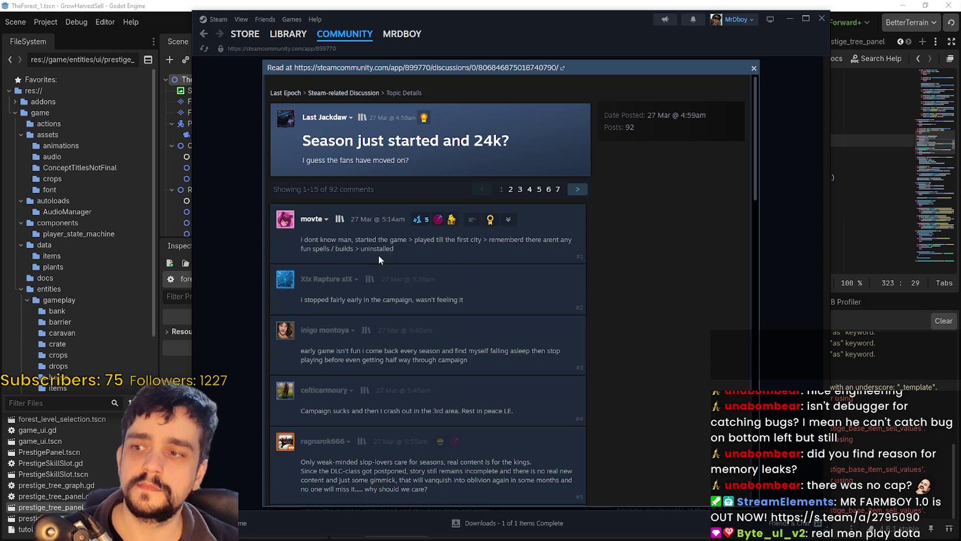
{"action": "left_click_drag", "start_coordinate": [364, 254], "coordinate": [257, 234]}
{"action": "mouse_move", "coordinate": [533, 145]}
{"action": "left_mouse_down"}
{"action": "mouse_move", "coordinate": [421, 141]}
{"action": "mouse_move", "coordinate": [262, 110]}
{"action": "left_mouse_up"}
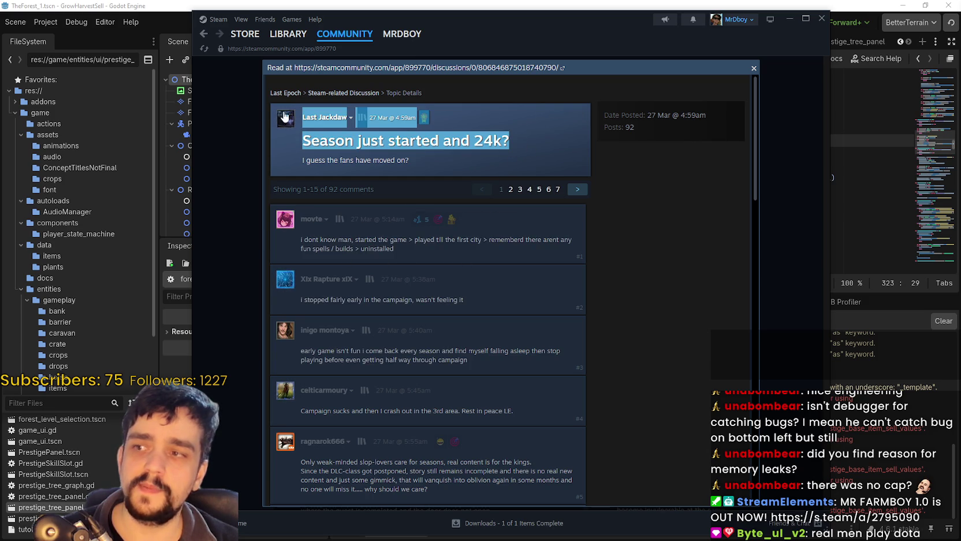
{"action": "left_click", "coordinate": [693, 303]}
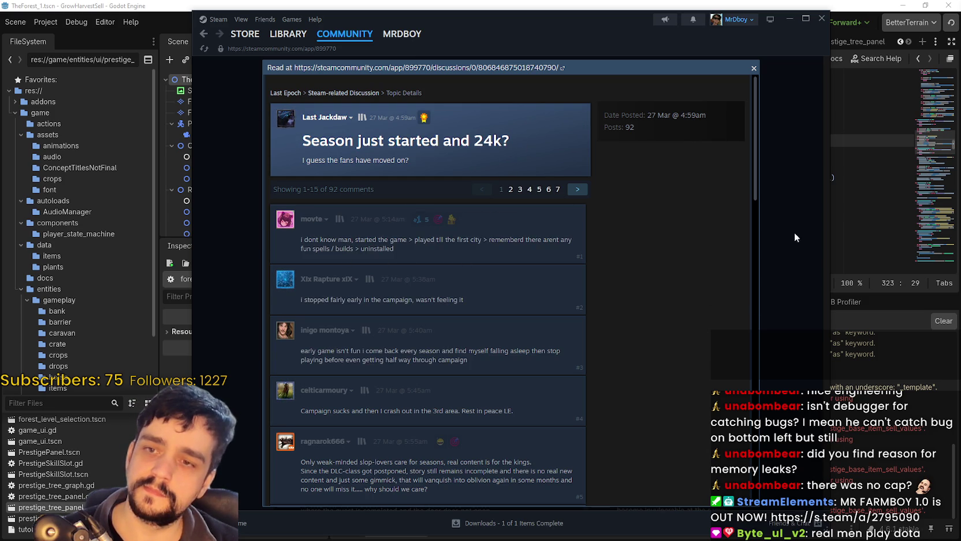
{"action": "left_click", "coordinate": [777, 197]}
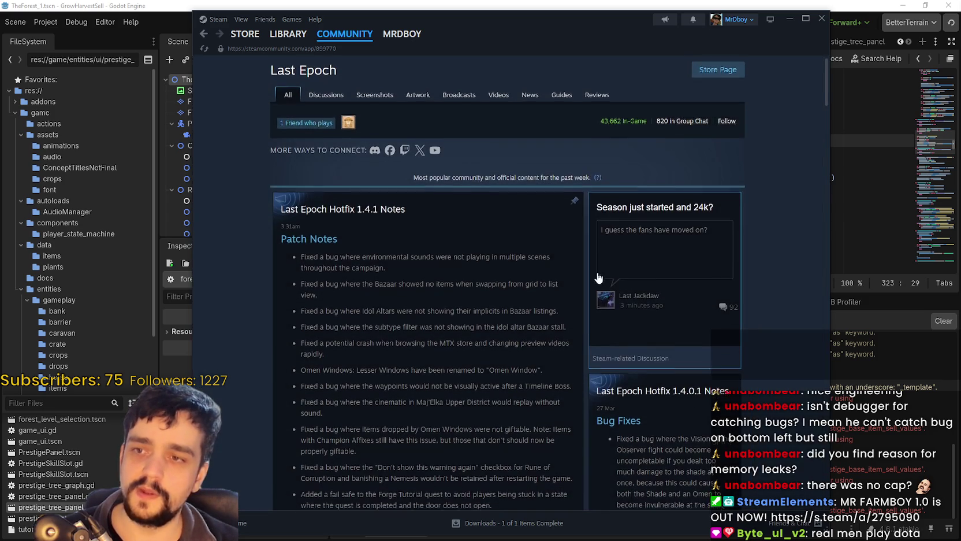
{"action": "mouse_move", "coordinate": [598, 133]}
{"action": "left_mouse_down"}
{"action": "mouse_move", "coordinate": [588, 125]}
{"action": "mouse_move", "coordinate": [610, 124]}
{"action": "left_mouse_up"}
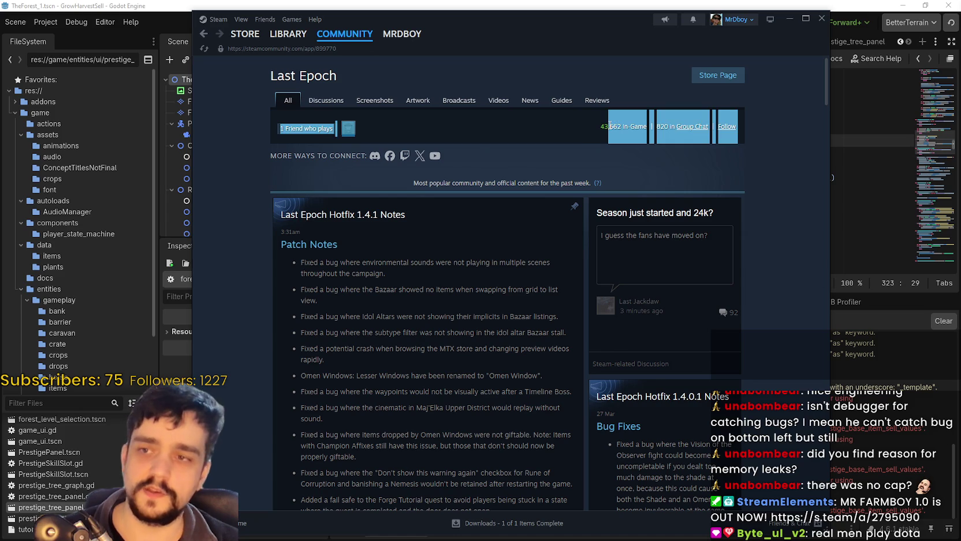
{"action": "left_click", "coordinate": [628, 186]}
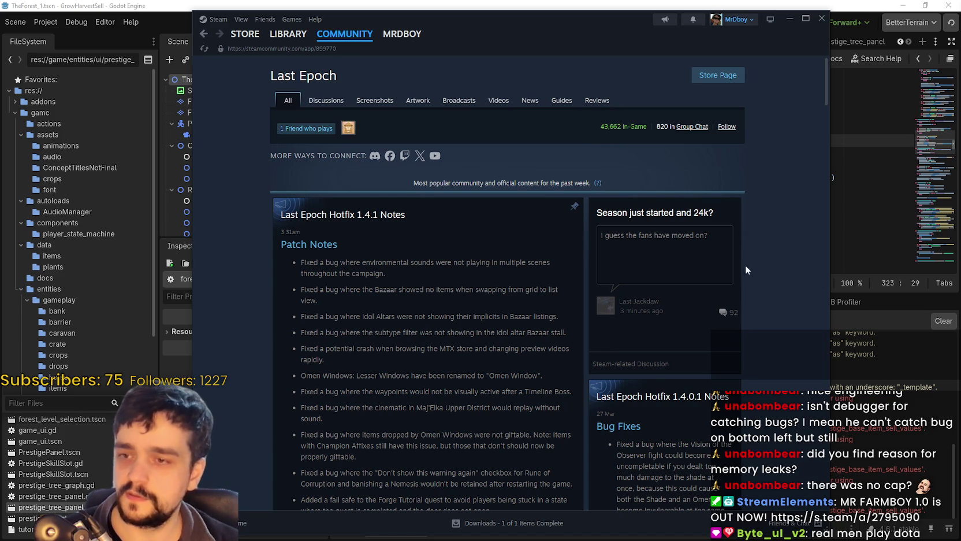
{"action": "scroll", "coordinate": [699, 428], "scroll_direction": "down", "scroll_amount": 2}
{"action": "scroll", "coordinate": [699, 428], "scroll_direction": "down", "scroll_amount": 8}
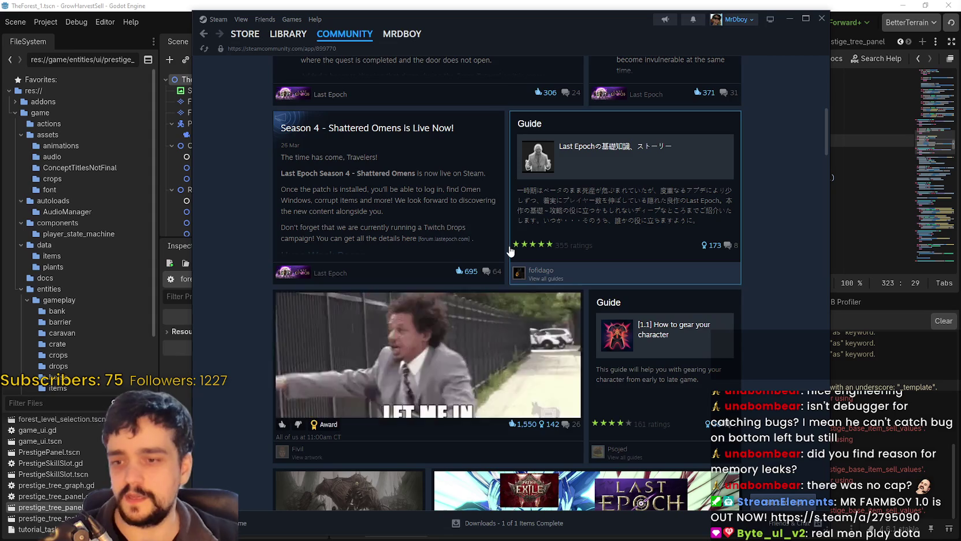
{"action": "scroll", "coordinate": [483, 235], "scroll_direction": "down", "scroll_amount": 2}
{"action": "scroll", "coordinate": [482, 235], "scroll_direction": "down", "scroll_amount": 6}
{"action": "scroll", "coordinate": [520, 375], "scroll_direction": "up", "scroll_amount": 10}
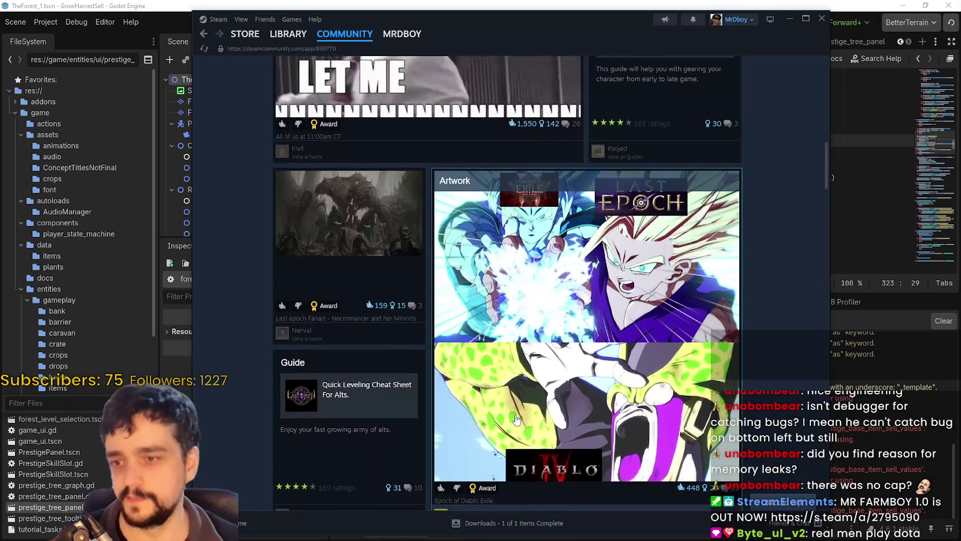
{"action": "scroll", "coordinate": [526, 392], "scroll_direction": "up", "scroll_amount": 9}
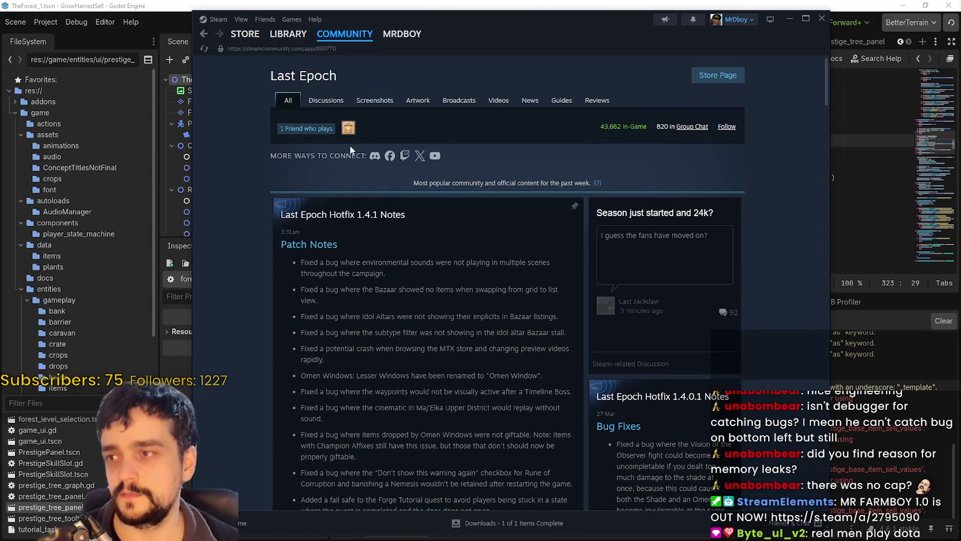
{"action": "left_click", "coordinate": [324, 100]}
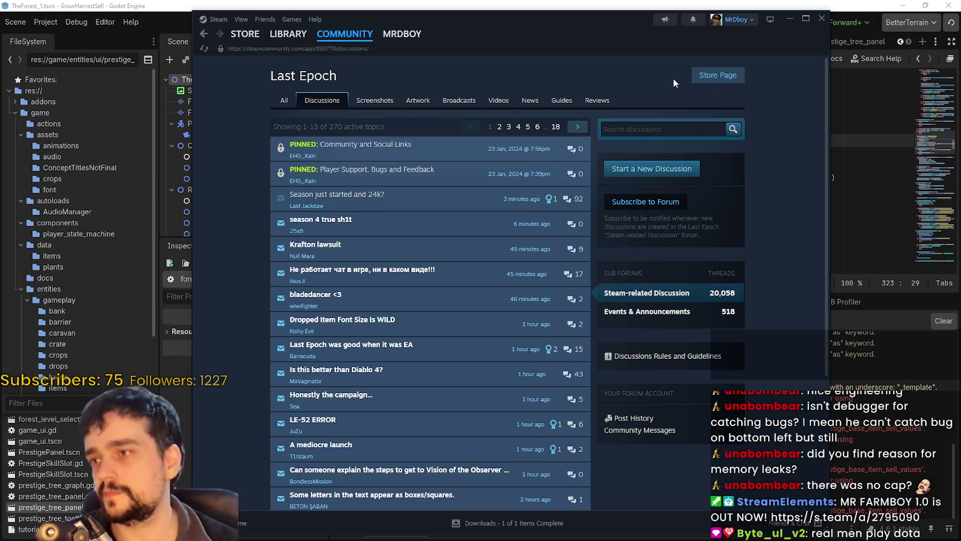
{"action": "left_click", "coordinate": [284, 100]}
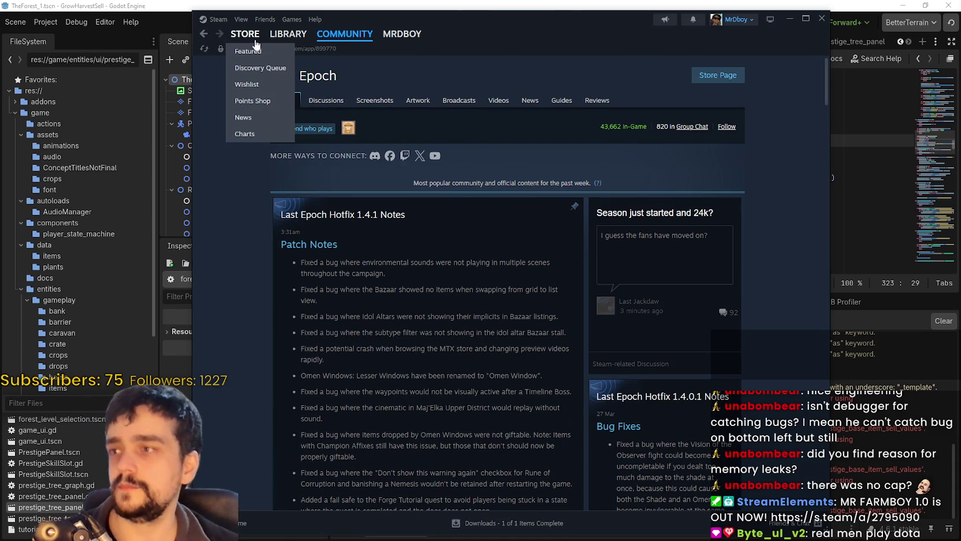
{"action": "left_click", "coordinate": [254, 38]}
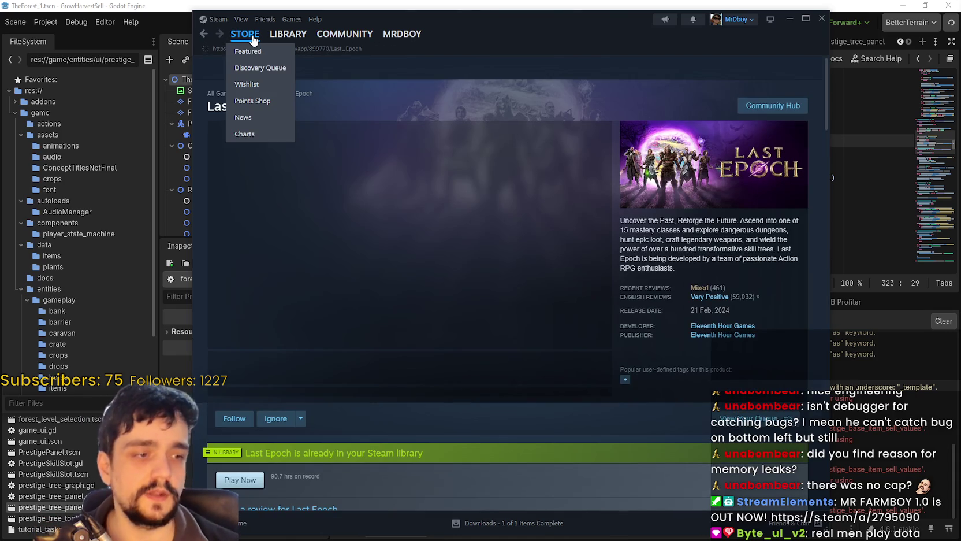
{"action": "left_click", "coordinate": [254, 38]}
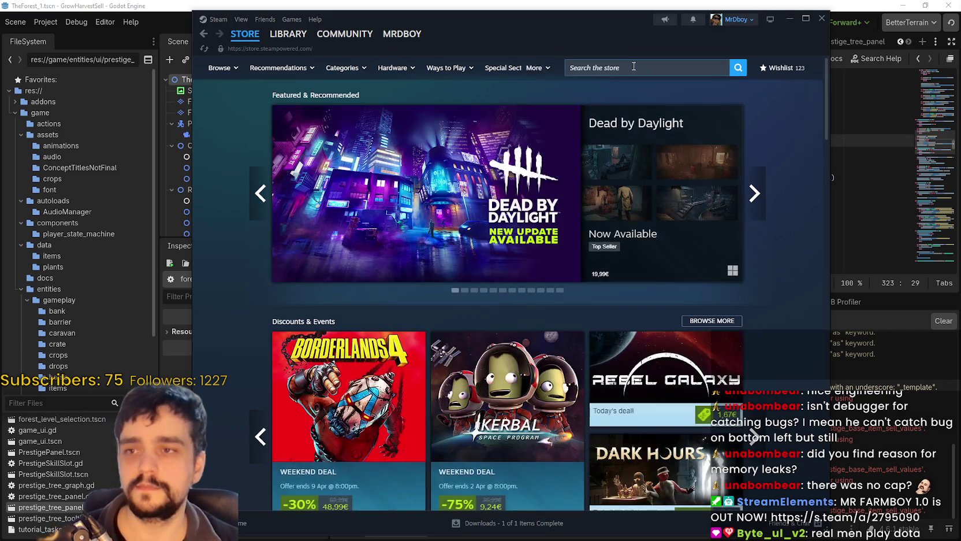
Search the store for 'dota 2' and view a Dota 2 gameplay screenshot
{"action": "left_click", "coordinate": [629, 65]}
{"action": "type", "text": "dola"}
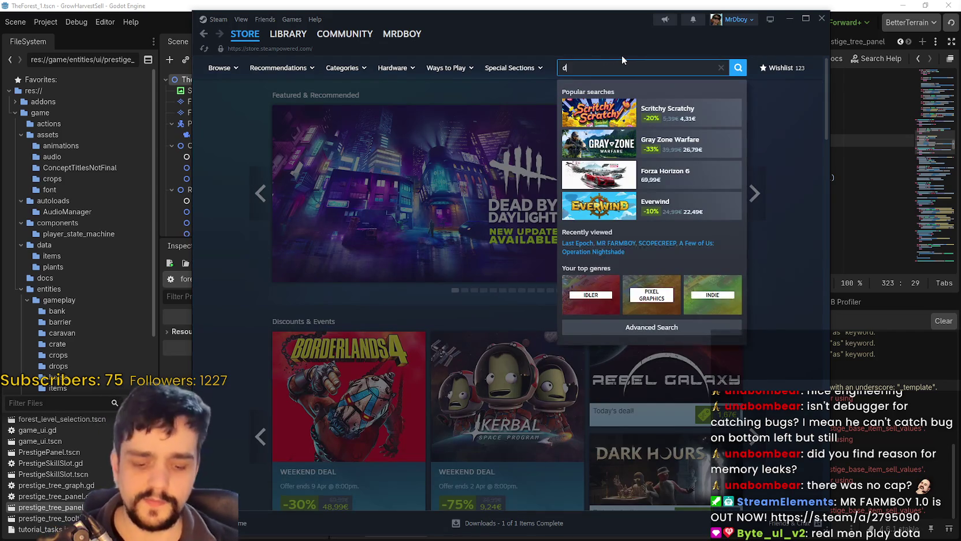
{"action": "key", "text": "BackSpace"}
{"action": "key", "text": "BackSpace"}
{"action": "key", "text": "BackSpace"}
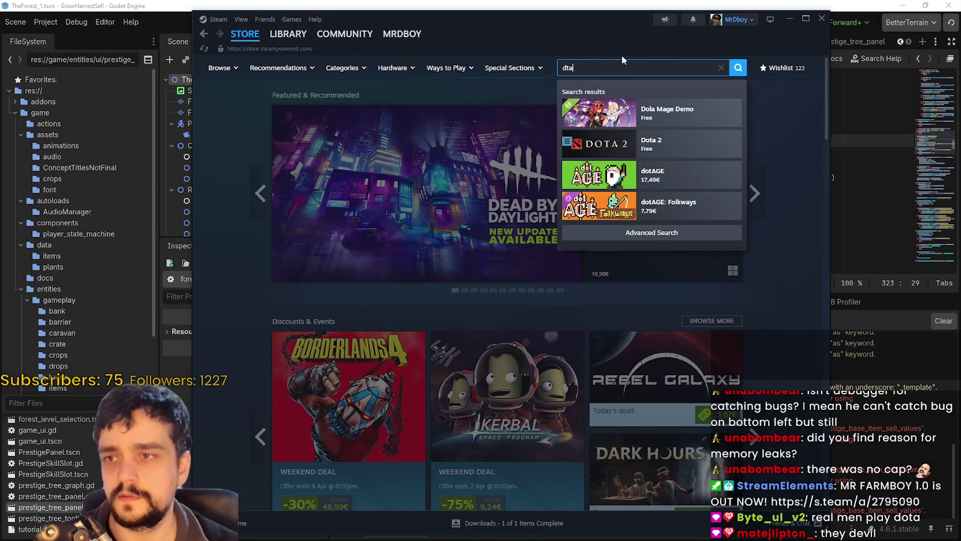
{"action": "type", "text": "ota 2"}
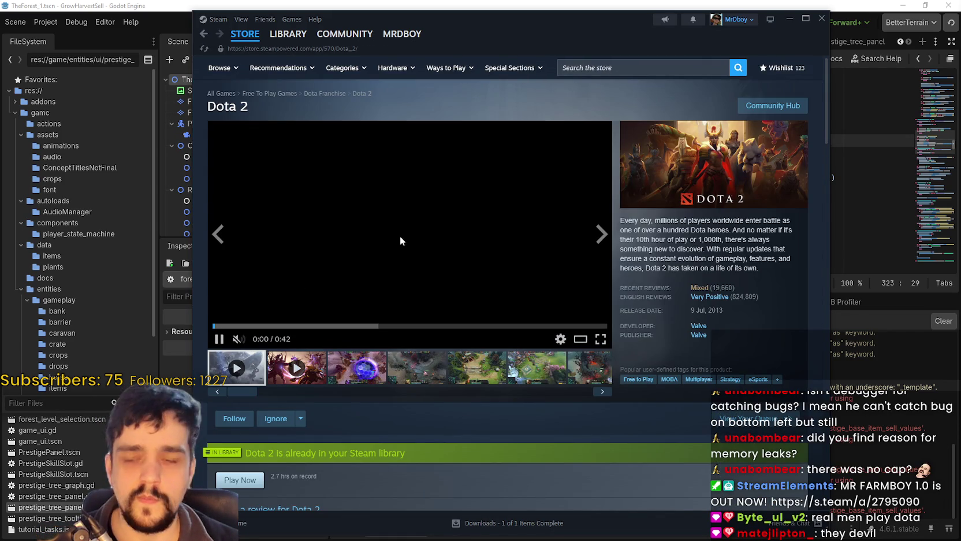
{"action": "left_click", "coordinate": [382, 361]}
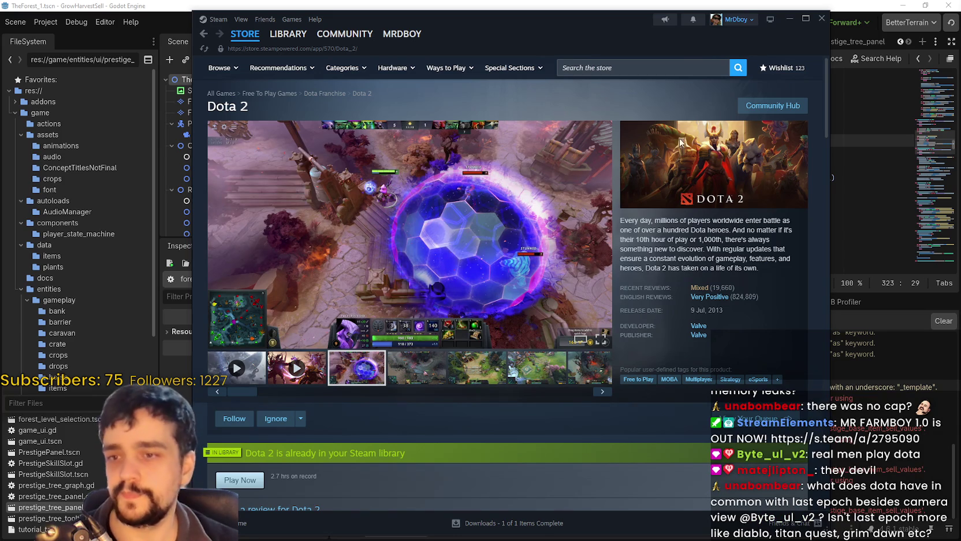
Go to the Dota 2 community hub, read the friends-activity line, then switch to the browser
{"action": "left_click", "coordinate": [759, 108]}
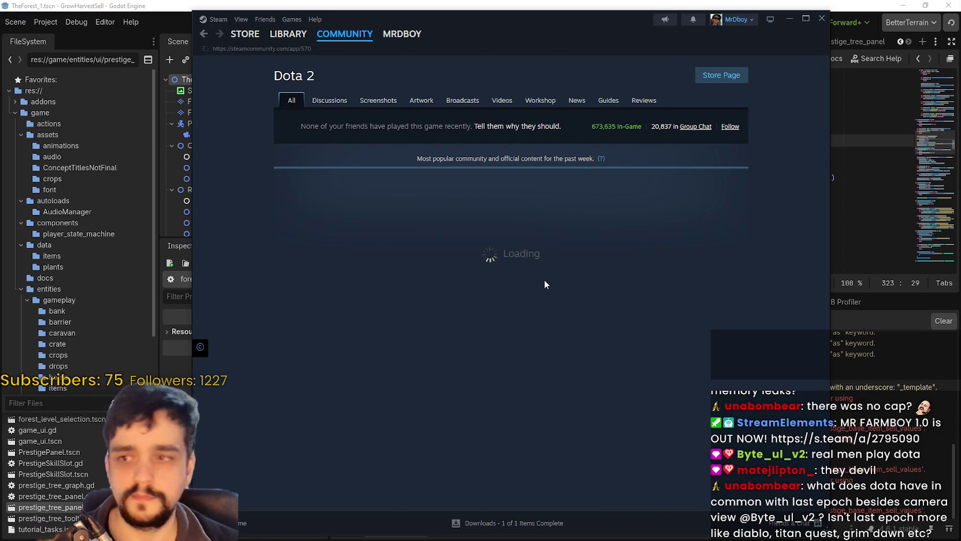
{"action": "triple_click", "coordinate": [590, 128]}
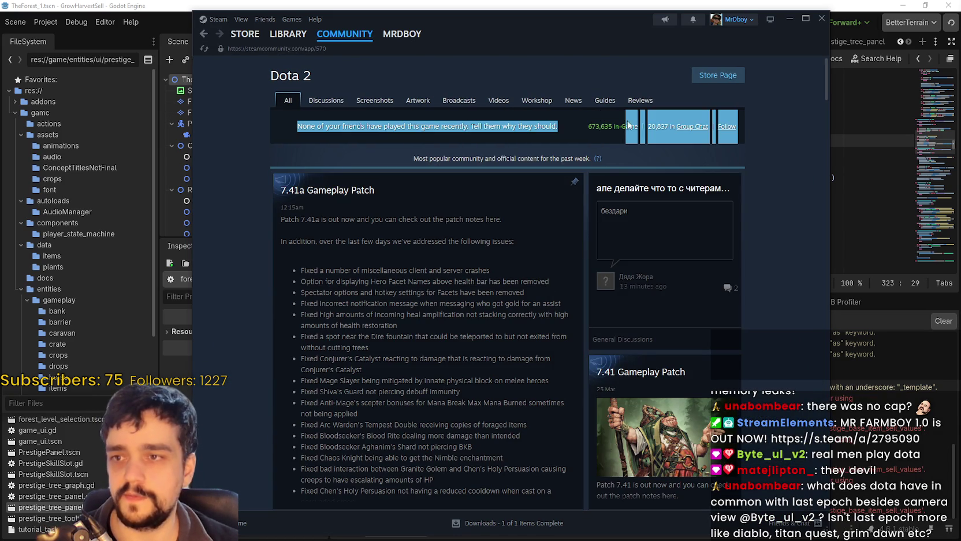
{"action": "left_click", "coordinate": [626, 127]}
{"action": "triple_click", "coordinate": [614, 127]}
{"action": "left_click", "coordinate": [592, 137]}
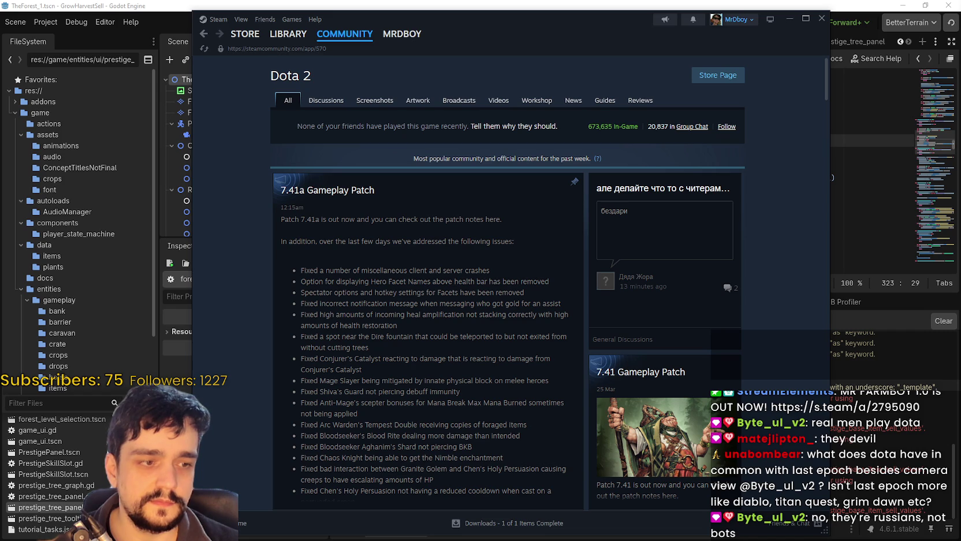
{"action": "key", "text": "alt+Tab"}
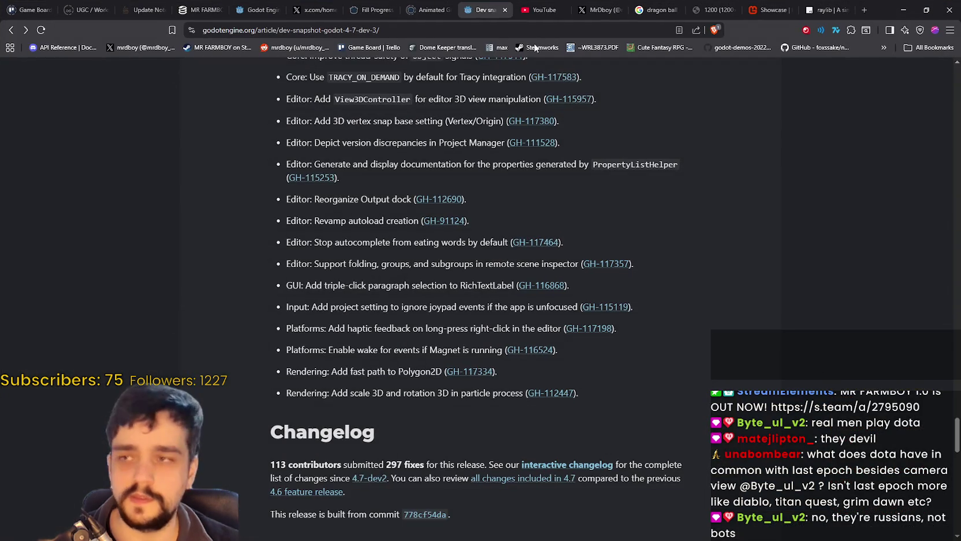
Reload MR FARMBOY's SteamDB charts to show 93 current players, then start a new game search
{"action": "left_click", "coordinate": [200, 10]}
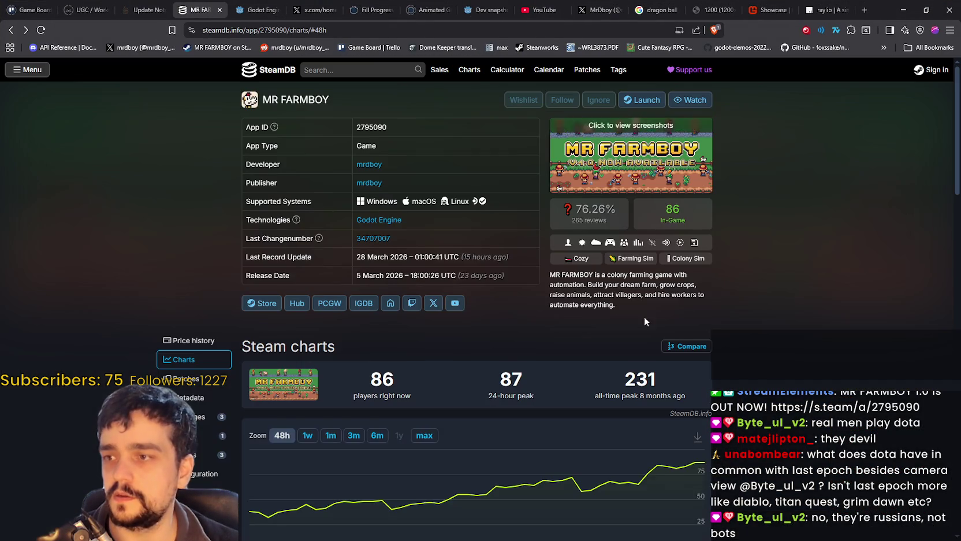
{"action": "right_click", "coordinate": [784, 299]}
{"action": "left_click", "coordinate": [809, 337]}
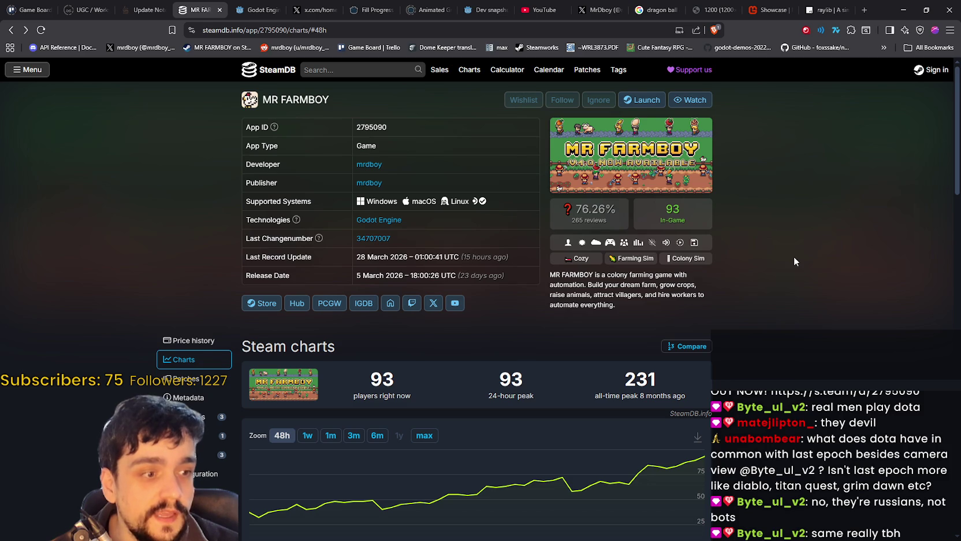
{"action": "scroll", "coordinate": [697, 403], "scroll_direction": "down", "scroll_amount": 1}
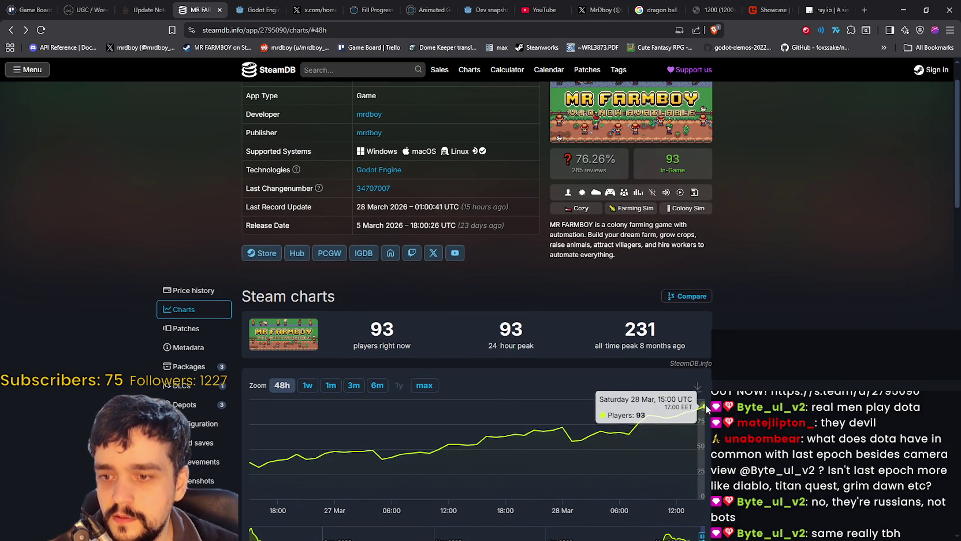
{"action": "scroll", "coordinate": [816, 248], "scroll_direction": "up", "scroll_amount": 1}
{"action": "scroll", "coordinate": [843, 250], "scroll_direction": "up", "scroll_amount": 1}
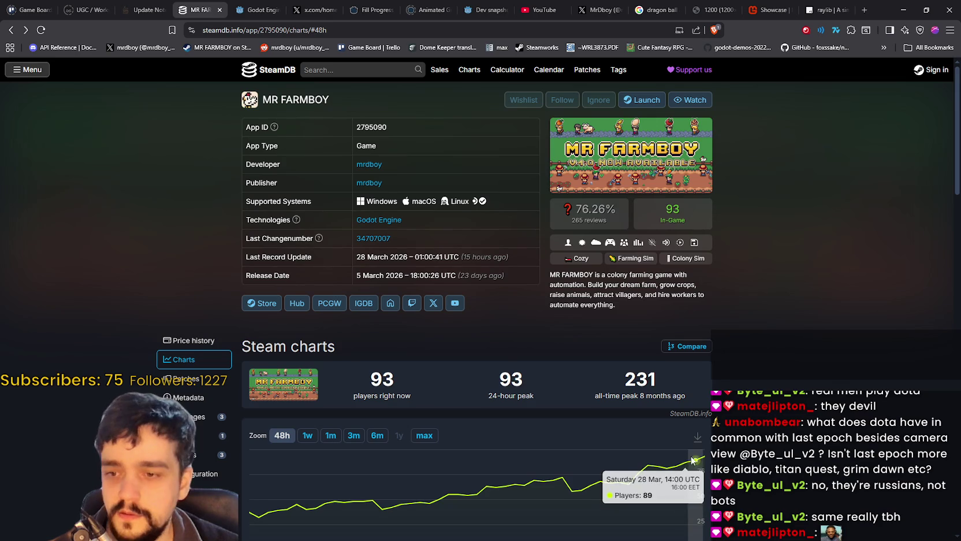
{"action": "scroll", "coordinate": [636, 462], "scroll_direction": "down", "scroll_amount": 1}
{"action": "left_click", "coordinate": [385, 67]}
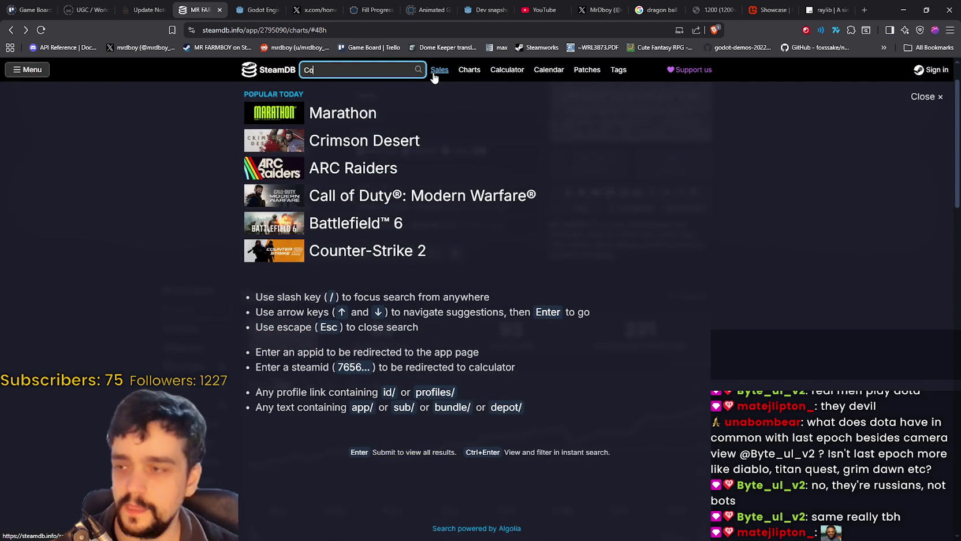
Search SteamDB for Counter-Strike 2 and go to its charts page
{"action": "type", "text": "unter"}
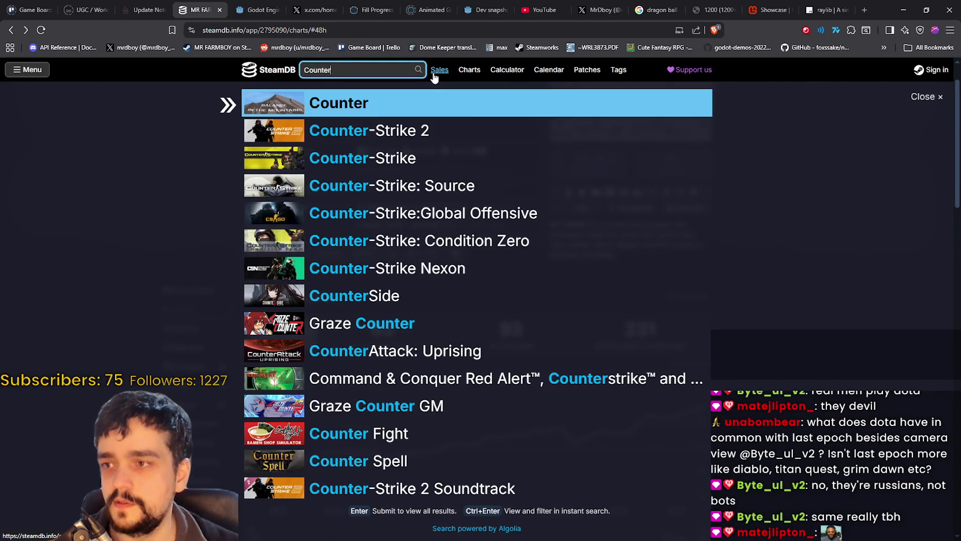
{"action": "key", "text": "Down"}
{"action": "key", "text": "Return"}
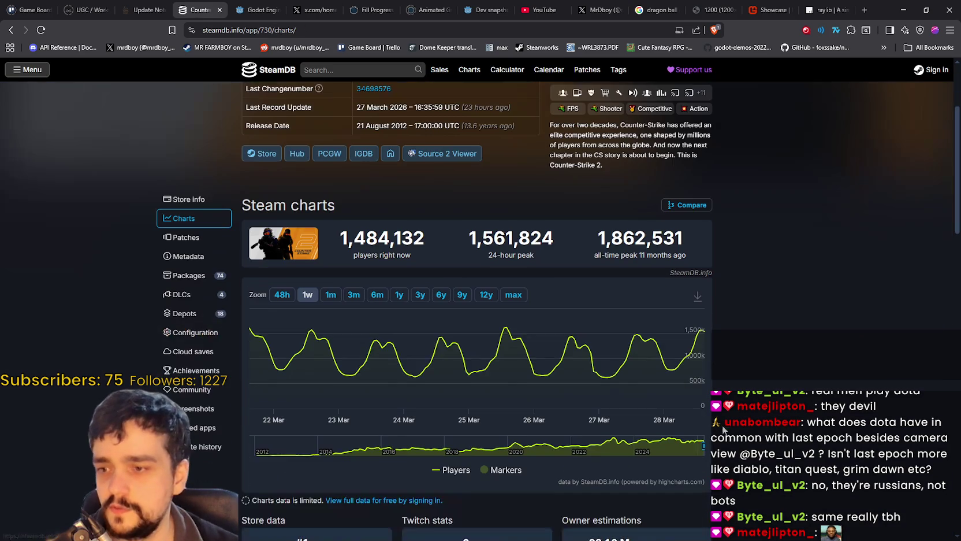
Compare Counter-Strike 2 player counts across all-time, 3-month, month, week and 48-hour ranges
{"action": "left_click", "coordinate": [513, 294]}
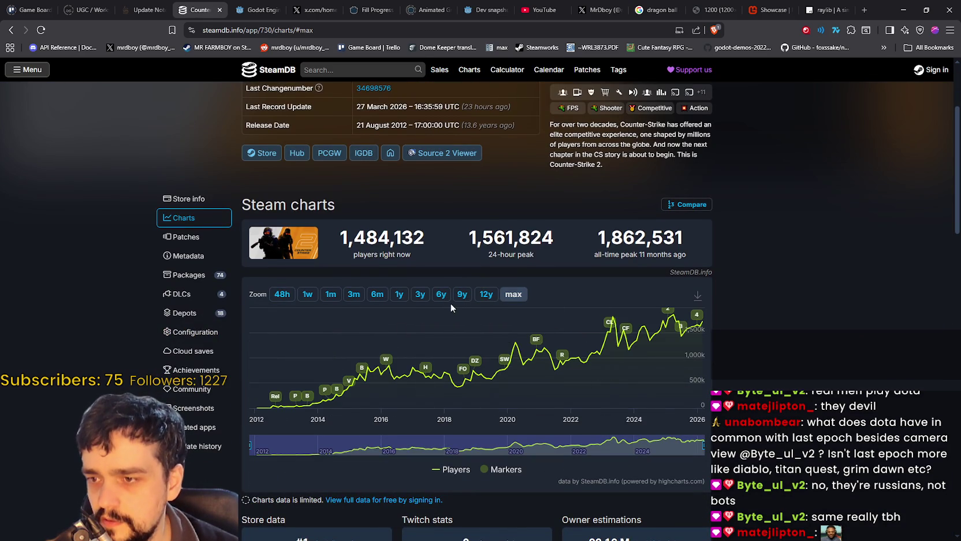
{"action": "left_click", "coordinate": [330, 295]}
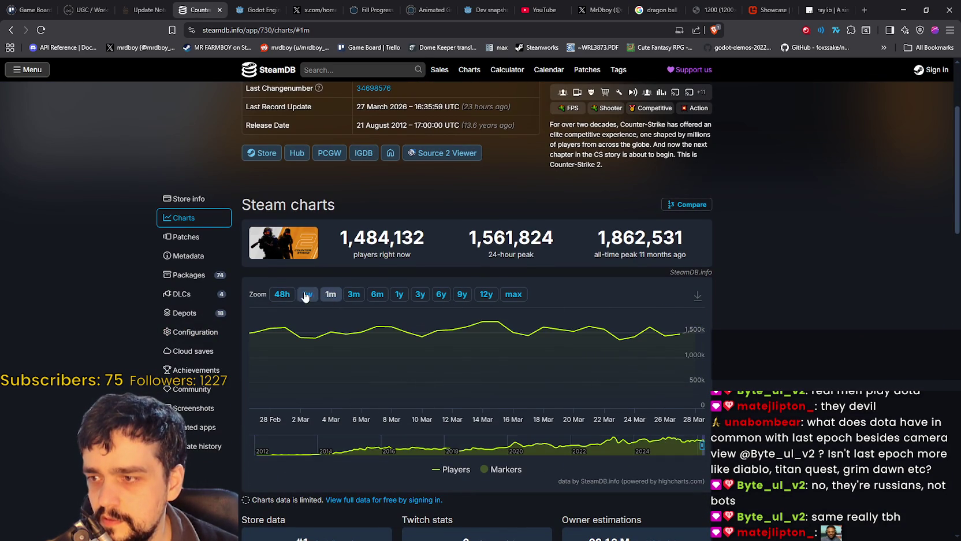
{"action": "left_click", "coordinate": [307, 295]}
{"action": "left_click", "coordinate": [353, 295]}
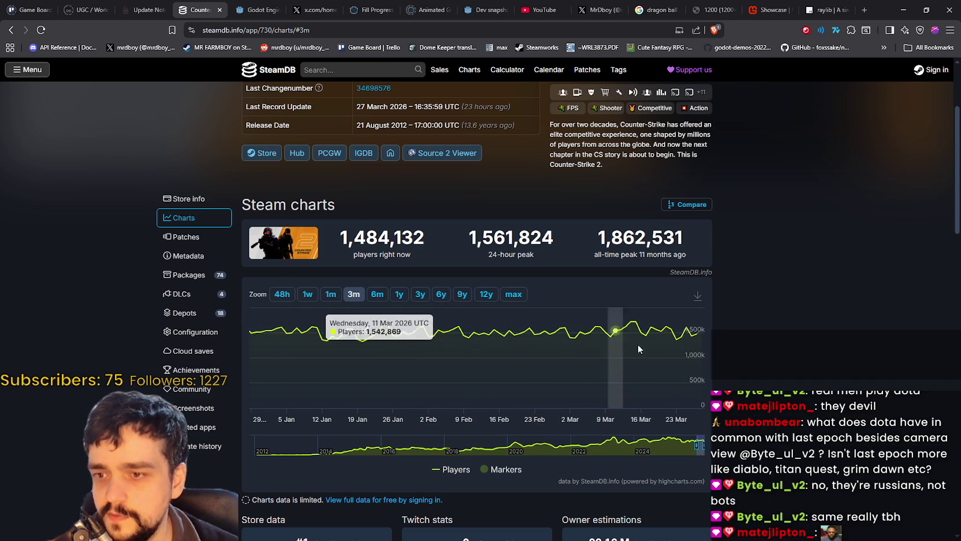
{"action": "left_click", "coordinate": [330, 295]}
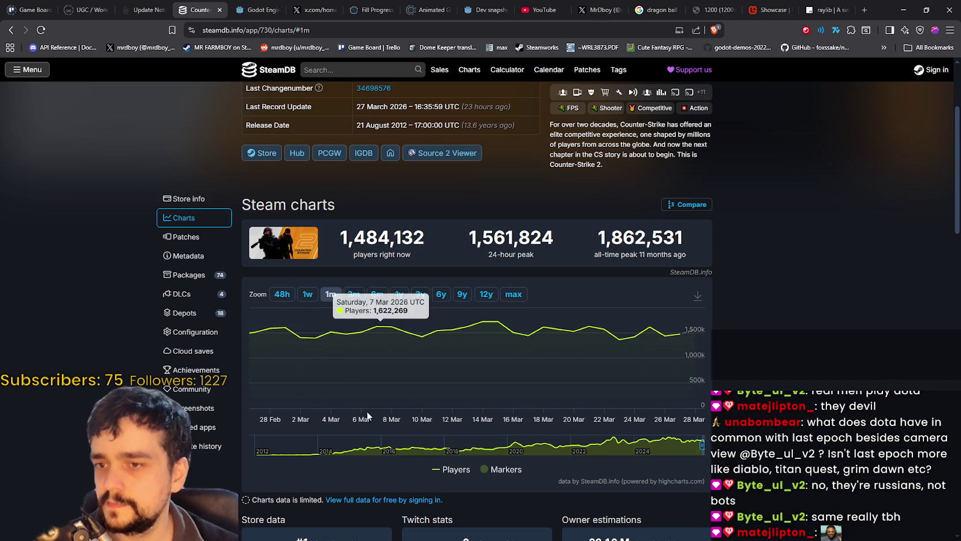
{"action": "left_click", "coordinate": [308, 295]}
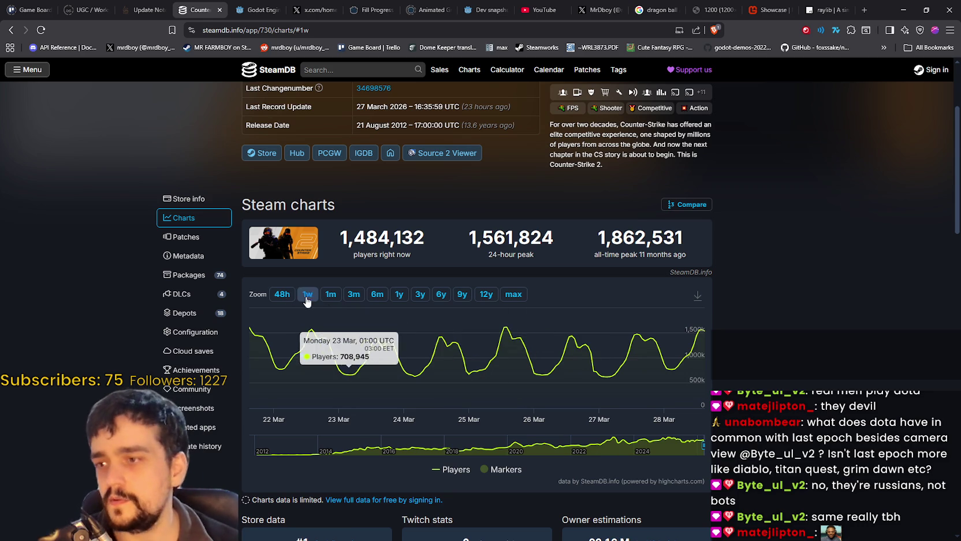
{"action": "left_click", "coordinate": [283, 294]}
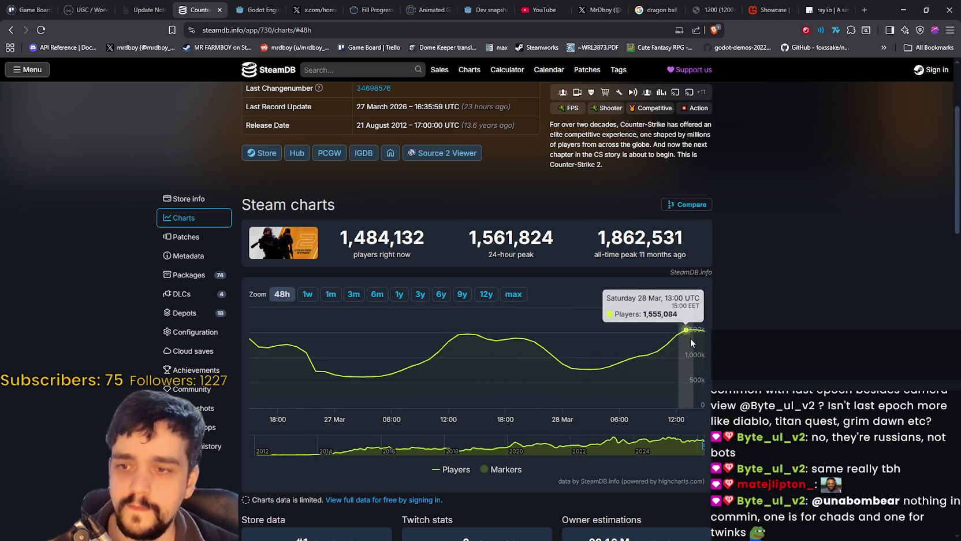
{"action": "left_click", "coordinate": [307, 294]}
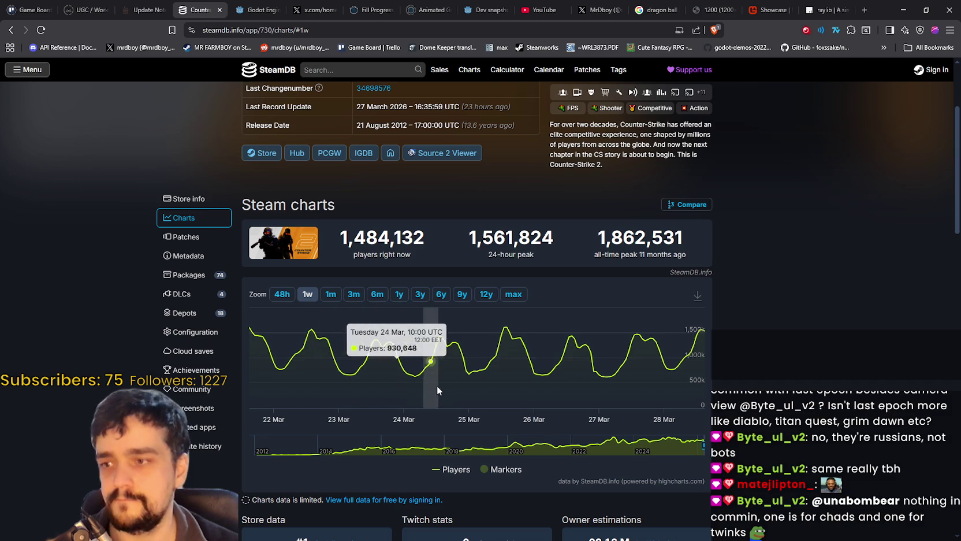
{"action": "scroll", "coordinate": [775, 364], "scroll_direction": "up", "scroll_amount": 3}
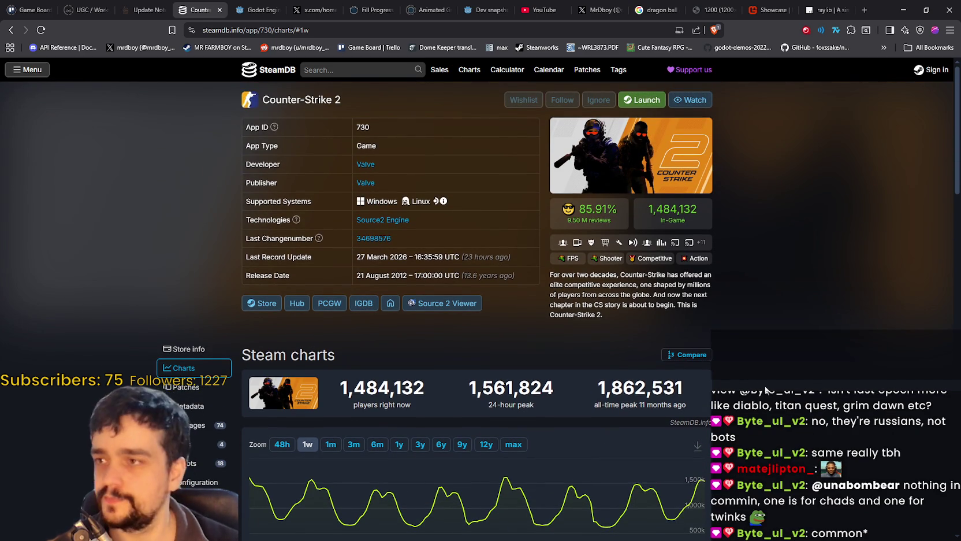
{"action": "key", "text": "slash"}
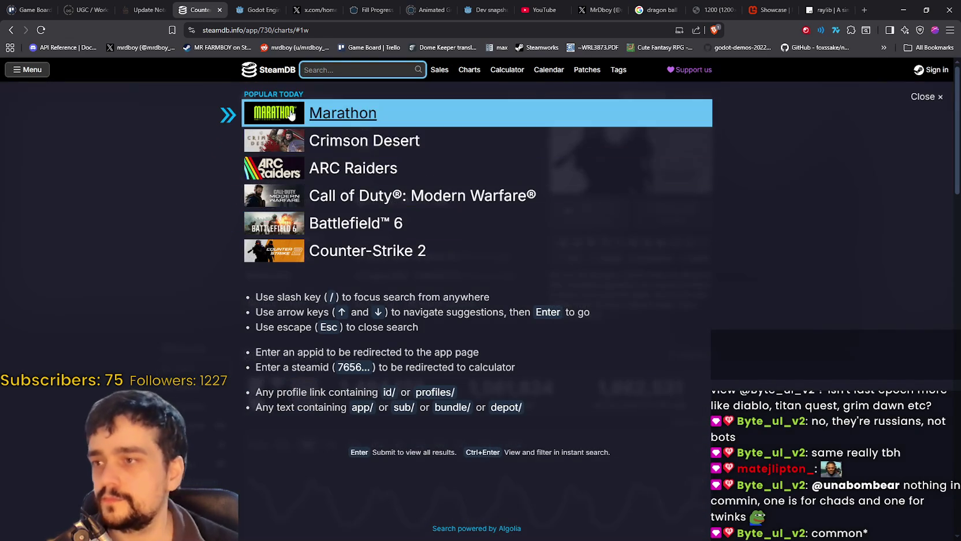
Go to Crimson Desert's SteamDB page and select its current player figures
{"action": "left_click", "coordinate": [343, 143]}
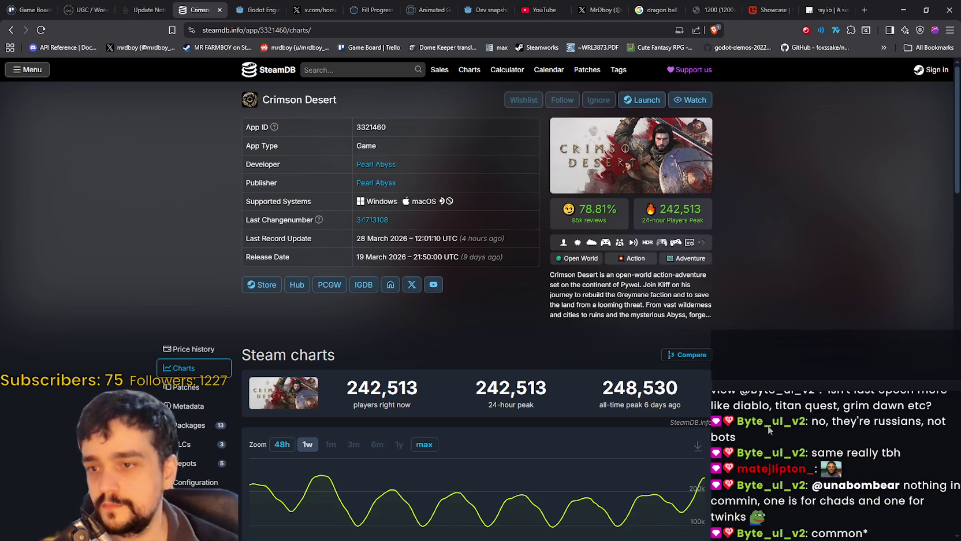
{"action": "scroll", "coordinate": [769, 430], "scroll_direction": "down", "scroll_amount": 1}
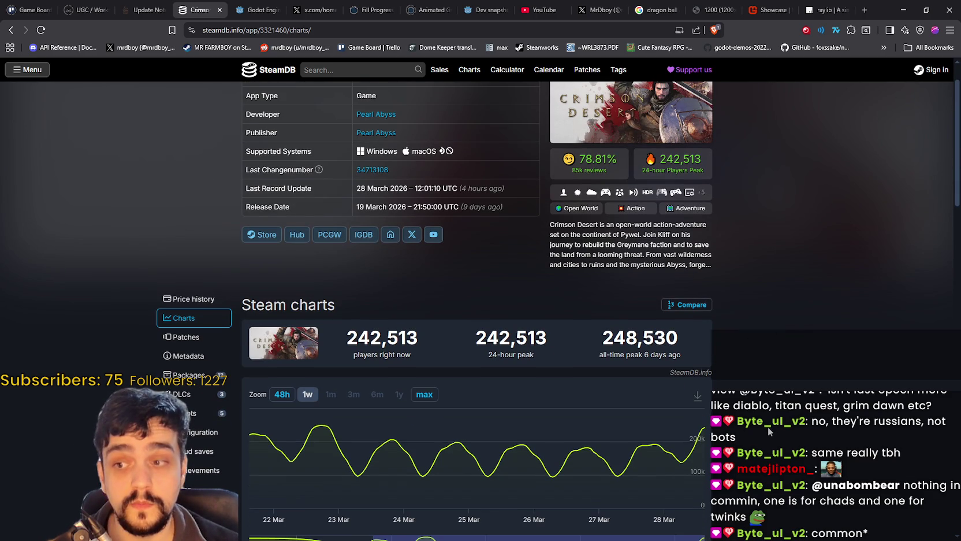
{"action": "double_click", "coordinate": [399, 338]}
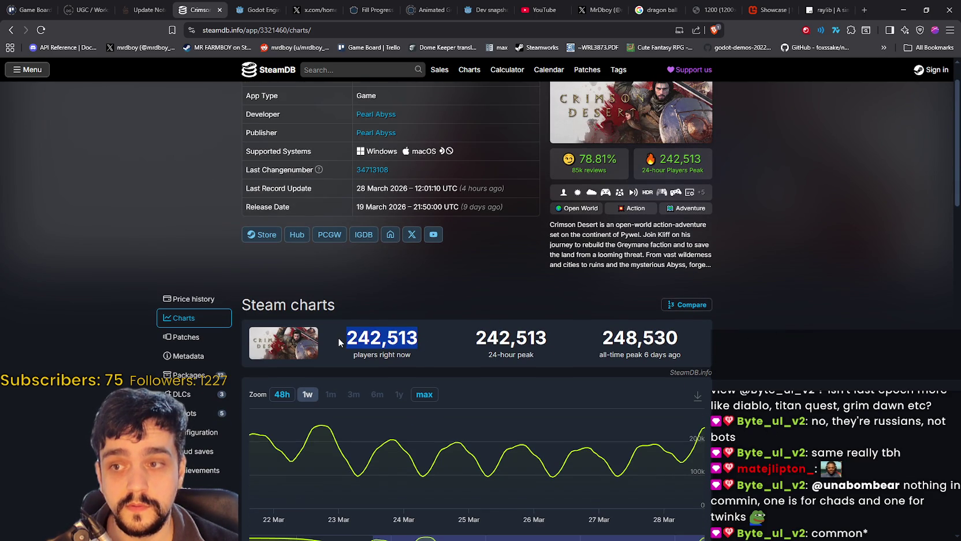
{"action": "left_click_drag", "start_coordinate": [339, 343], "coordinate": [643, 338]}
{"action": "scroll", "coordinate": [735, 446], "scroll_direction": "down", "scroll_amount": 1}
{"action": "scroll", "coordinate": [735, 446], "scroll_direction": "down", "scroll_amount": 1}
View Crimson Desert's player chart over its full history, 48 hours and one week
{"action": "left_click", "coordinate": [307, 294]}
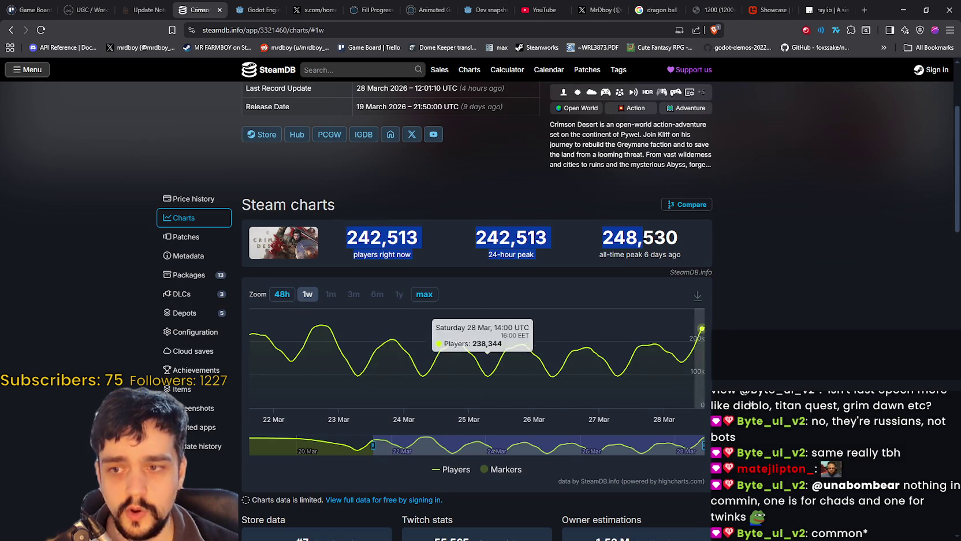
{"action": "left_click", "coordinate": [424, 294]}
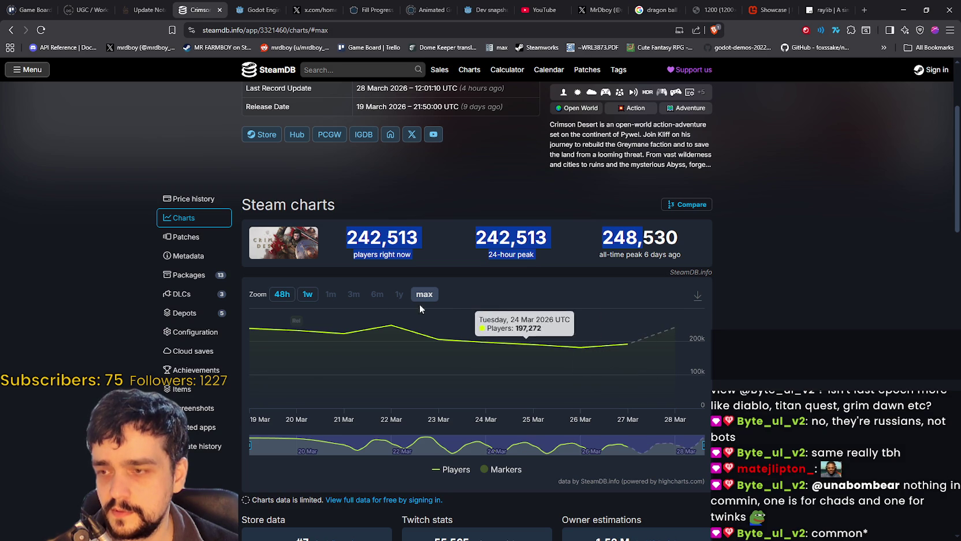
{"action": "left_click", "coordinate": [292, 298]}
{"action": "left_click", "coordinate": [308, 295]}
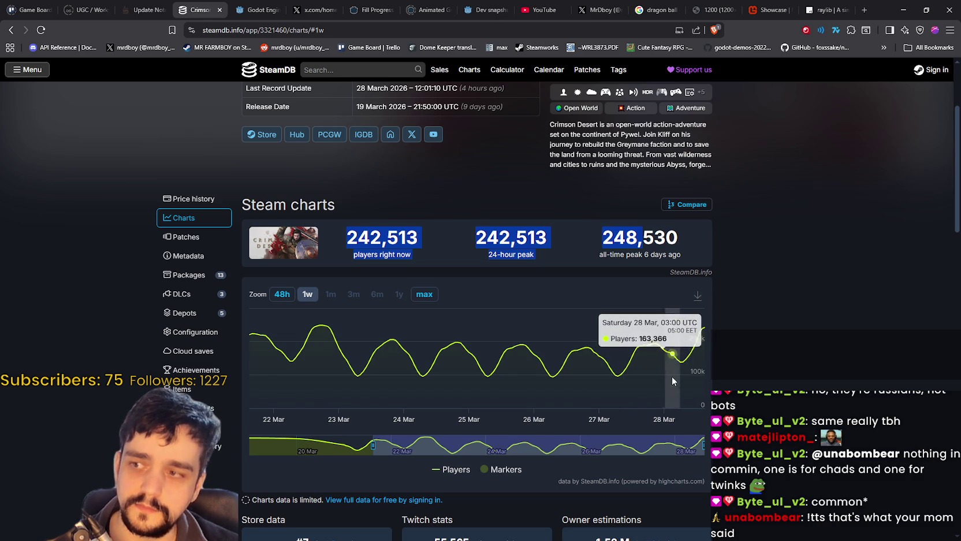
{"action": "scroll", "coordinate": [700, 334], "scroll_direction": "up", "scroll_amount": 3}
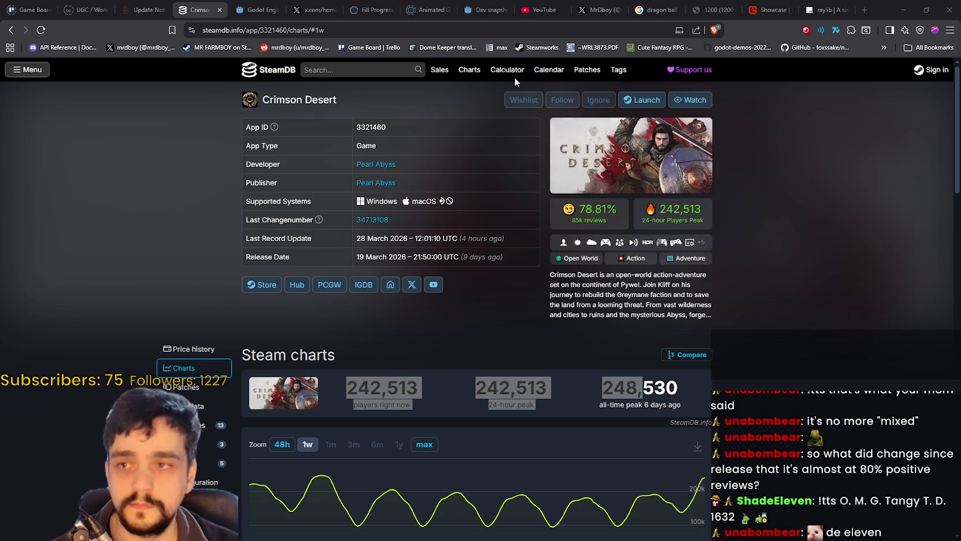
{"action": "left_click", "coordinate": [365, 70]}
{"action": "type", "text": "Tangy"}
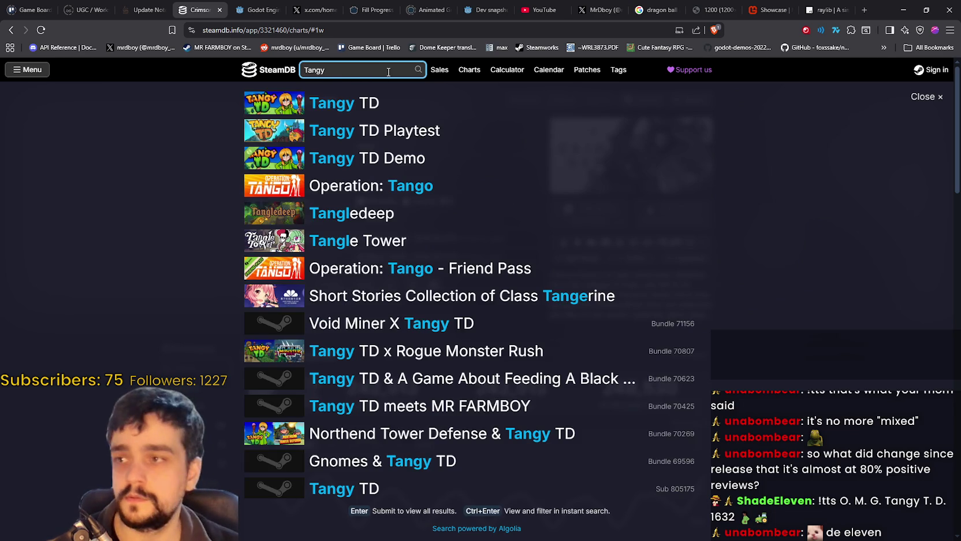
{"action": "key", "text": "Return"}
{"action": "scroll", "coordinate": [843, 357], "scroll_direction": "down", "scroll_amount": 2}
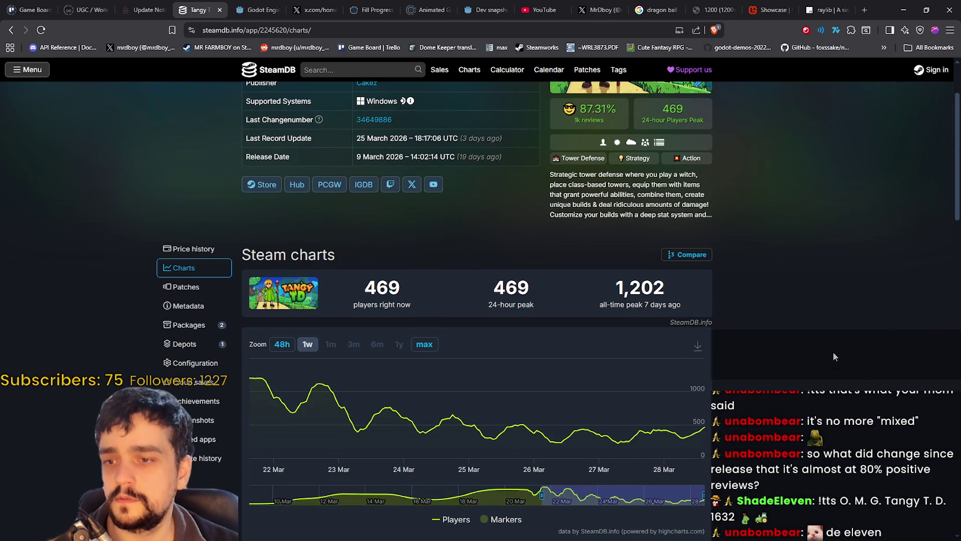
{"action": "left_click", "coordinate": [436, 344]}
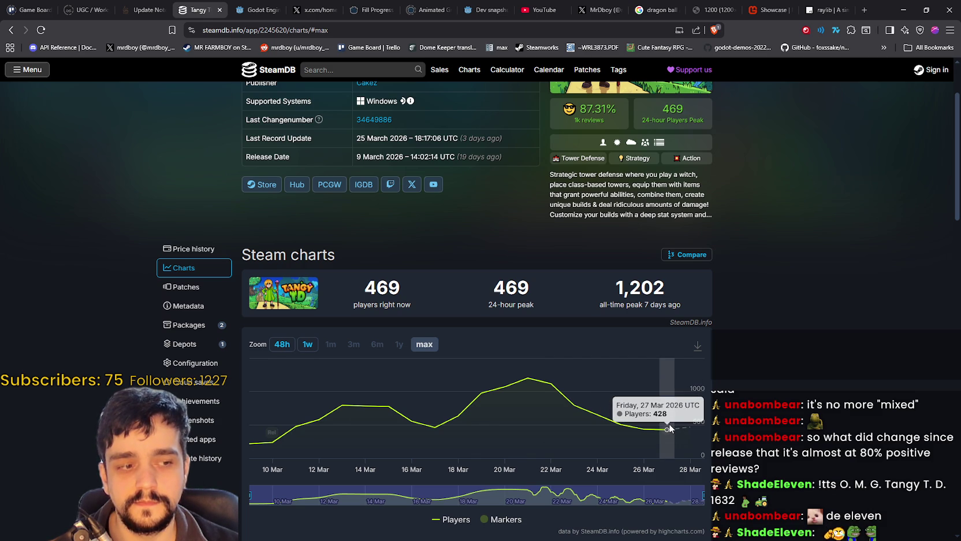
{"action": "left_click", "coordinate": [282, 345]}
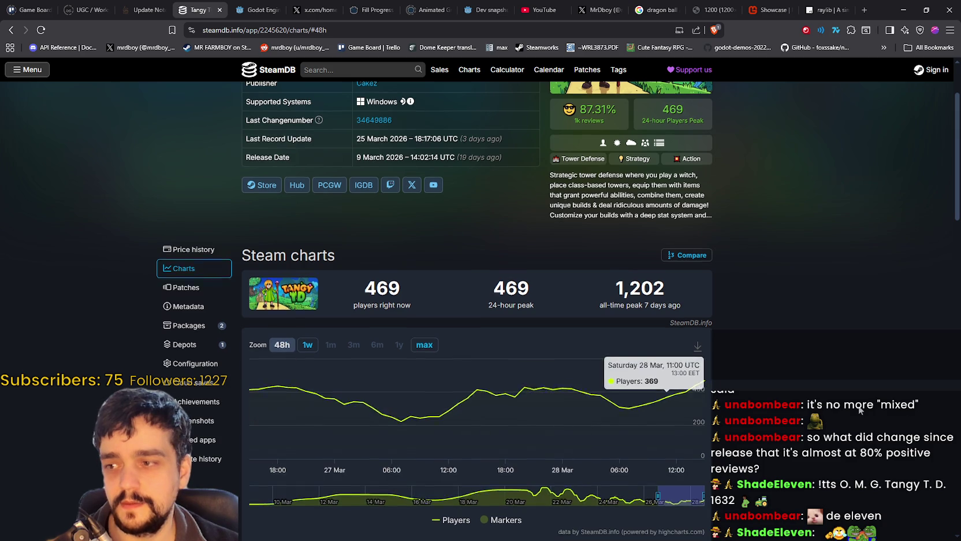
{"action": "scroll", "coordinate": [754, 364], "scroll_direction": "up", "scroll_amount": 3}
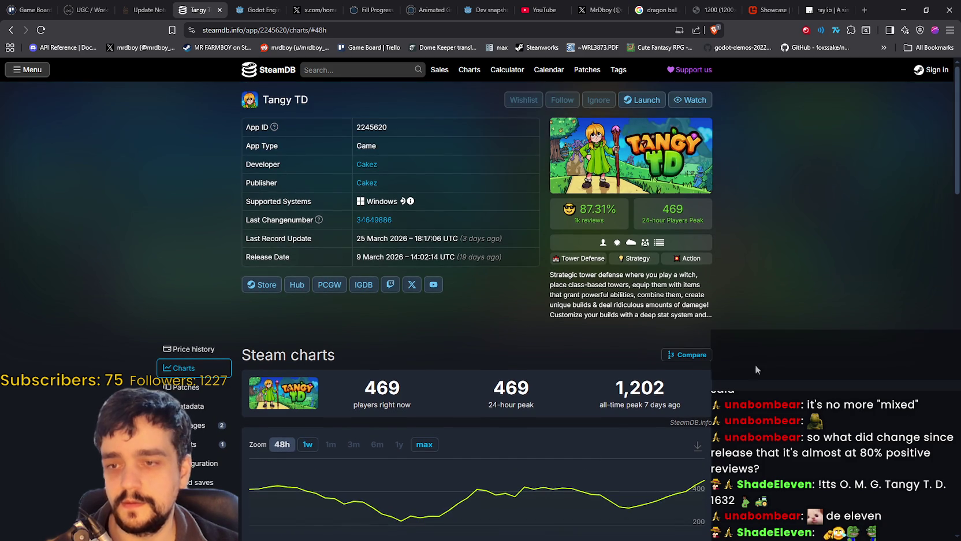
{"action": "left_click", "coordinate": [11, 29]}
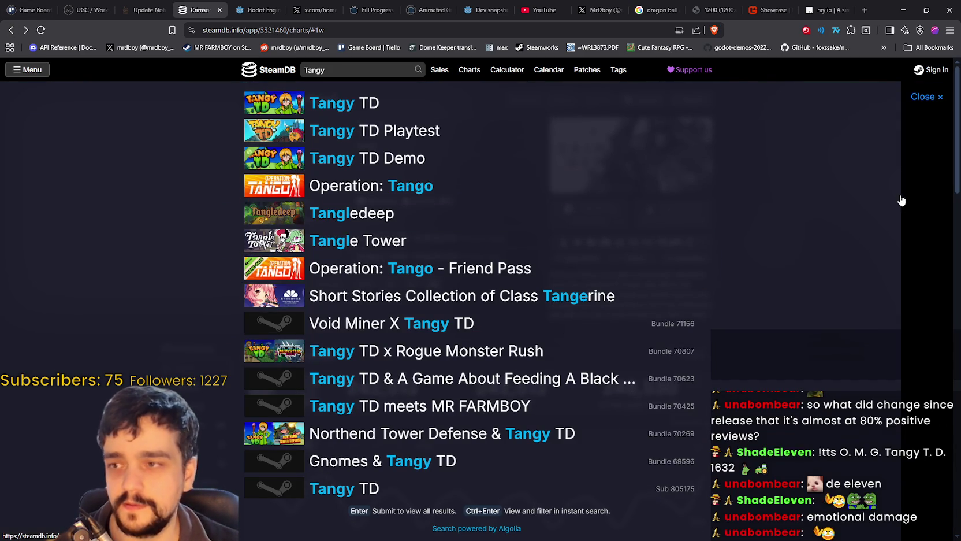
{"action": "left_click", "coordinate": [908, 217]}
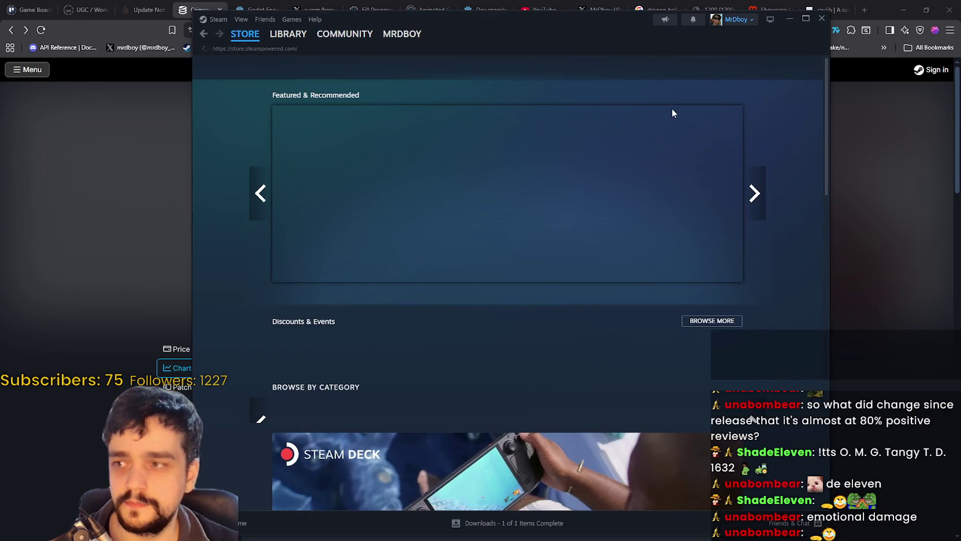
Search the Steam store for 'Crimson' and go to the Crimson Desert store page
{"action": "left_click", "coordinate": [626, 62]}
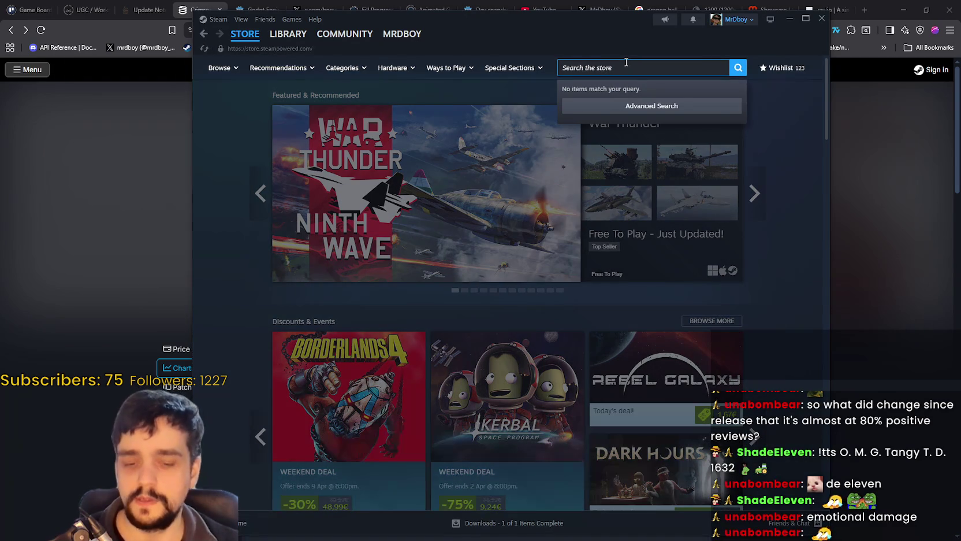
{"action": "type", "text": "Crimson"}
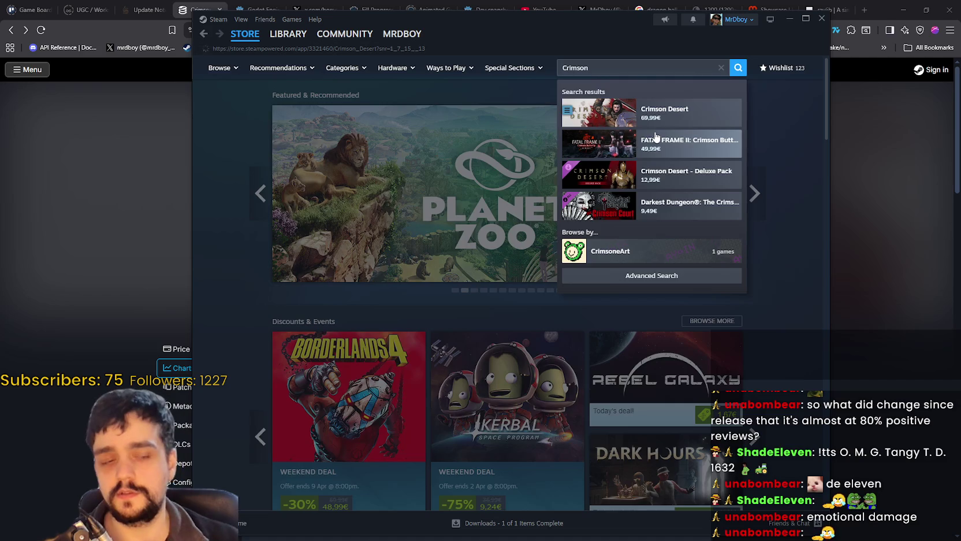
{"action": "left_click", "coordinate": [693, 113]}
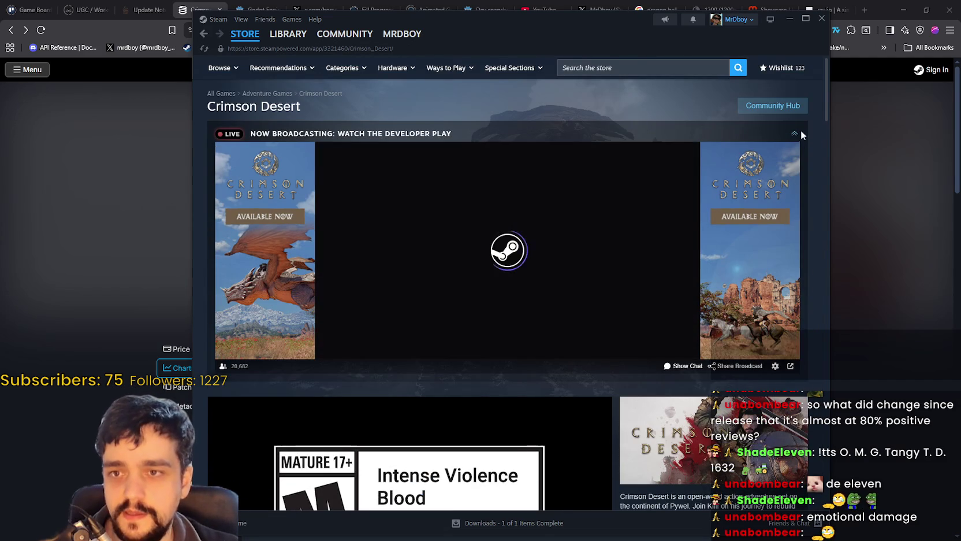
{"action": "left_click", "coordinate": [794, 133]}
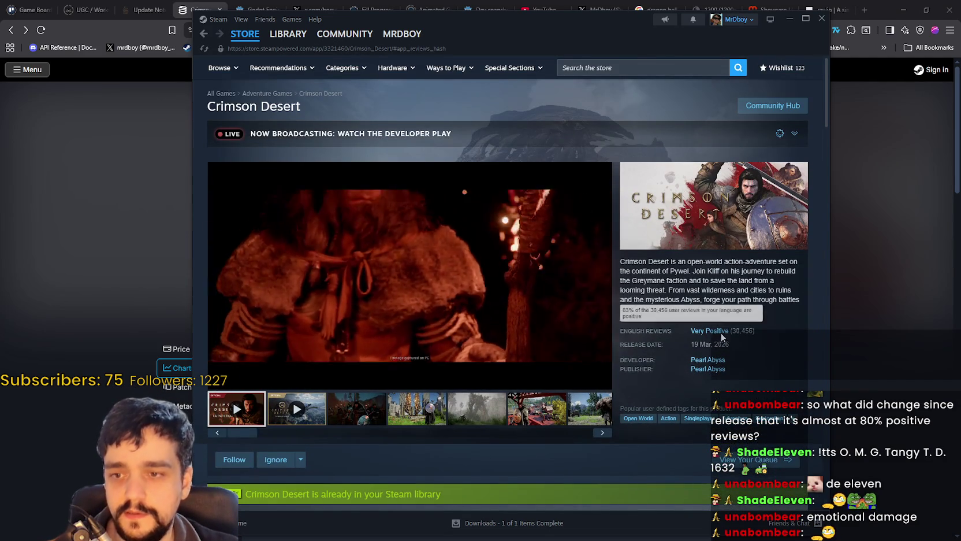
Check Crimson Desert's Very Positive reviews and review history graph, then return to the top
{"action": "left_click", "coordinate": [717, 331]}
{"action": "left_click", "coordinate": [772, 277]}
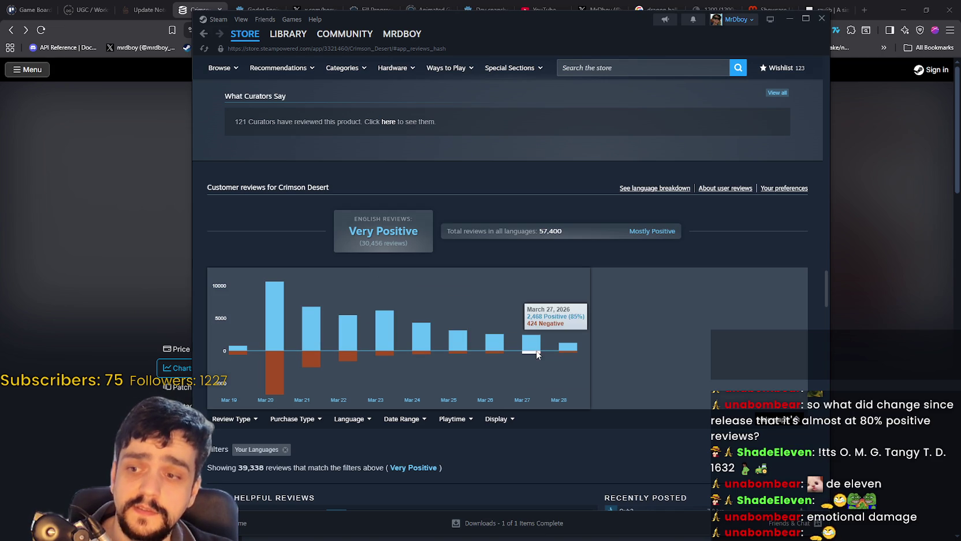
{"action": "scroll", "coordinate": [749, 399], "scroll_direction": "down", "scroll_amount": 3}
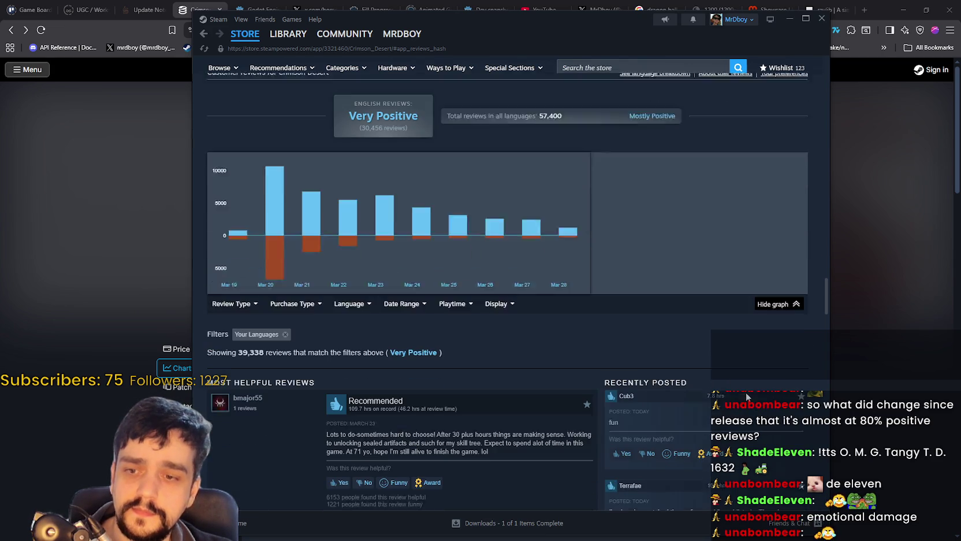
{"action": "scroll", "coordinate": [784, 398], "scroll_direction": "up", "scroll_amount": 10}
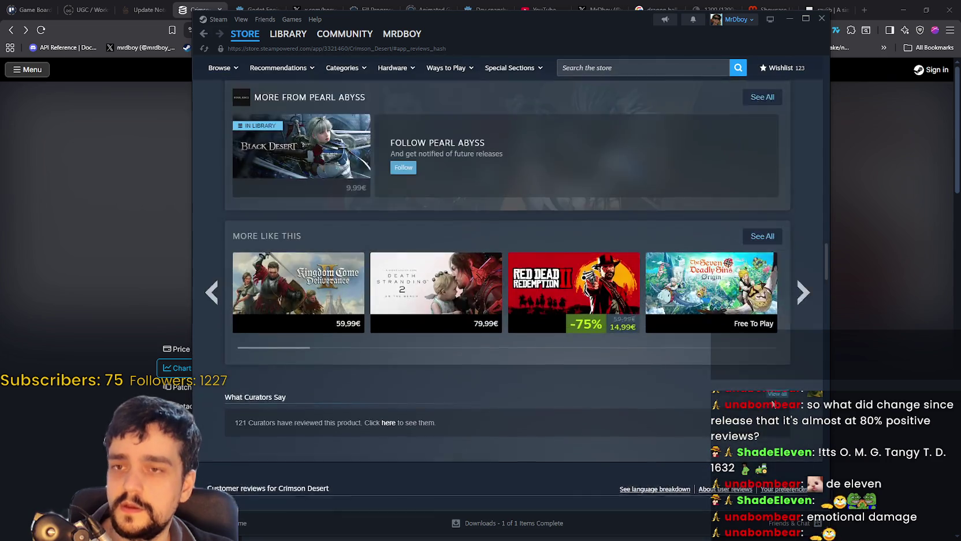
{"action": "scroll", "coordinate": [777, 399], "scroll_direction": "up", "scroll_amount": 15}
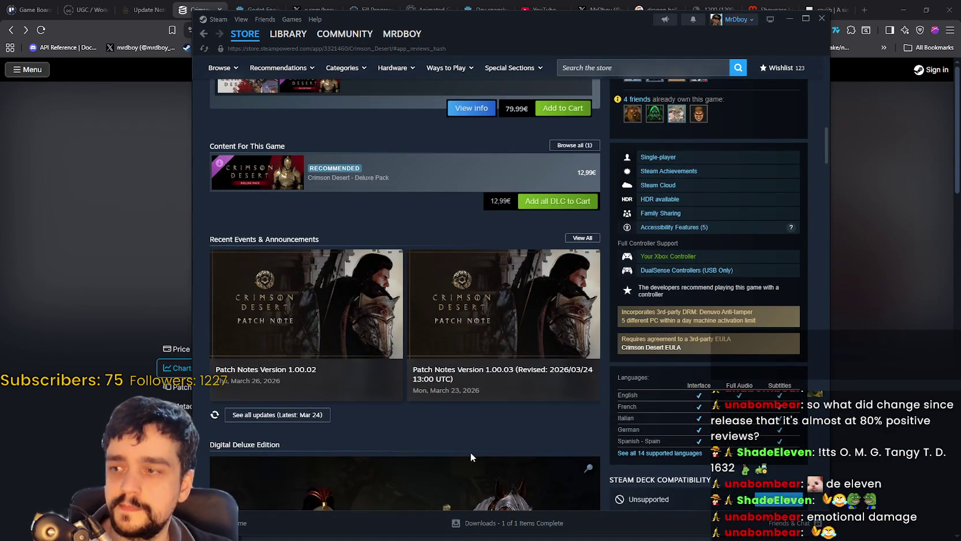
{"action": "scroll", "coordinate": [471, 456], "scroll_direction": "up", "scroll_amount": 15}
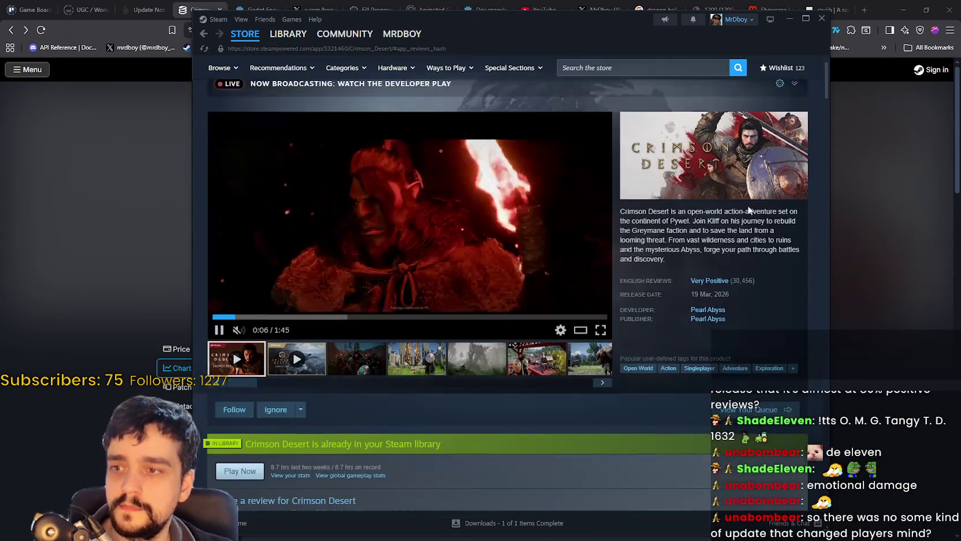
{"action": "scroll", "coordinate": [783, 126], "scroll_direction": "up", "scroll_amount": 2}
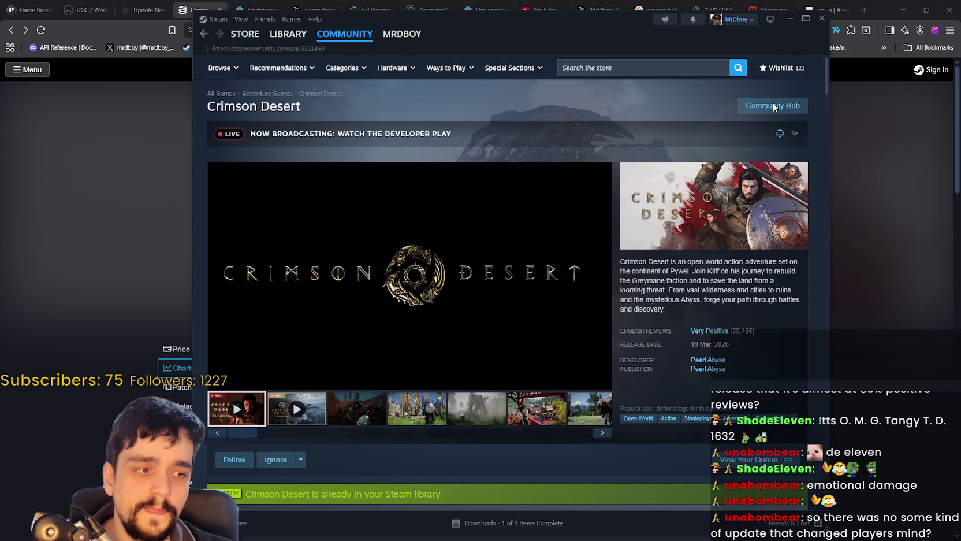
Go to Crimson Desert's community hub and its Patch Notes Version 1.00.02 post
{"action": "left_click", "coordinate": [773, 106]}
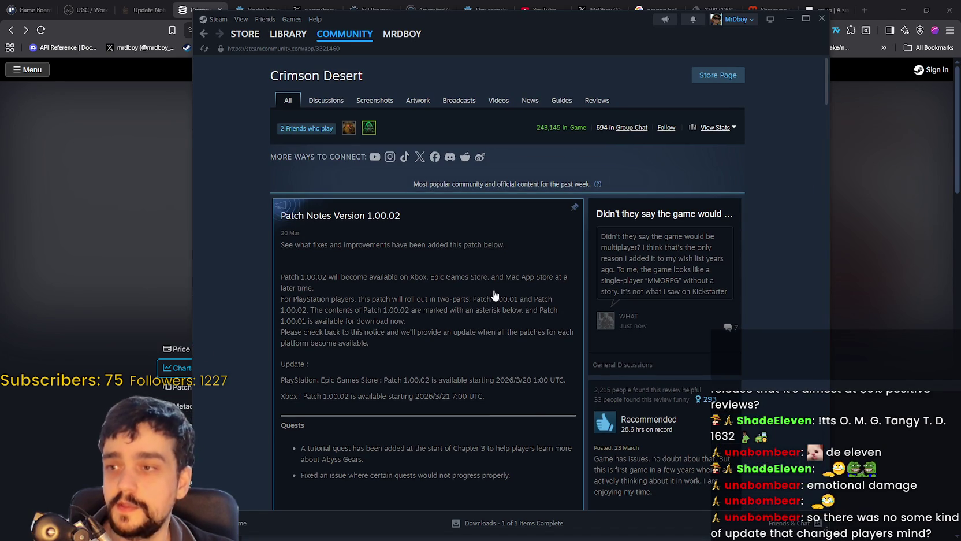
{"action": "scroll", "coordinate": [494, 297], "scroll_direction": "down", "scroll_amount": 3}
{"action": "left_click", "coordinate": [484, 267]}
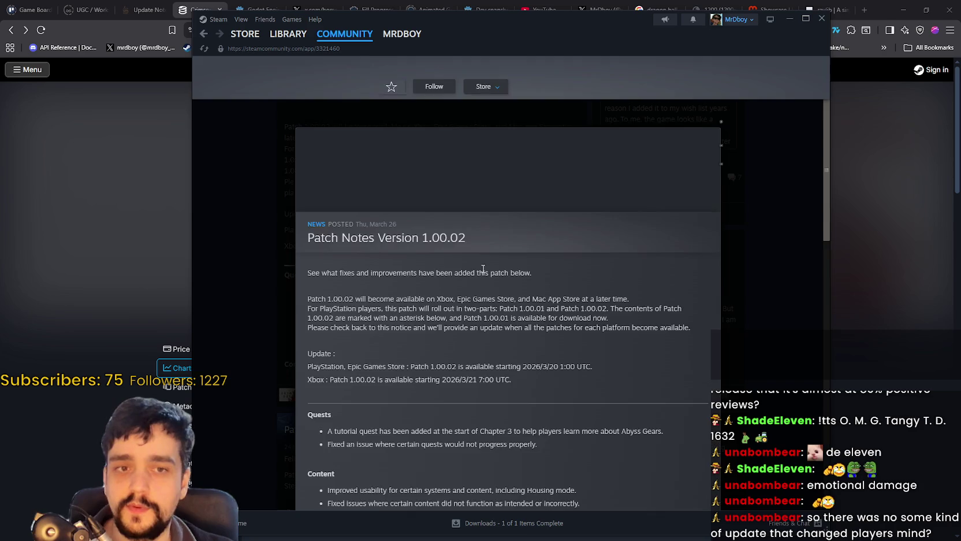
Read the opening of the 1.00.02 patch notes, highlighting several passages
{"action": "scroll", "coordinate": [476, 272], "scroll_direction": "down", "scroll_amount": 3}
{"action": "left_click_drag", "start_coordinate": [289, 228], "coordinate": [494, 316]}
{"action": "left_click", "coordinate": [563, 381]}
{"action": "scroll", "coordinate": [564, 382], "scroll_direction": "down", "scroll_amount": 2}
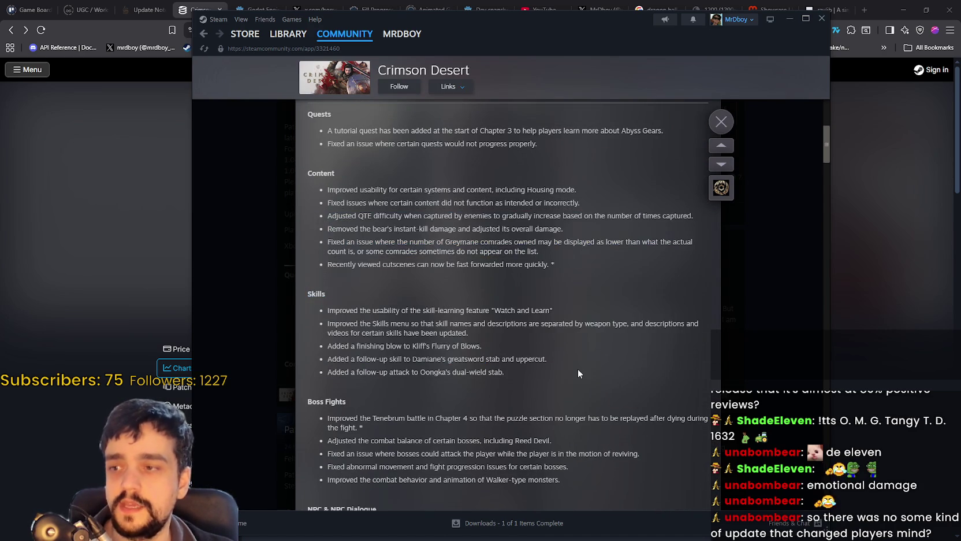
{"action": "left_click_drag", "start_coordinate": [363, 428], "coordinate": [625, 421]}
{"action": "scroll", "coordinate": [559, 384], "scroll_direction": "down", "scroll_amount": 1}
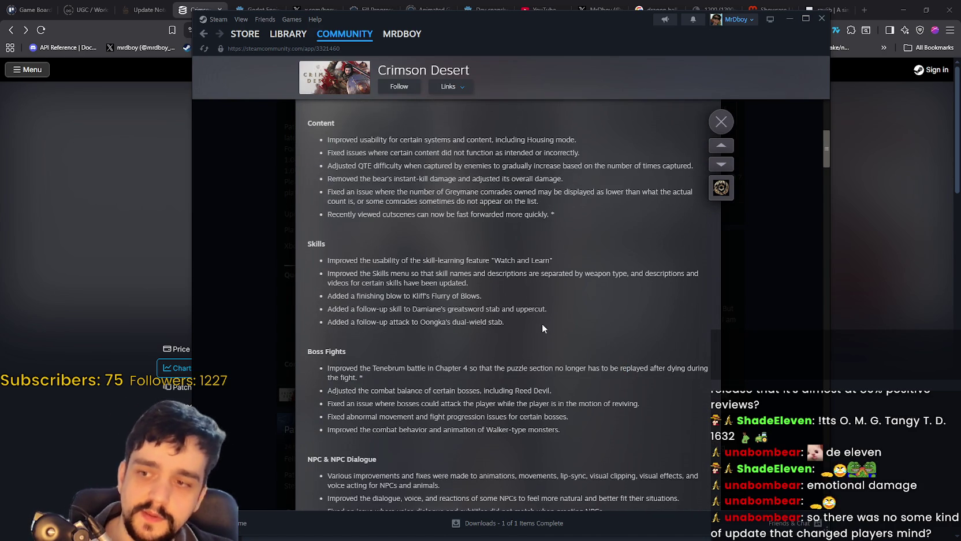
{"action": "scroll", "coordinate": [429, 343], "scroll_direction": "up", "scroll_amount": 2}
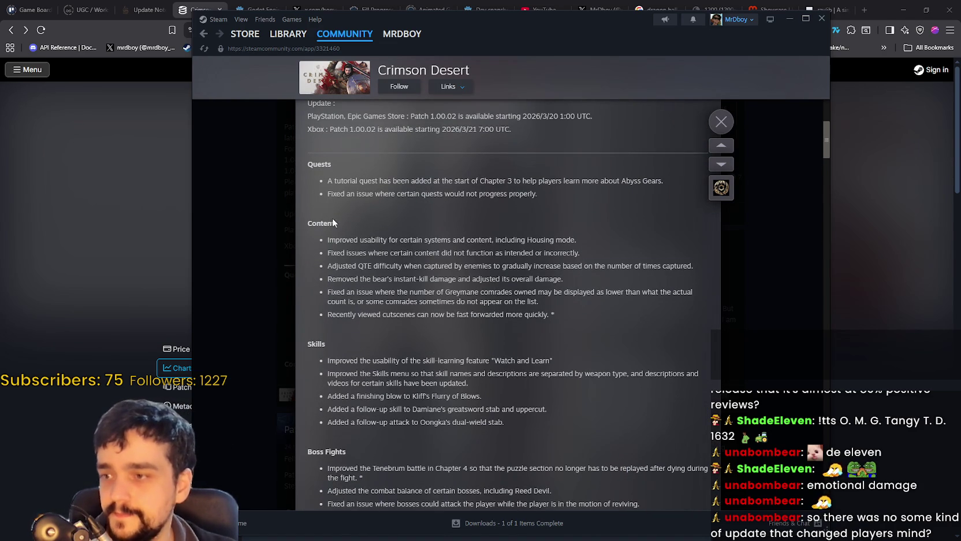
{"action": "left_click_drag", "start_coordinate": [324, 210], "coordinate": [533, 390]}
{"action": "left_click", "coordinate": [534, 390]}
Scroll through the remaining changes in the 1.00.02 patch notes
{"action": "scroll", "coordinate": [532, 391], "scroll_direction": "up", "scroll_amount": 4}
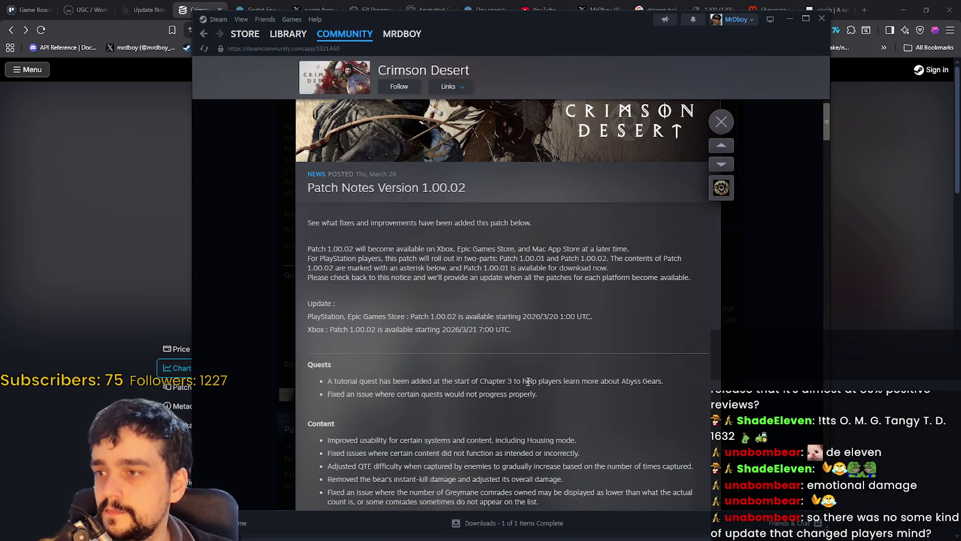
{"action": "scroll", "coordinate": [526, 382], "scroll_direction": "down", "scroll_amount": 4}
{"action": "scroll", "coordinate": [526, 379], "scroll_direction": "down", "scroll_amount": 10}
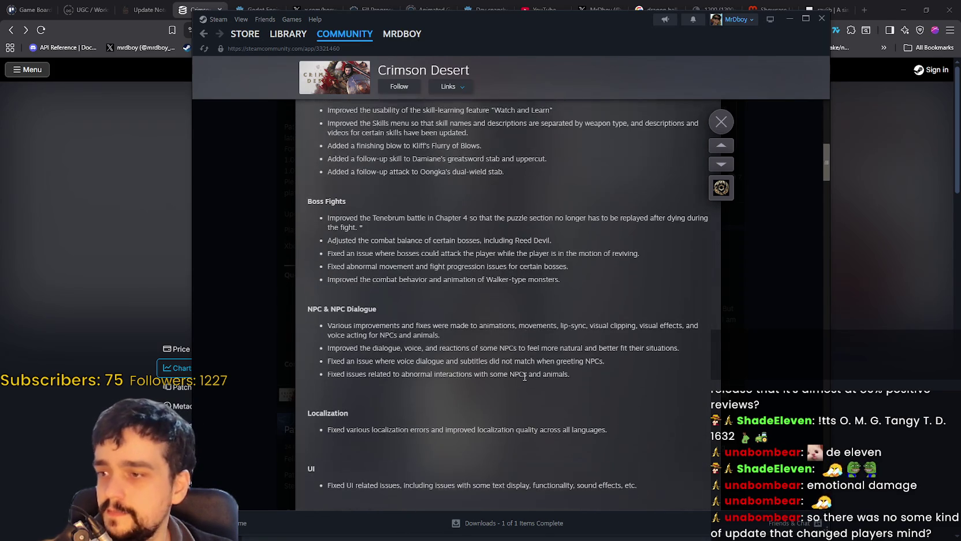
{"action": "scroll", "coordinate": [524, 376], "scroll_direction": "down", "scroll_amount": 1}
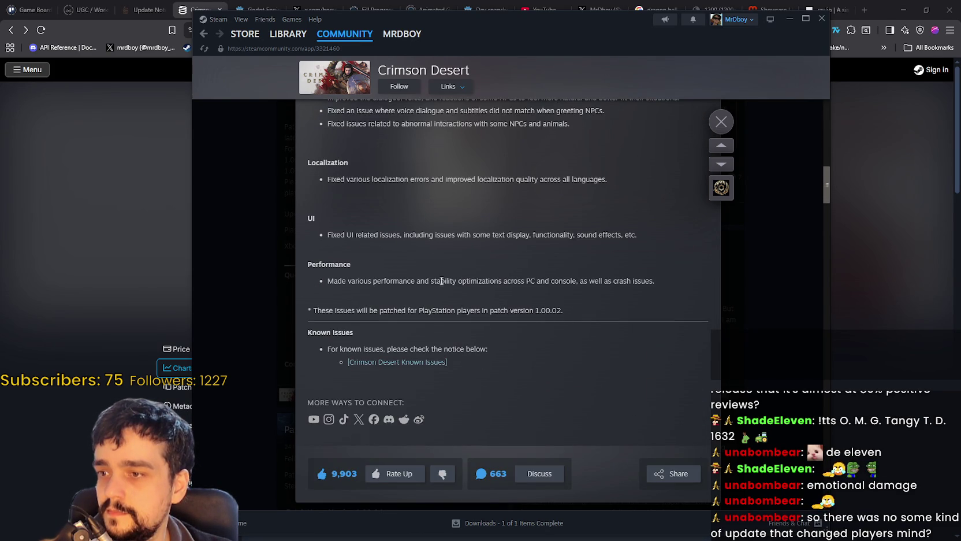
{"action": "left_click", "coordinate": [656, 288]}
{"action": "scroll", "coordinate": [614, 308], "scroll_direction": "down", "scroll_amount": 6}
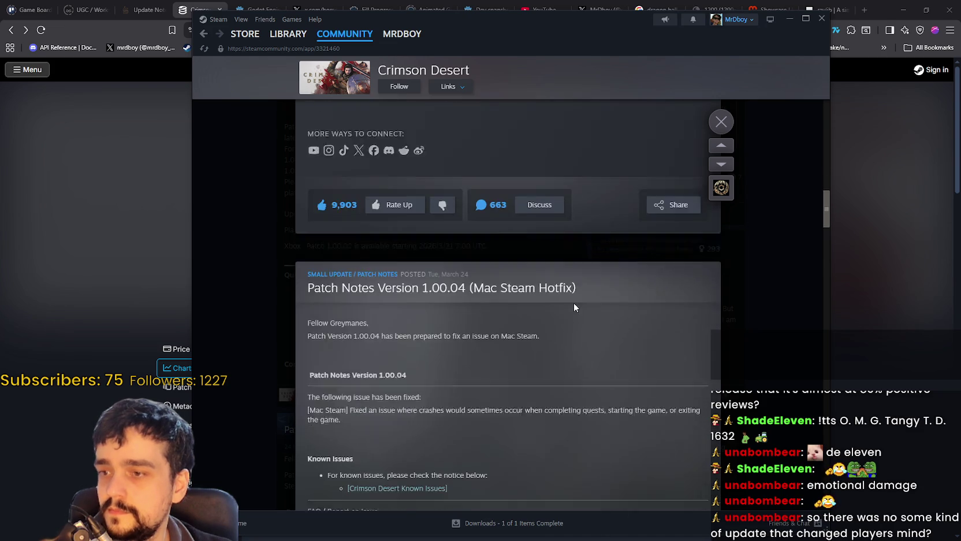
{"action": "scroll", "coordinate": [570, 305], "scroll_direction": "down", "scroll_amount": 12}
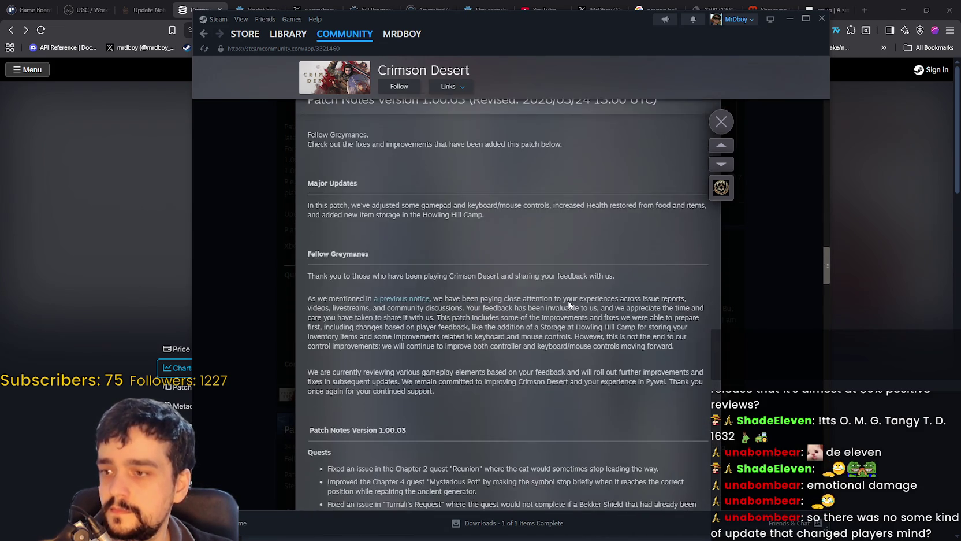
{"action": "scroll", "coordinate": [566, 303], "scroll_direction": "up", "scroll_amount": 2}
{"action": "scroll", "coordinate": [565, 302], "scroll_direction": "down", "scroll_amount": 4}
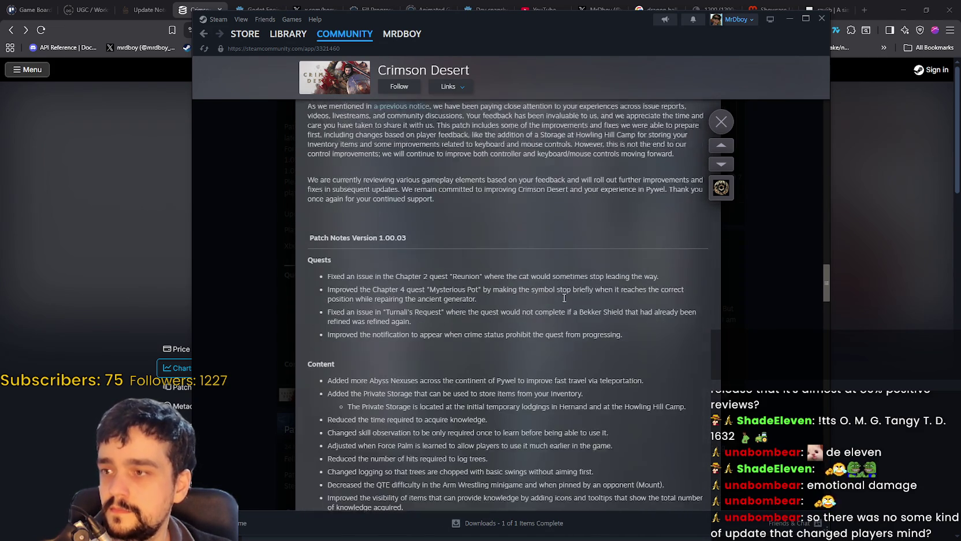
{"action": "scroll", "coordinate": [564, 298], "scroll_direction": "down", "scroll_amount": 10}
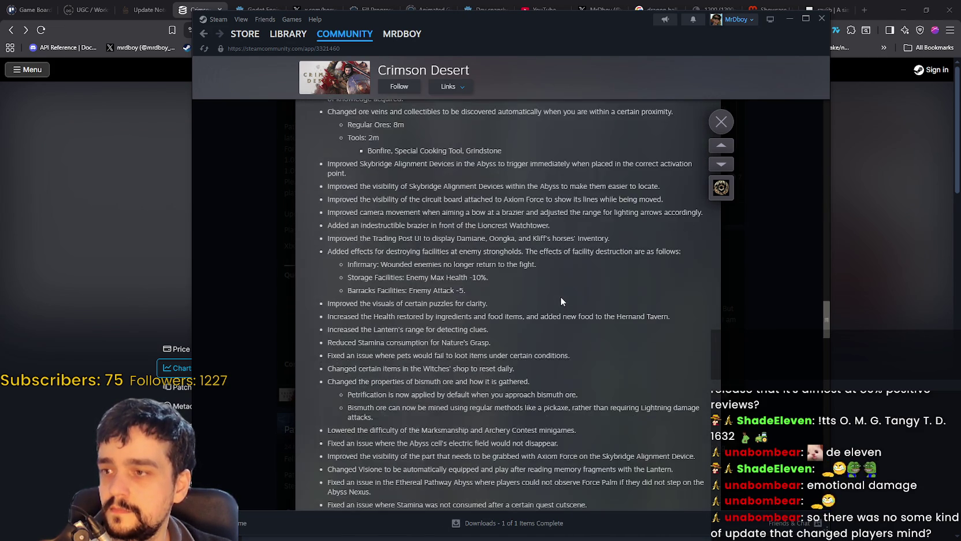
{"action": "scroll", "coordinate": [555, 298], "scroll_direction": "down", "scroll_amount": 5}
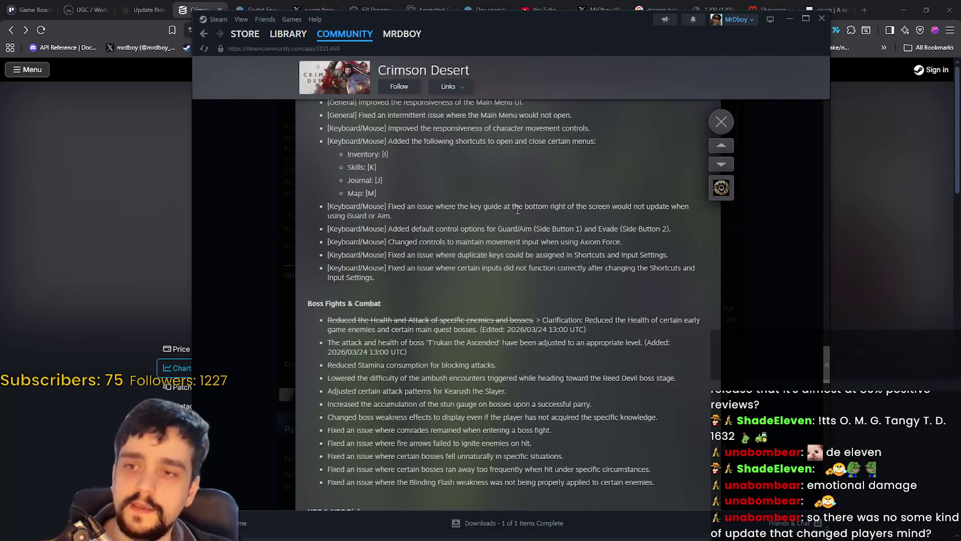
{"action": "scroll", "coordinate": [395, 246], "scroll_direction": "up", "scroll_amount": 3}
Select the Controls section, close the patch notes, and minimize Steam back to SteamDB
{"action": "mouse_move", "coordinate": [312, 184]}
{"action": "left_mouse_down"}
{"action": "mouse_move", "coordinate": [673, 381]}
{"action": "mouse_move", "coordinate": [712, 437]}
{"action": "left_mouse_up"}
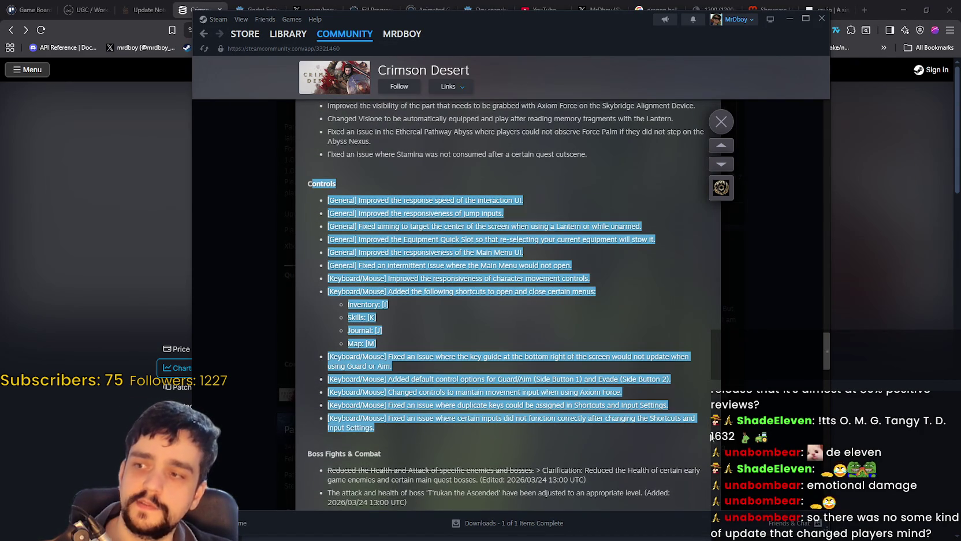
{"action": "mouse_move", "coordinate": [400, 437]}
{"action": "left_mouse_down"}
{"action": "mouse_move", "coordinate": [304, 235]}
{"action": "mouse_move", "coordinate": [286, 169]}
{"action": "left_mouse_up"}
{"action": "scroll", "coordinate": [760, 347], "scroll_direction": "down", "scroll_amount": 10}
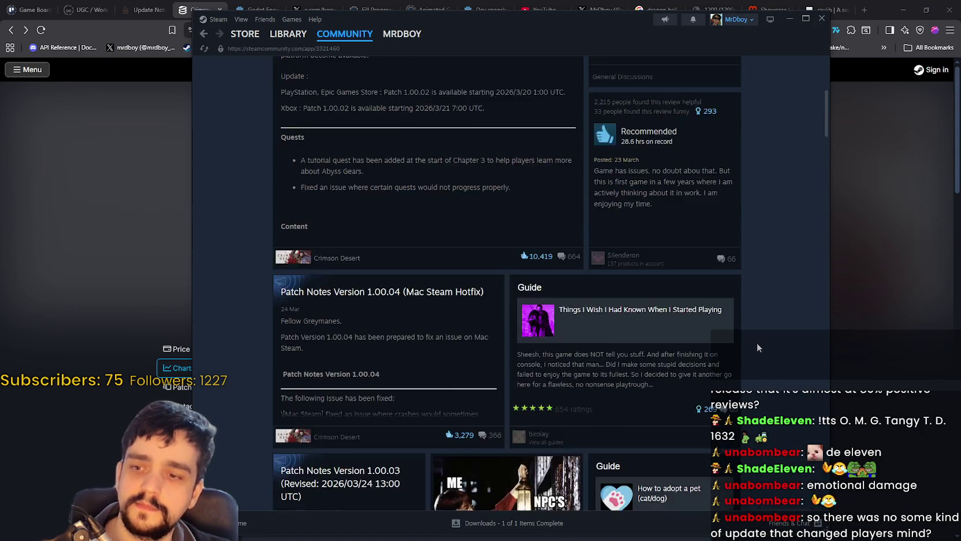
{"action": "scroll", "coordinate": [758, 323], "scroll_direction": "down", "scroll_amount": 4}
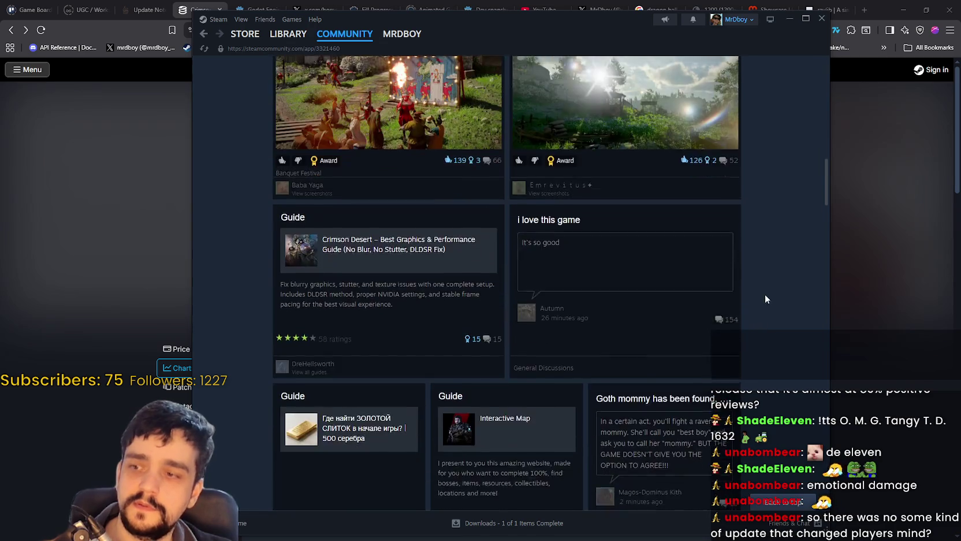
{"action": "left_click", "coordinate": [788, 19]}
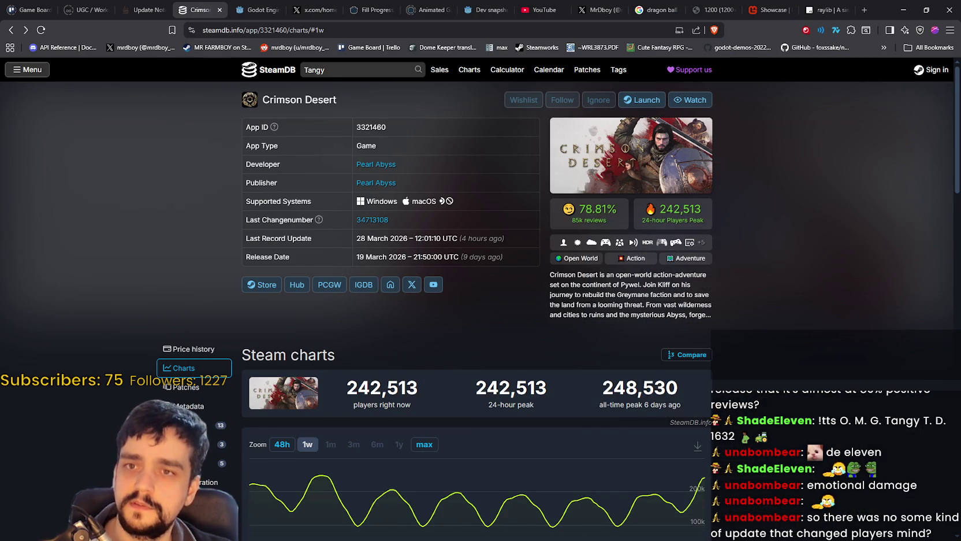
Run GrowHarvestSell, start a Stacked game in a maximized window, and walk the player right then left
{"action": "key", "text": "alt+Tab"}
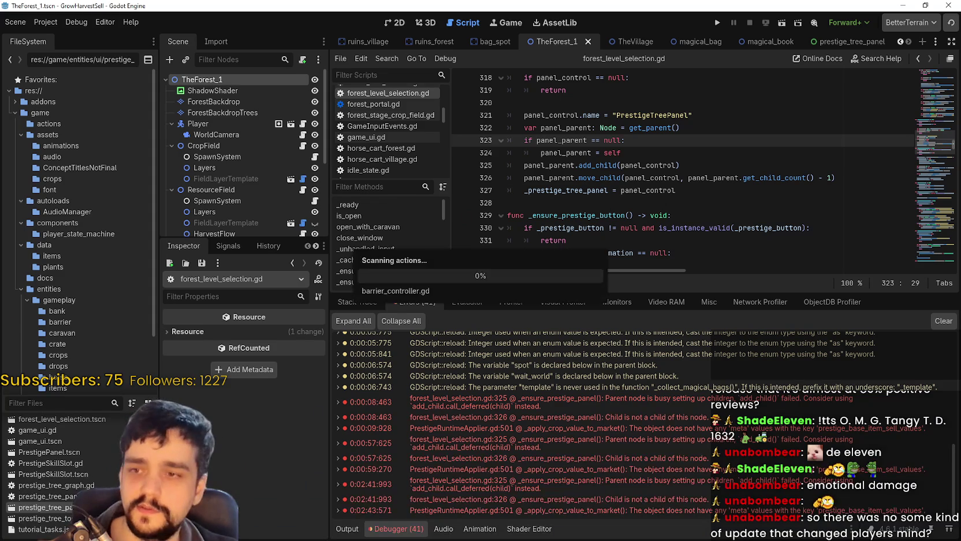
{"action": "left_click", "coordinate": [719, 23]}
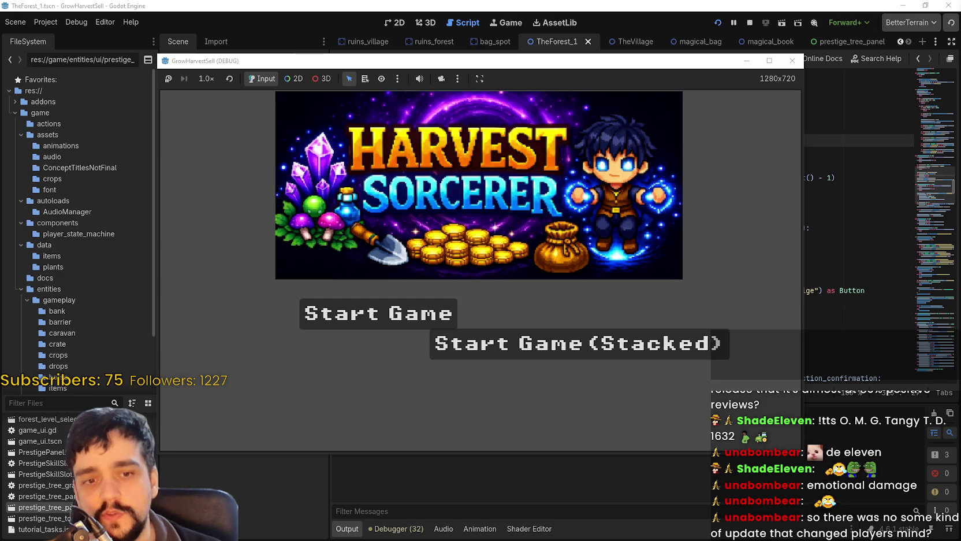
{"action": "left_click", "coordinate": [574, 348]}
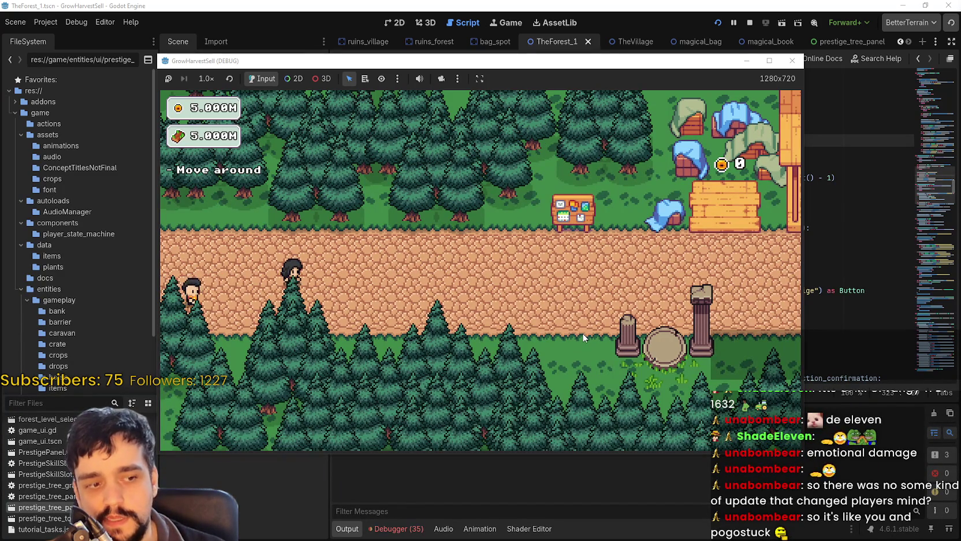
{"action": "left_click", "coordinate": [769, 61]}
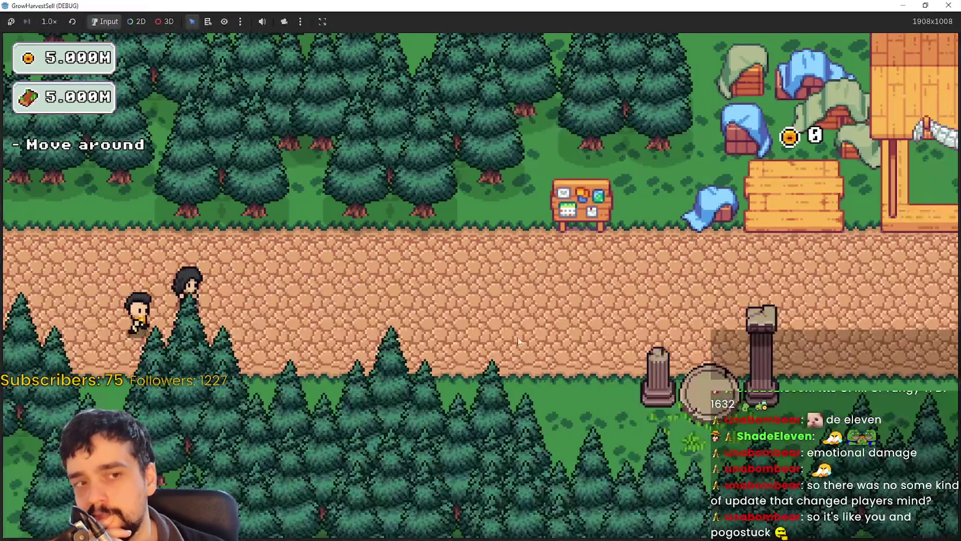
{"action": "key", "text": "d"}
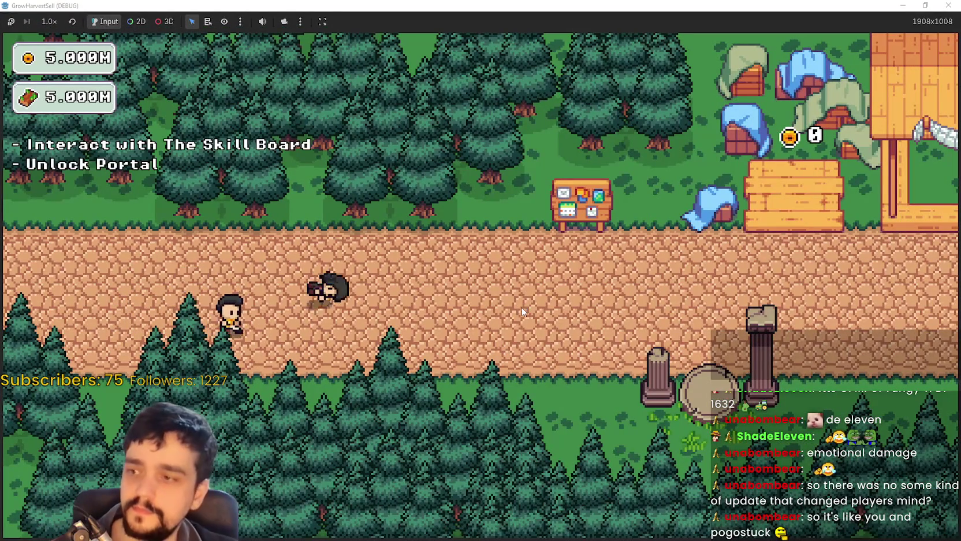
{"action": "key", "text": "a"}
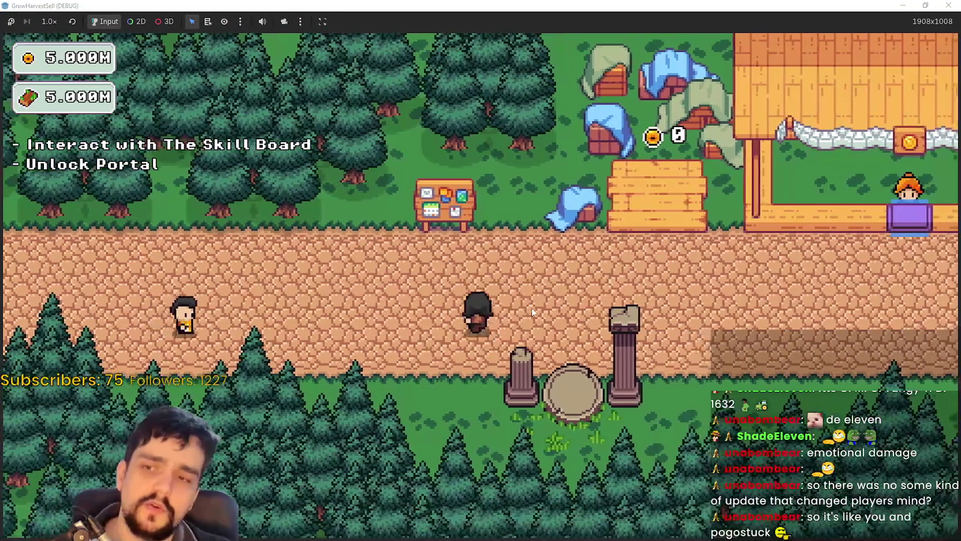
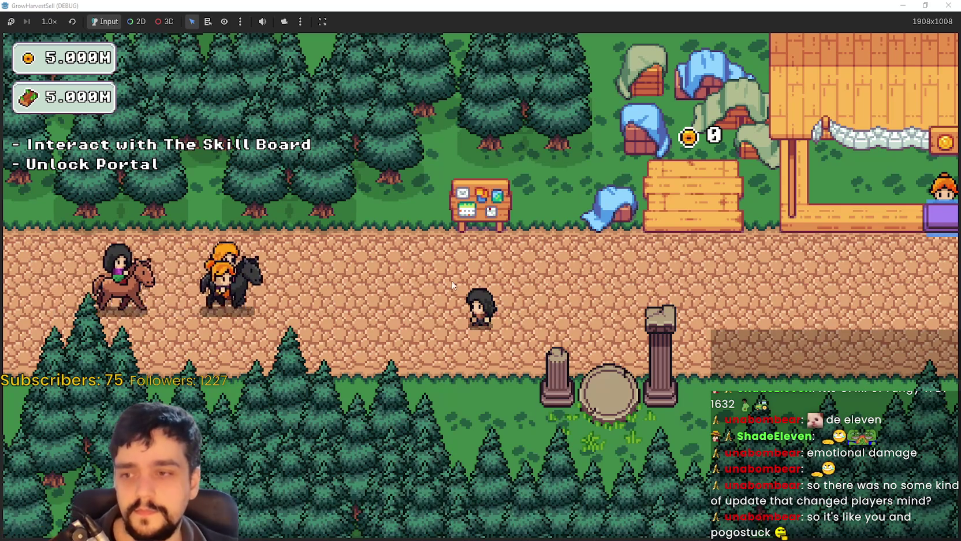
Walk the character back and forth along the village path toward the Skill Board
{"action": "key", "text": "d"}
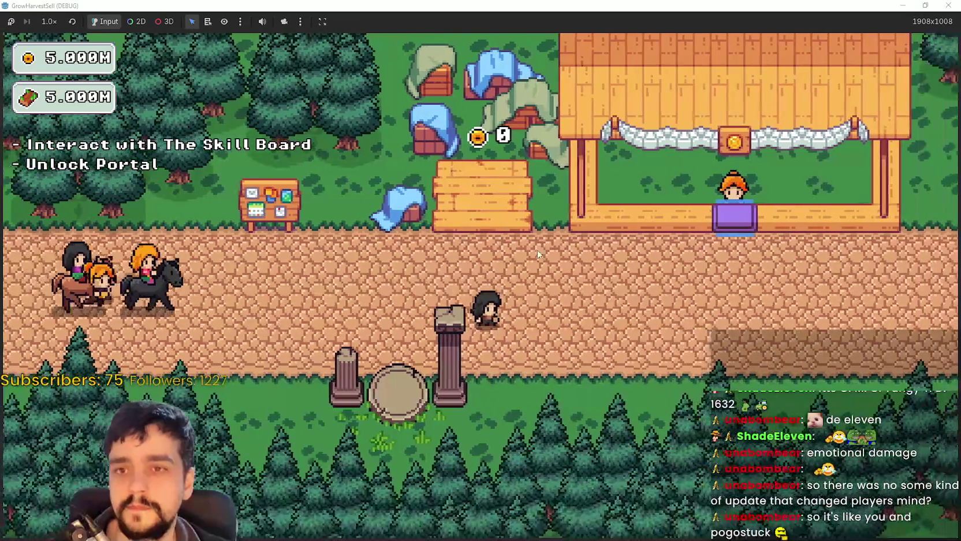
{"action": "key", "text": "a"}
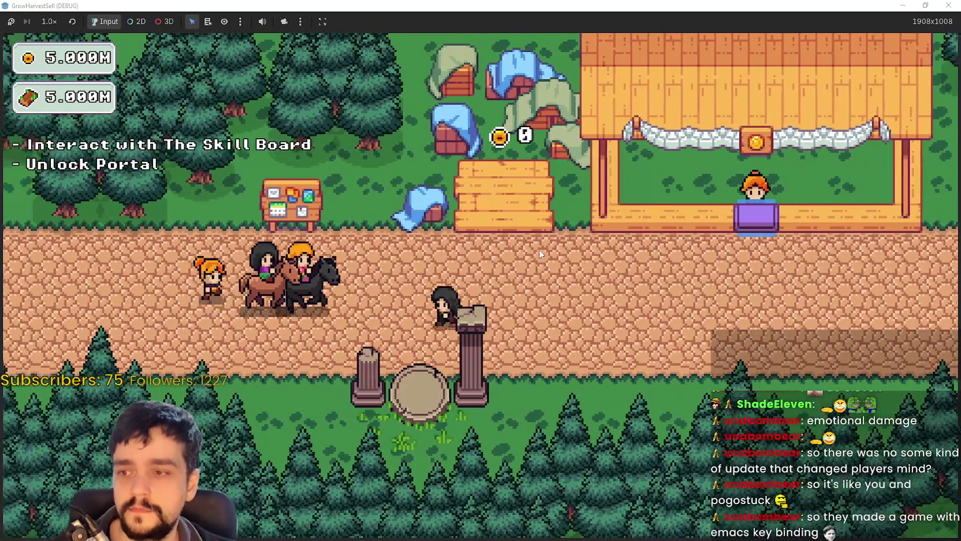
{"action": "key", "text": "d"}
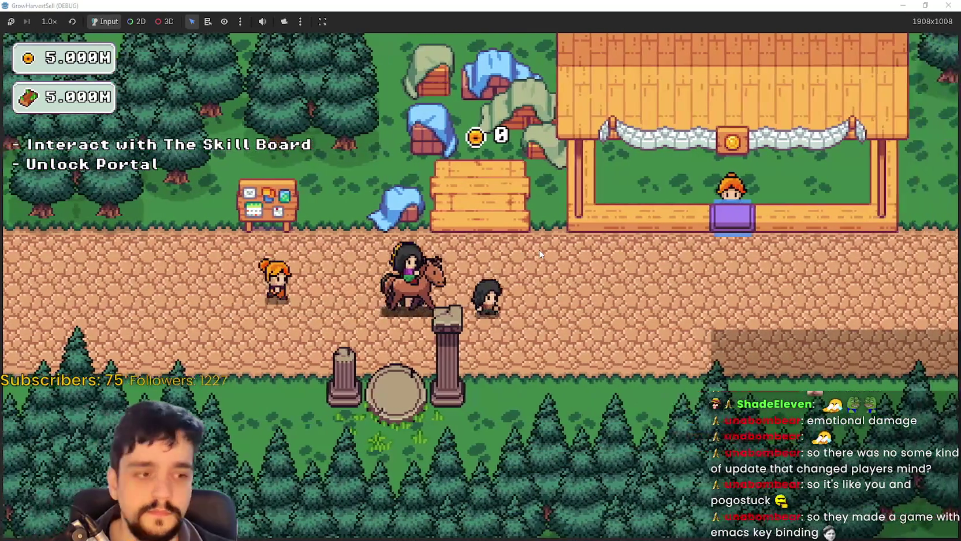
{"action": "key", "text": "a"}
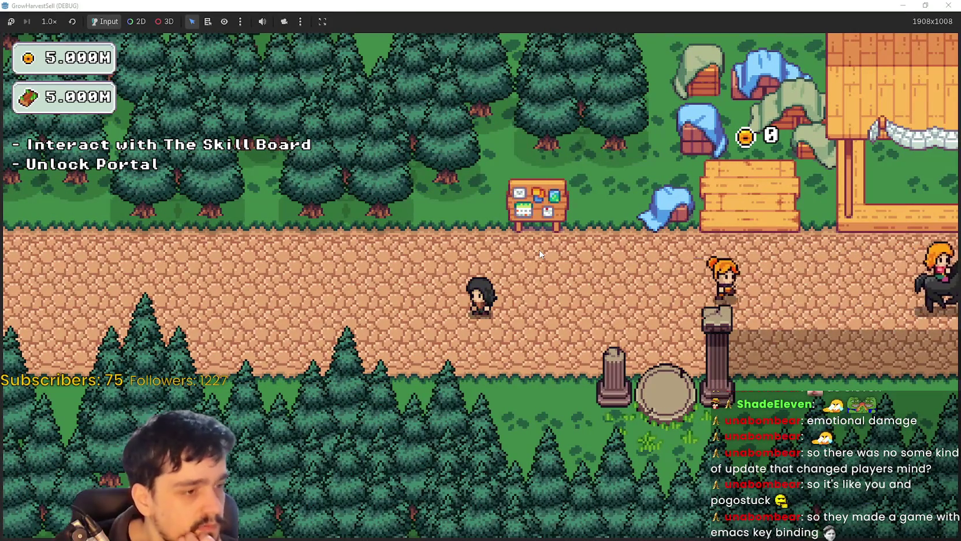
Open the Prestige tree at the Skill Board and unlock the skills around the starting skill
{"action": "key", "text": "d"}
{"action": "key", "text": "e"}
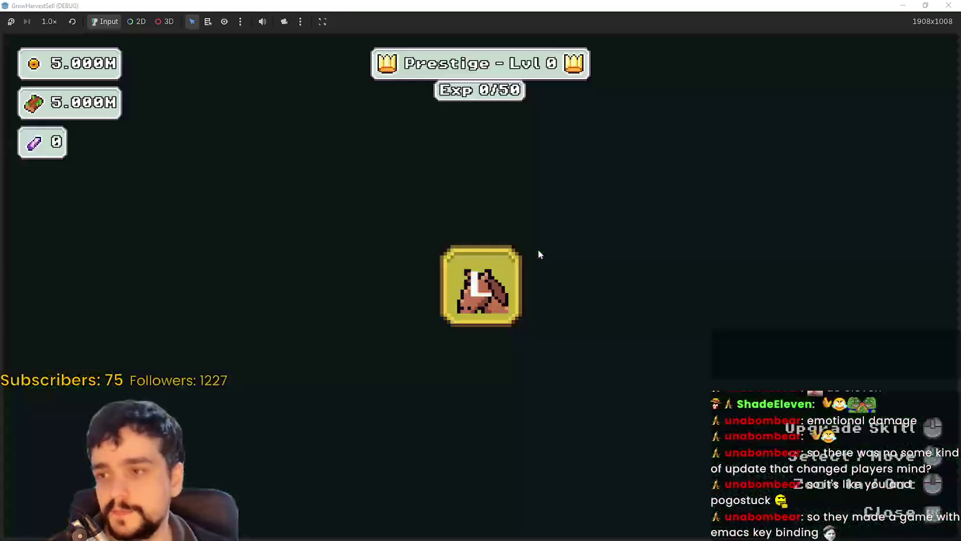
{"action": "scroll", "coordinate": [578, 372], "scroll_direction": "down", "scroll_amount": 5}
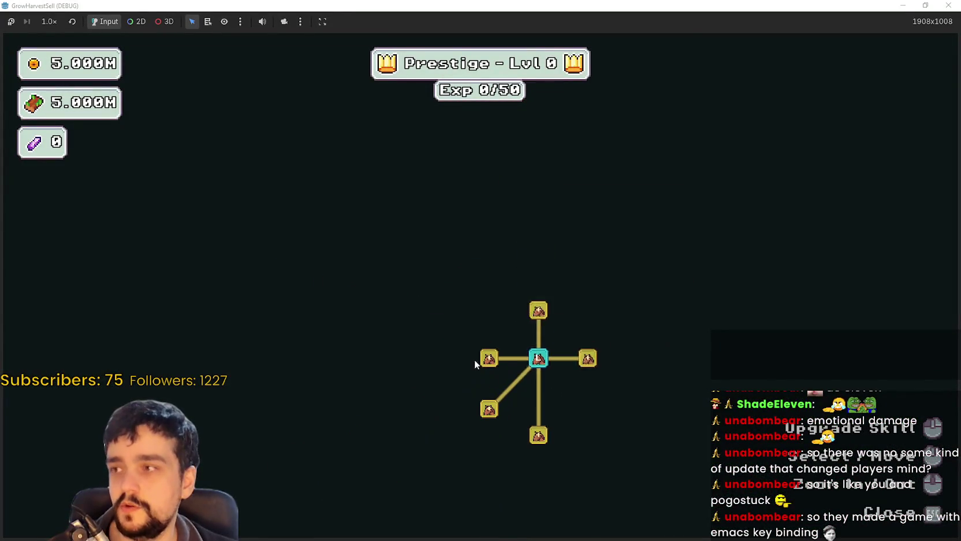
{"action": "left_click", "coordinate": [489, 358]}
{"action": "left_click", "coordinate": [488, 409]}
{"action": "left_click", "coordinate": [538, 435]}
Unlock the two bottom skills and the five left-side skills
{"action": "scroll", "coordinate": [520, 405], "scroll_direction": "down", "scroll_amount": 3}
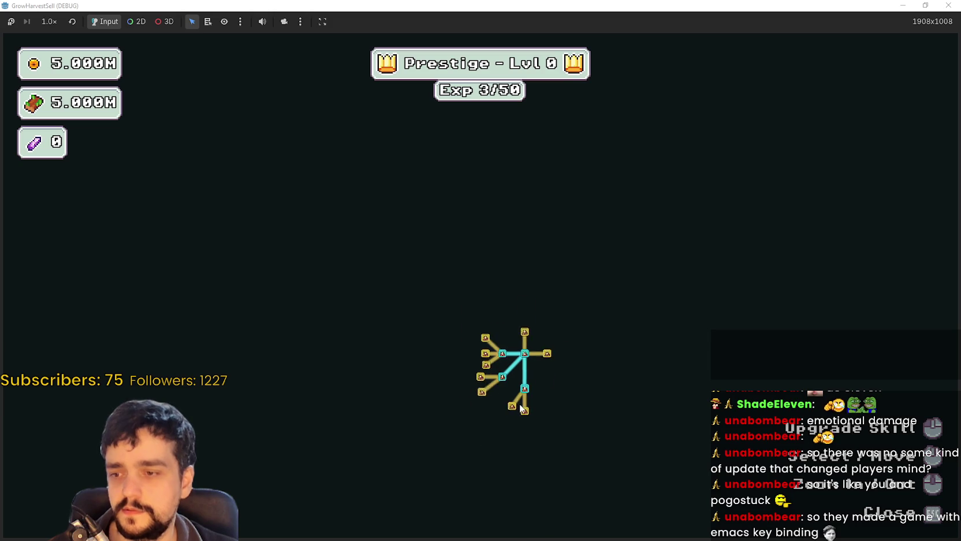
{"action": "scroll", "coordinate": [520, 401], "scroll_direction": "up", "scroll_amount": 2}
{"action": "left_click", "coordinate": [529, 411]}
{"action": "left_click", "coordinate": [504, 402]}
{"action": "scroll", "coordinate": [477, 358], "scroll_direction": "up", "scroll_amount": 3}
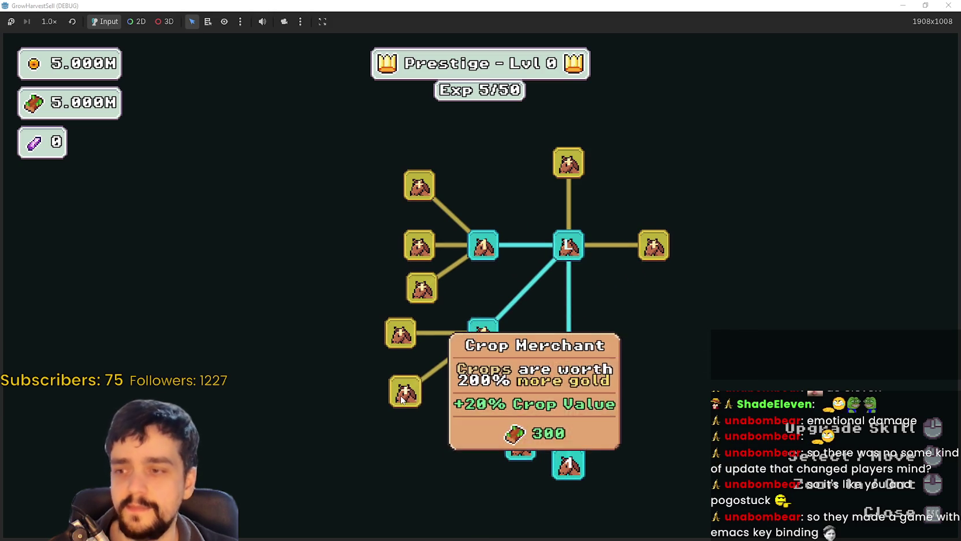
{"action": "left_click", "coordinate": [406, 391]}
{"action": "left_click", "coordinate": [400, 333]}
{"action": "left_click", "coordinate": [421, 288]}
{"action": "left_click", "coordinate": [420, 245]}
{"action": "left_click", "coordinate": [419, 185]}
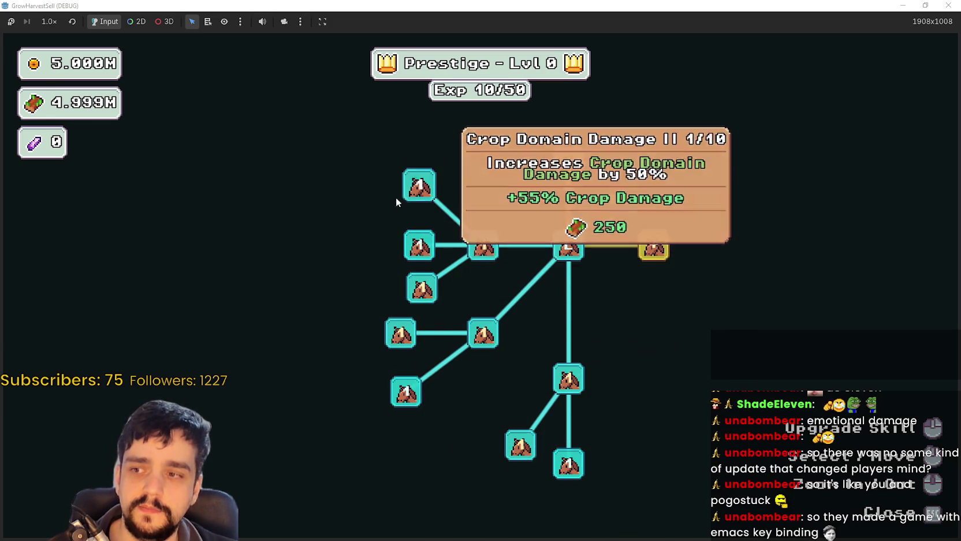
Unlock Magical Bags I, Resource Domain with its branch, Domain Range and nearby right-side skills
{"action": "left_click_drag", "start_coordinate": [398, 201], "coordinate": [501, 298]}
{"action": "left_click", "coordinate": [672, 264]}
{"action": "scroll", "coordinate": [634, 317], "scroll_direction": "down", "scroll_amount": 2}
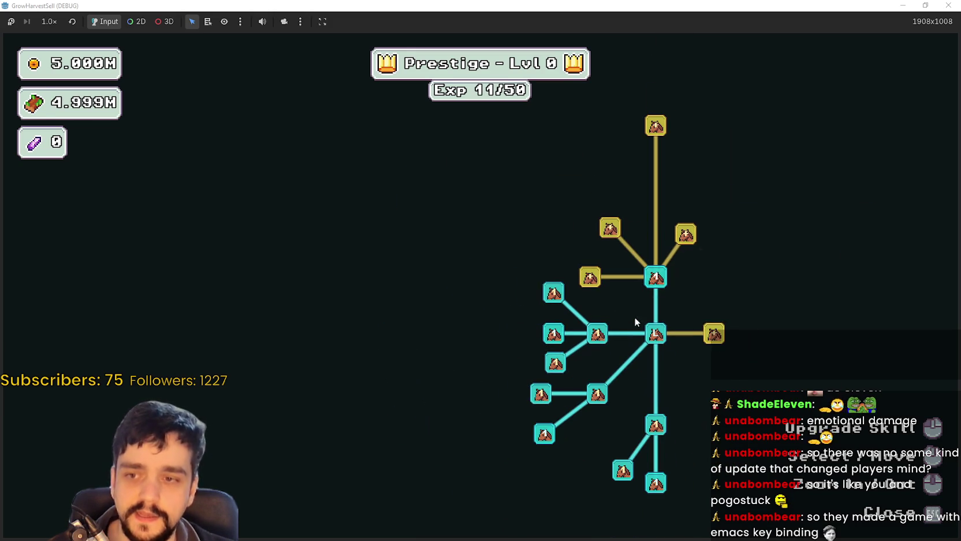
{"action": "left_click", "coordinate": [714, 333]}
{"action": "left_click", "coordinate": [774, 318]}
{"action": "left_click", "coordinate": [774, 343]}
{"action": "left_click", "coordinate": [787, 330]}
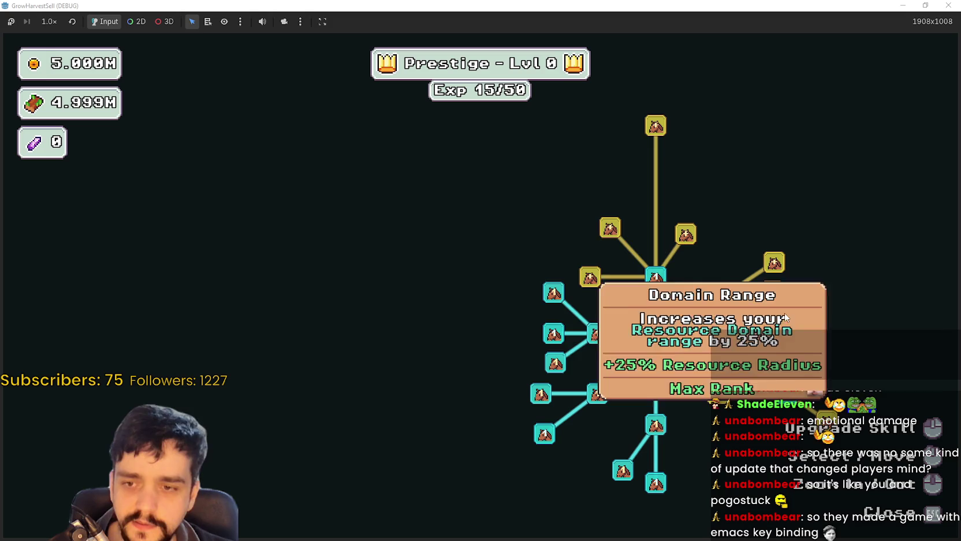
{"action": "left_click", "coordinate": [774, 262]}
{"action": "left_click", "coordinate": [773, 291]}
{"action": "left_click", "coordinate": [772, 319]}
Buy Resource Domain Capacity, Magical Bags II, Market Slots I and II, and neighbouring skills
{"action": "left_click_drag", "start_coordinate": [815, 318], "coordinate": [670, 259]}
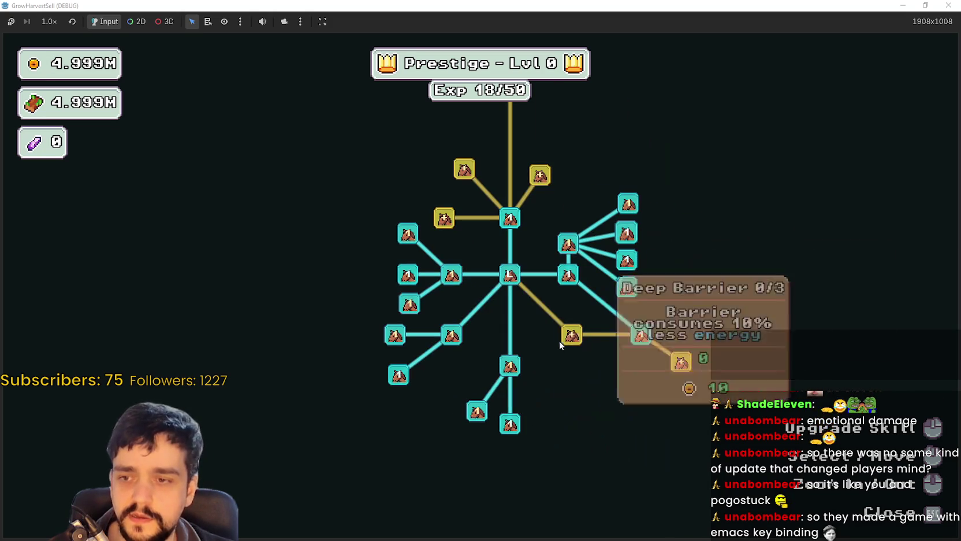
{"action": "left_click", "coordinate": [619, 373]}
{"action": "left_click", "coordinate": [619, 374]}
{"action": "left_click", "coordinate": [652, 405]}
{"action": "left_click", "coordinate": [684, 362]}
{"action": "left_click", "coordinate": [684, 362]}
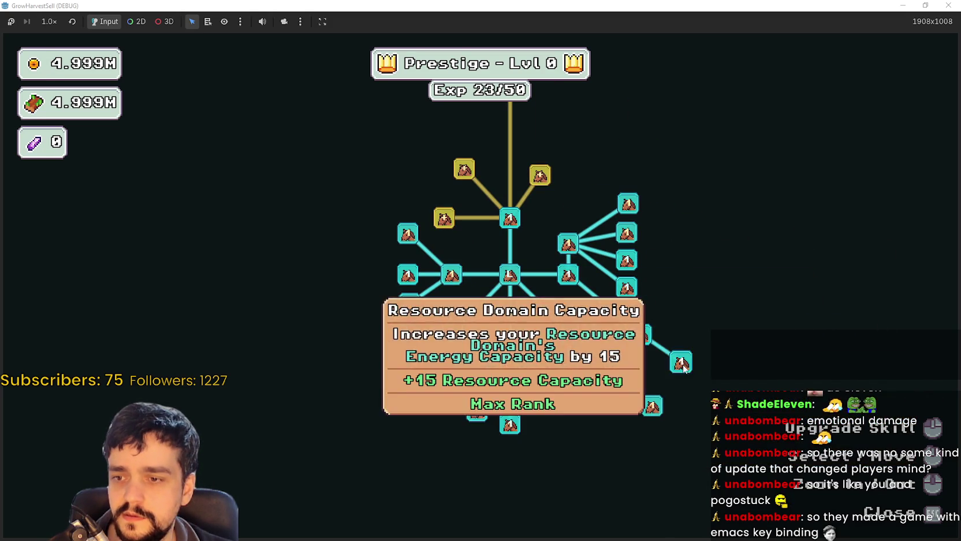
{"action": "left_click", "coordinate": [546, 283]}
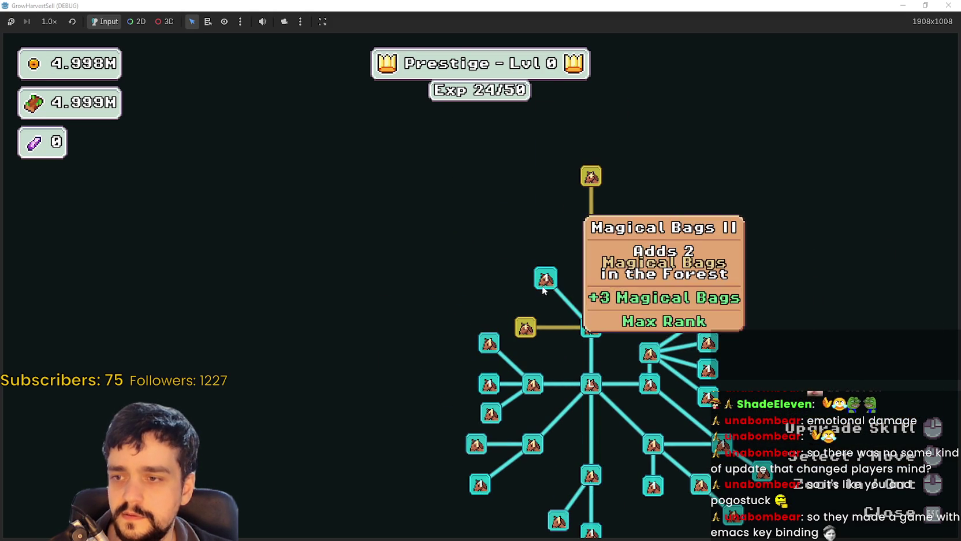
{"action": "left_click", "coordinate": [526, 328]}
{"action": "left_click", "coordinate": [621, 283]}
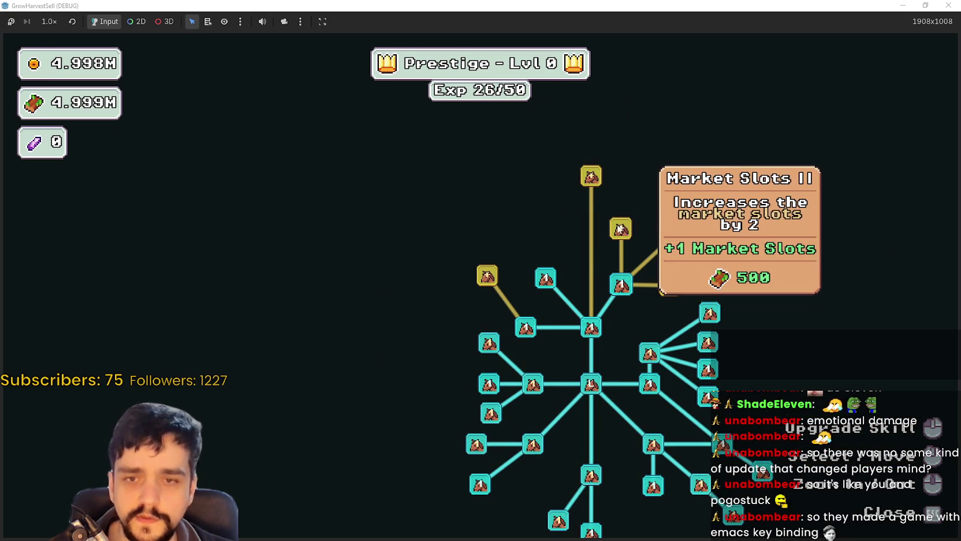
{"action": "left_click", "coordinate": [621, 229]}
Buy the newly revealed upper skills, Expedition Demand, Market Speed and Item Capacity II
{"action": "left_click", "coordinate": [670, 285]}
{"action": "left_click", "coordinate": [671, 238]}
{"action": "left_click", "coordinate": [666, 286]}
{"action": "left_click", "coordinate": [624, 256]}
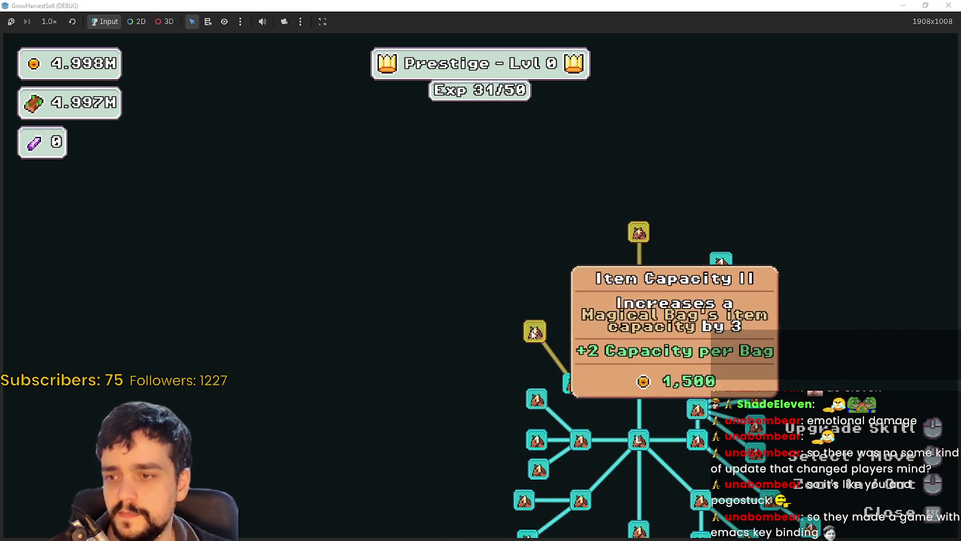
{"action": "left_click", "coordinate": [534, 333]}
{"action": "left_click", "coordinate": [638, 232]}
{"action": "left_click", "coordinate": [581, 262]}
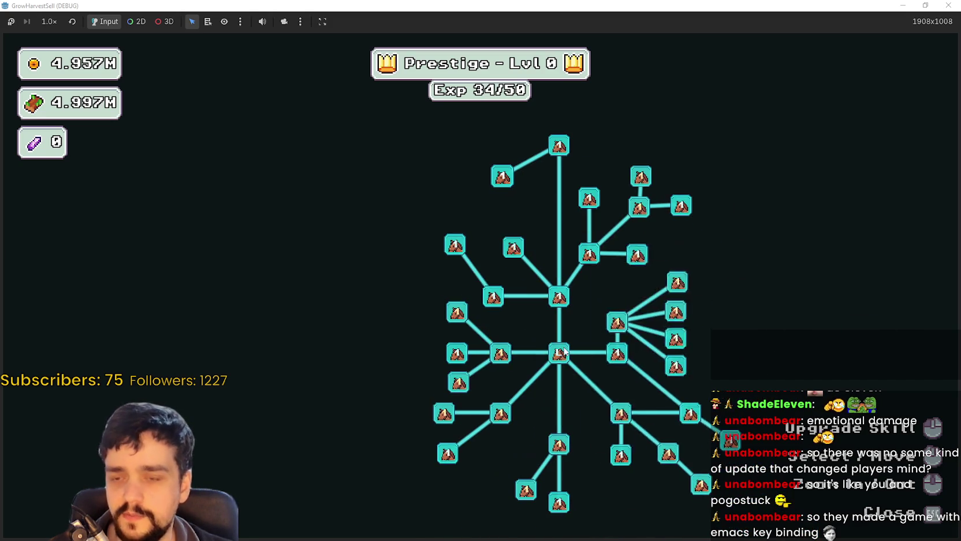
{"action": "scroll", "coordinate": [567, 358], "scroll_direction": "up", "scroll_amount": 2}
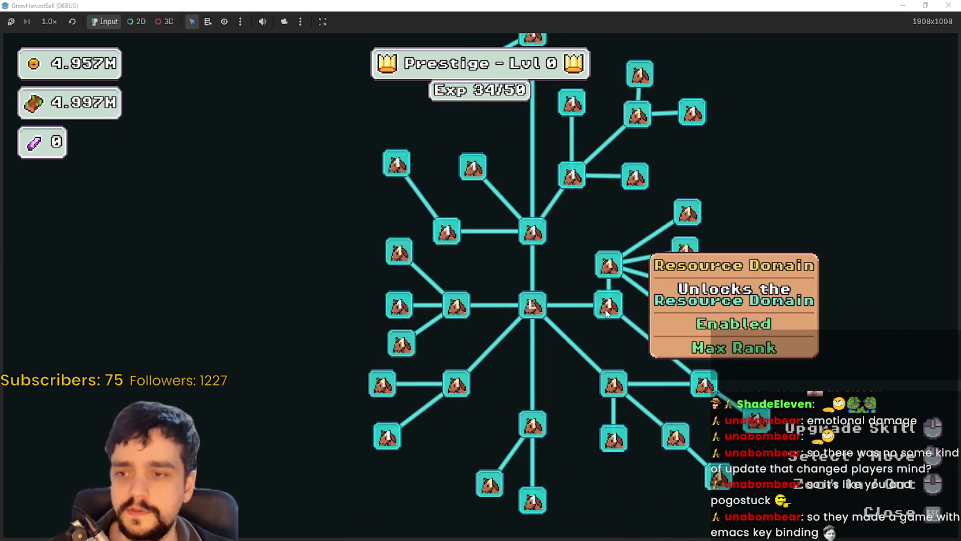
Raise Forest Spawn Rate and one more skill by a level each
{"action": "left_click_drag", "start_coordinate": [582, 271], "coordinate": [498, 271]}
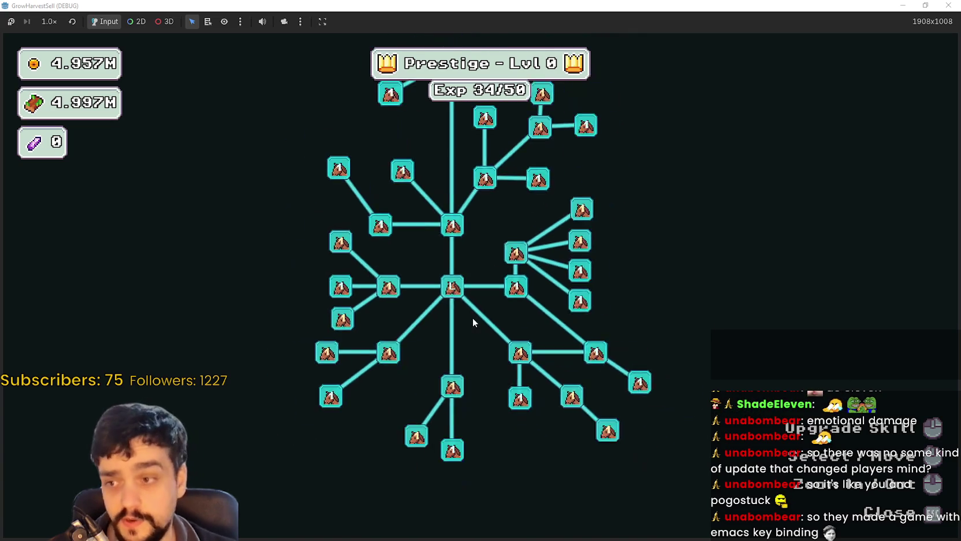
{"action": "scroll", "coordinate": [534, 366], "scroll_direction": "up", "scroll_amount": 2}
{"action": "scroll", "coordinate": [555, 393], "scroll_direction": "down", "scroll_amount": 2}
{"action": "left_click_drag", "start_coordinate": [449, 381], "coordinate": [539, 420]}
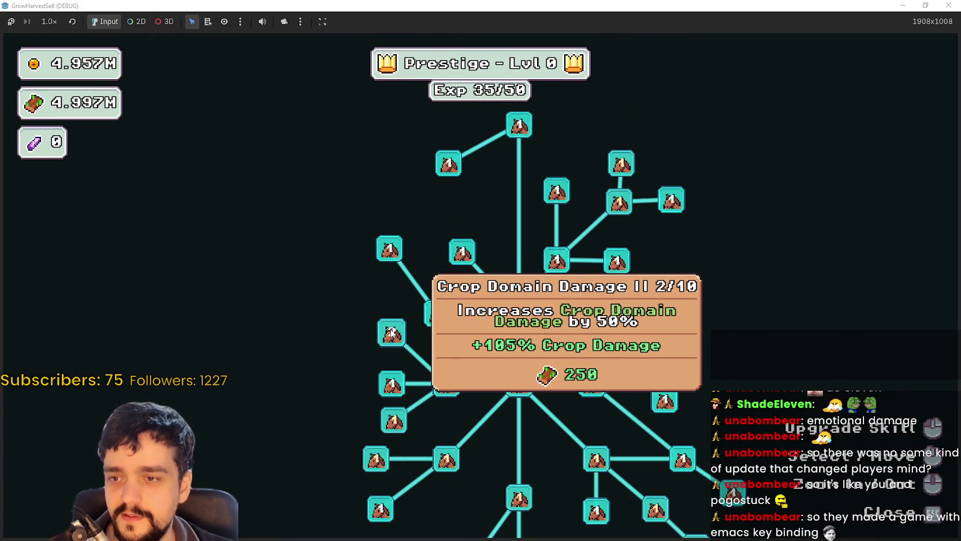
{"action": "scroll", "coordinate": [463, 422], "scroll_direction": "up", "scroll_amount": 2}
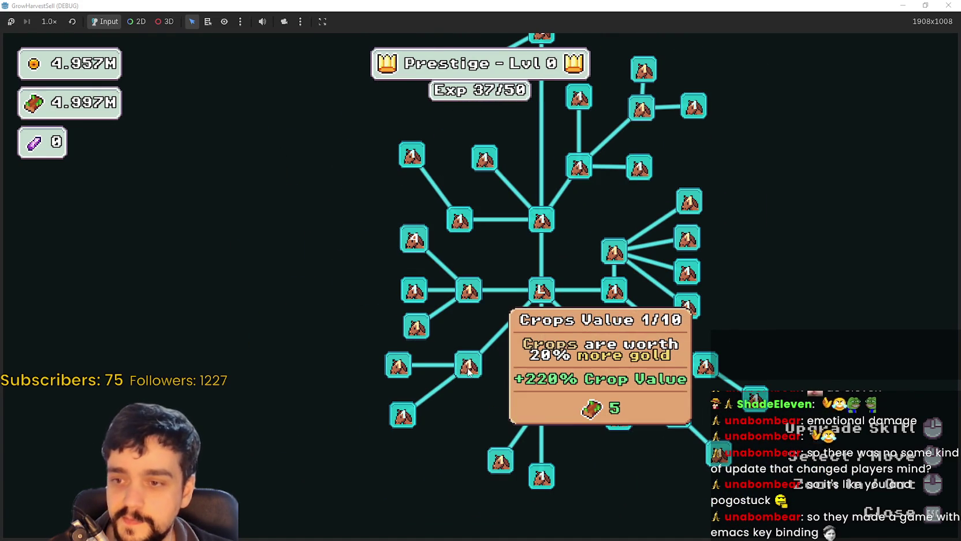
{"action": "left_click", "coordinate": [394, 367]}
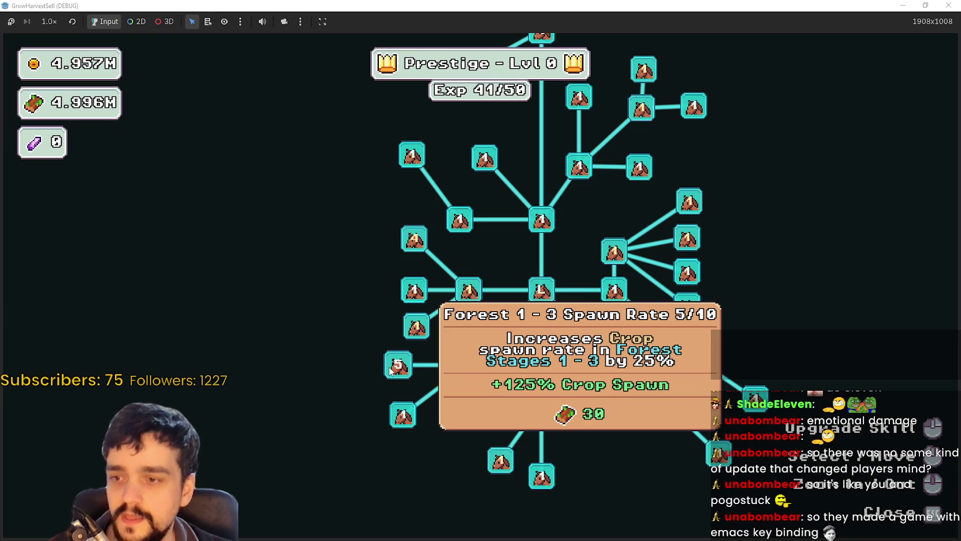
{"action": "left_click", "coordinate": [390, 371]}
Raise Crop Domain Damage one level, bringing Exp to 49/50
{"action": "scroll", "coordinate": [337, 266], "scroll_direction": "up", "scroll_amount": 3}
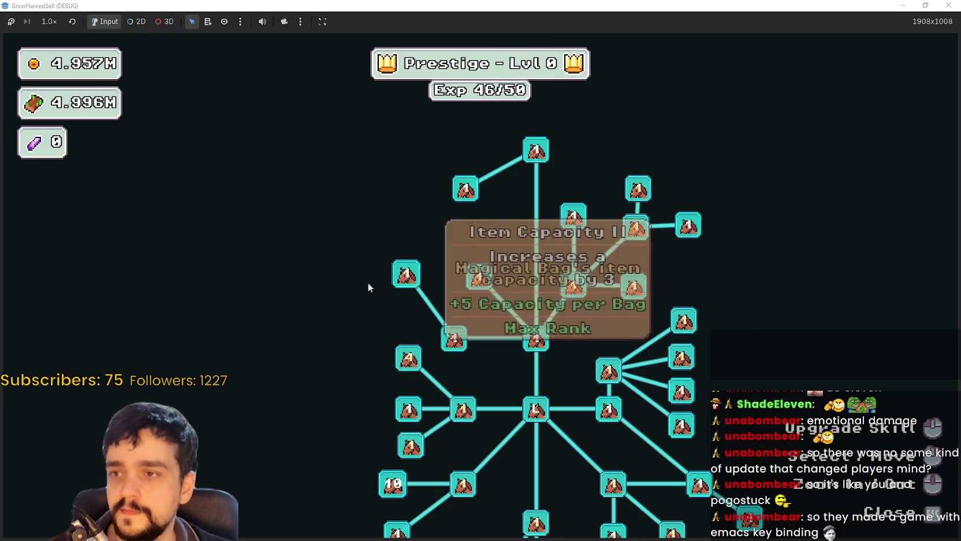
{"action": "scroll", "coordinate": [388, 273], "scroll_direction": "right", "scroll_amount": 2}
{"action": "mouse_move", "coordinate": [473, 299]}
{"action": "left_mouse_down"}
{"action": "mouse_move", "coordinate": [483, 243]}
{"action": "mouse_move", "coordinate": [520, 191]}
{"action": "left_mouse_up"}
{"action": "left_click_drag", "start_coordinate": [724, 376], "coordinate": [740, 285]}
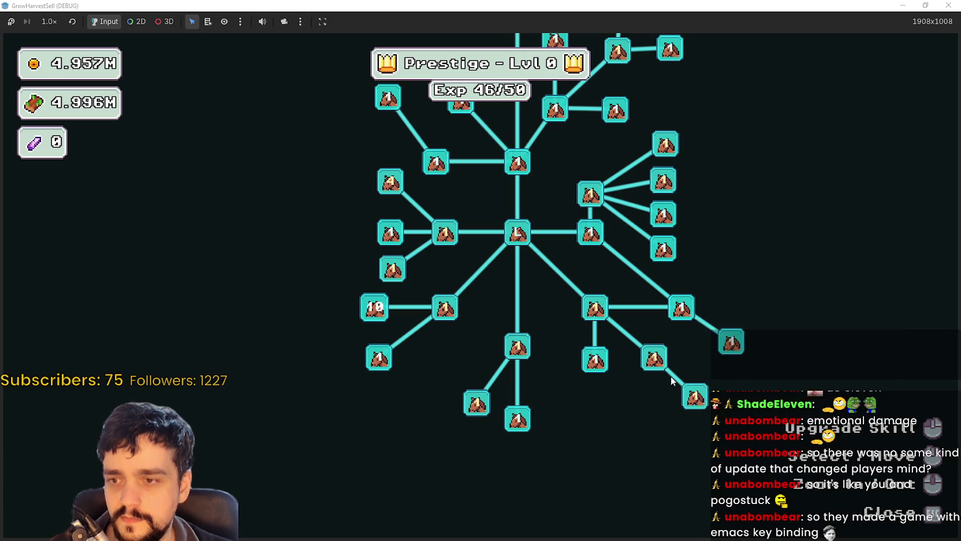
{"action": "mouse_move", "coordinate": [484, 406]}
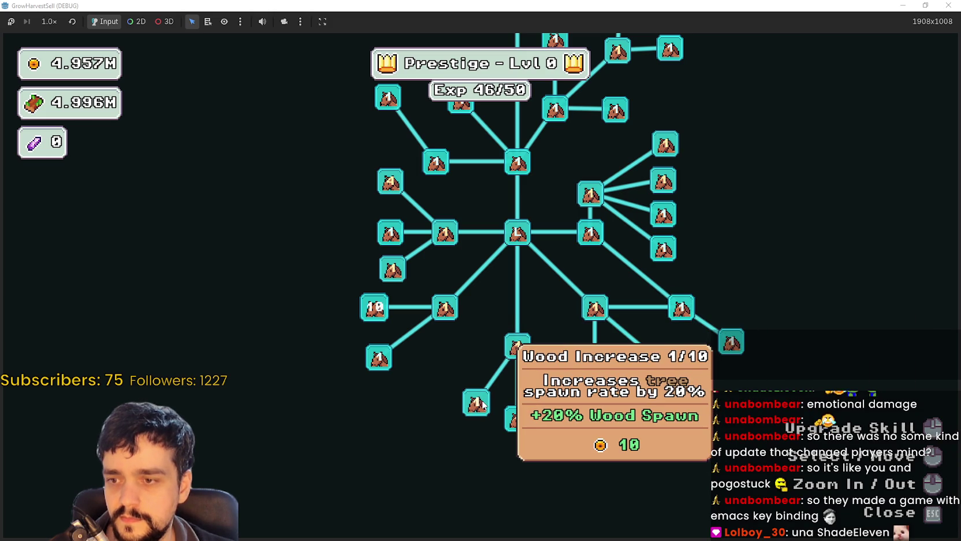
{"action": "left_click_drag", "start_coordinate": [481, 364], "coordinate": [499, 436]}
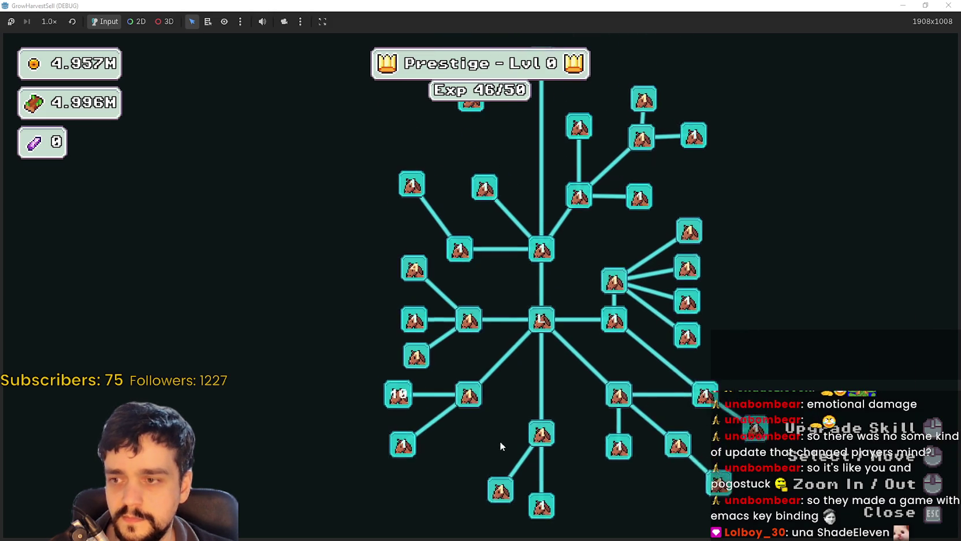
{"action": "left_click", "coordinate": [478, 339]}
{"action": "mouse_move", "coordinate": [415, 281]}
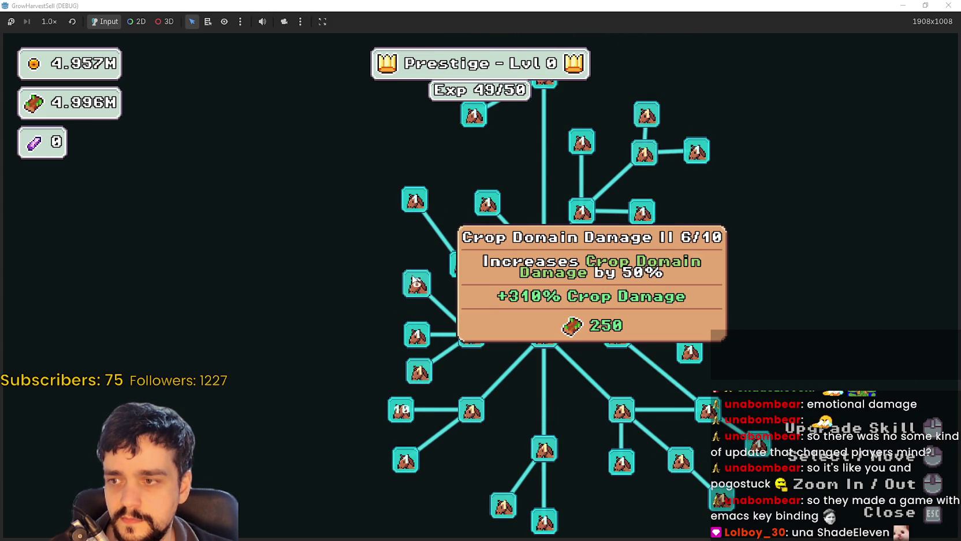
Leave the skill tree and travel through the portal to Forest Stage 1
{"action": "key", "text": "Escape"}
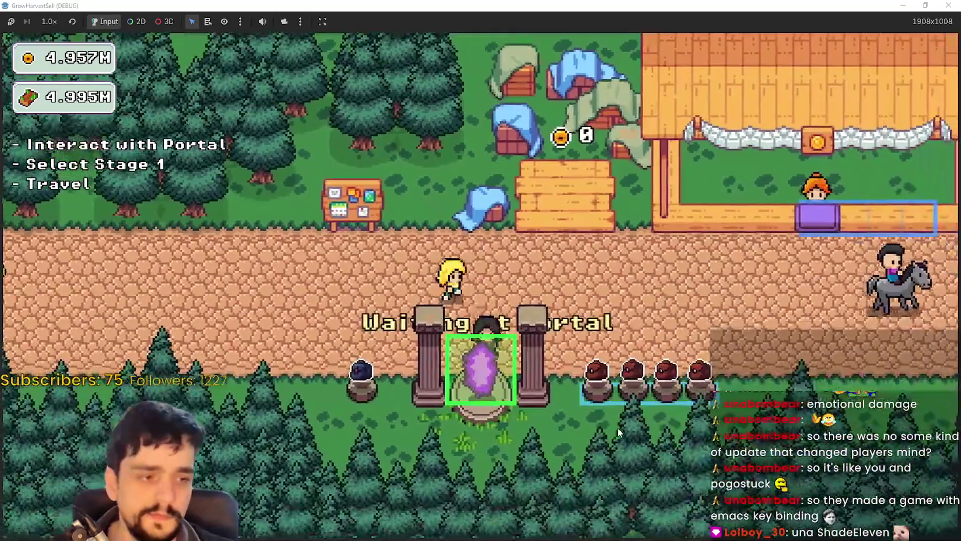
{"action": "key", "text": "e"}
{"action": "left_click", "coordinate": [268, 460]}
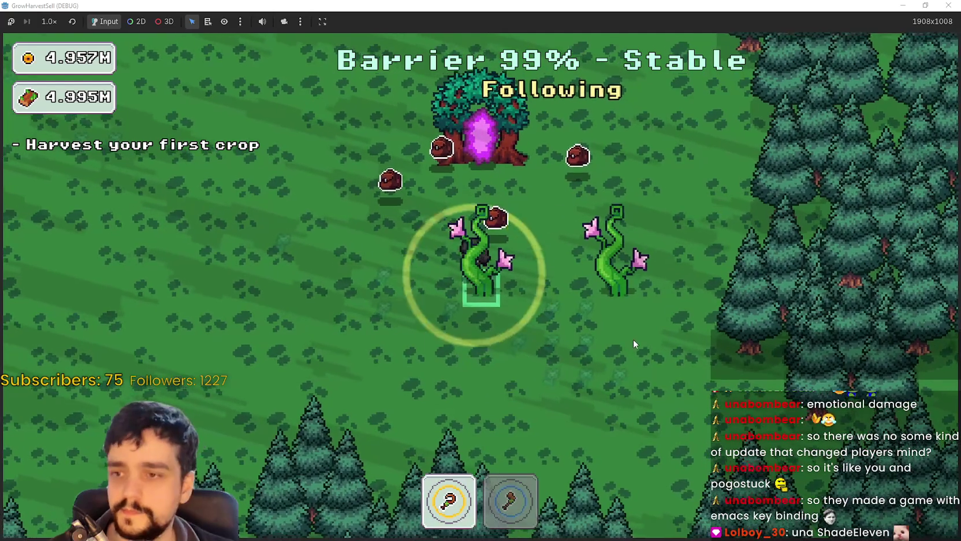
Clear the two vines with the second tool to finish the harvest objective
{"action": "key", "text": "2"}
{"action": "key", "text": "d"}
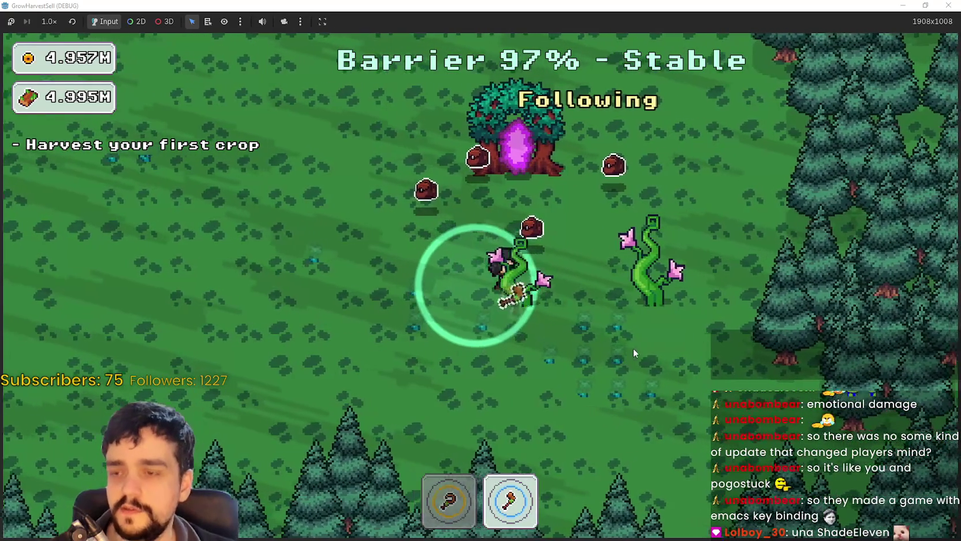
{"action": "key", "text": "d"}
{"action": "key", "text": "a"}
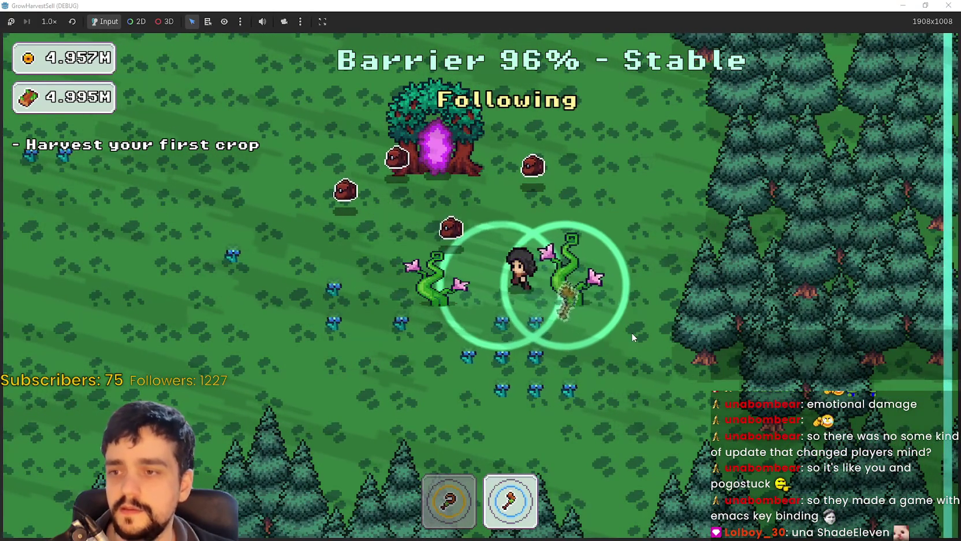
{"action": "key", "text": "d"}
{"action": "key", "text": "a"}
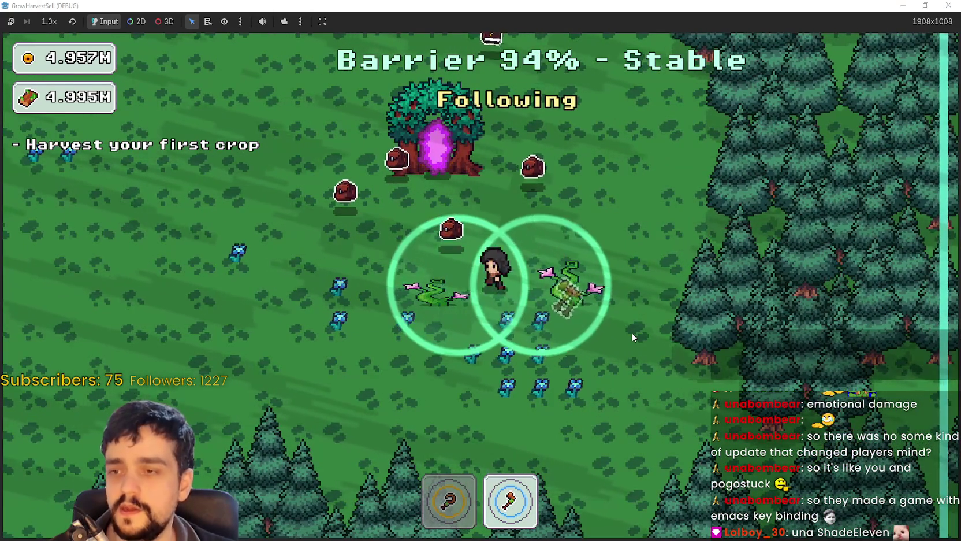
{"action": "key", "text": "d"}
{"action": "key", "text": "a"}
{"action": "key", "text": "a"}
Walk up to the tree line, then harvest the blue plants across the field
{"action": "key", "text": "w"}
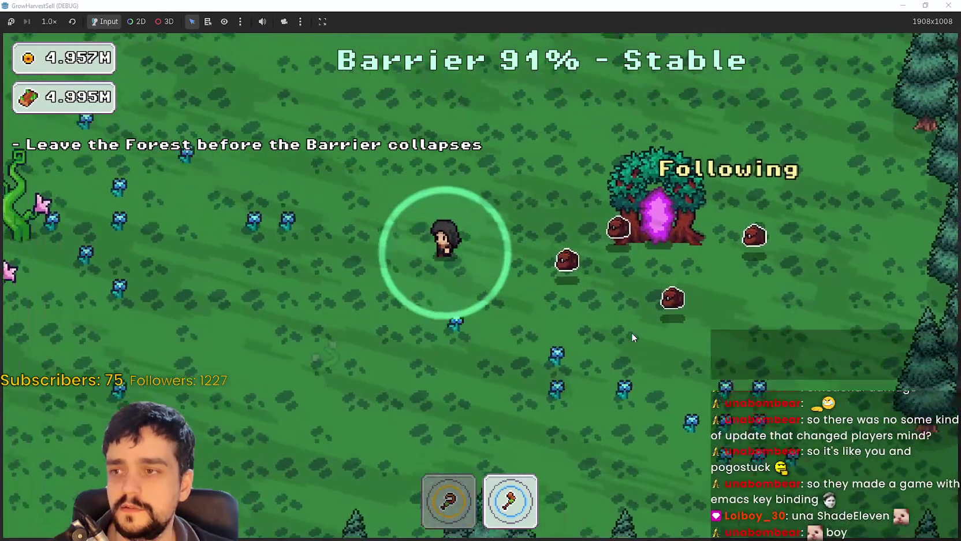
{"action": "key", "text": "a"}
{"action": "key", "text": "w"}
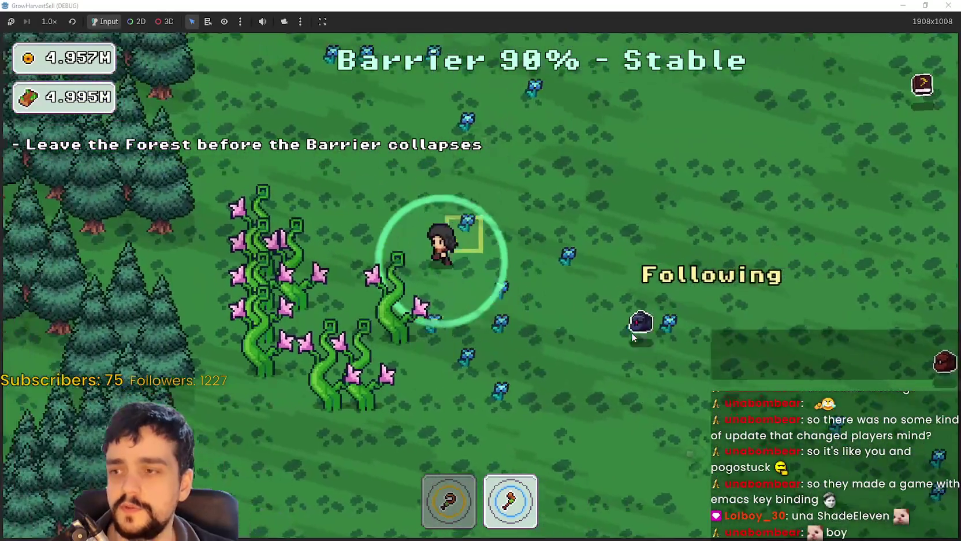
{"action": "key", "text": "w"}
{"action": "key", "text": "d"}
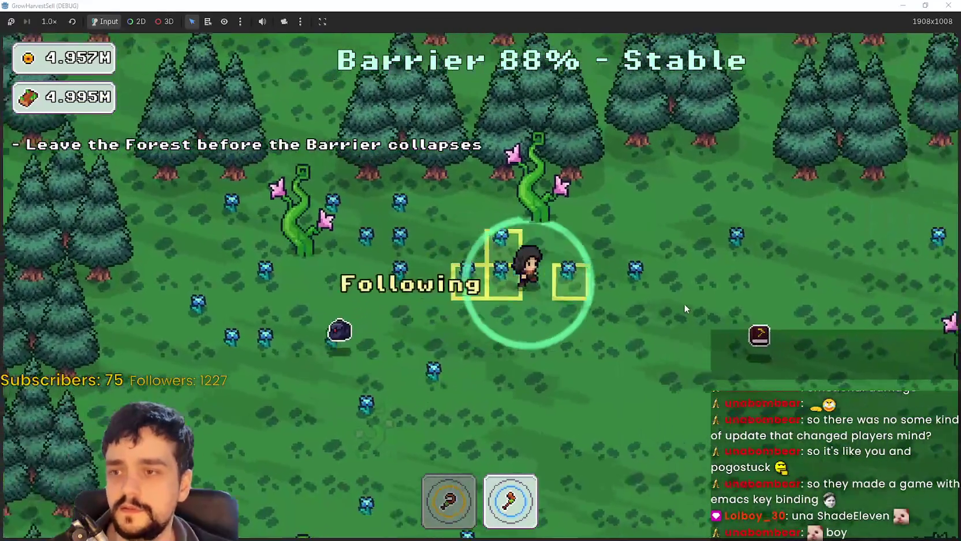
{"action": "key", "text": "a"}
{"action": "key", "text": "1"}
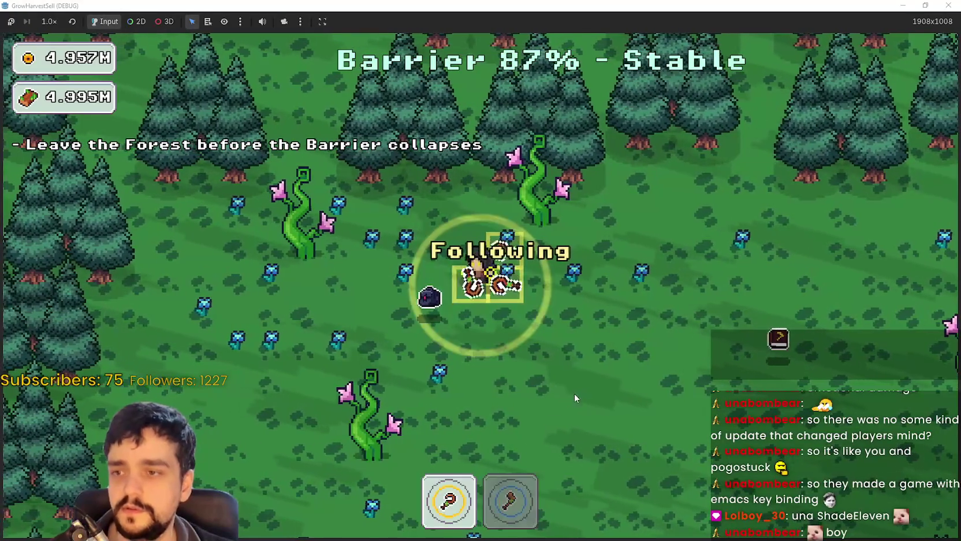
{"action": "key", "text": "a"}
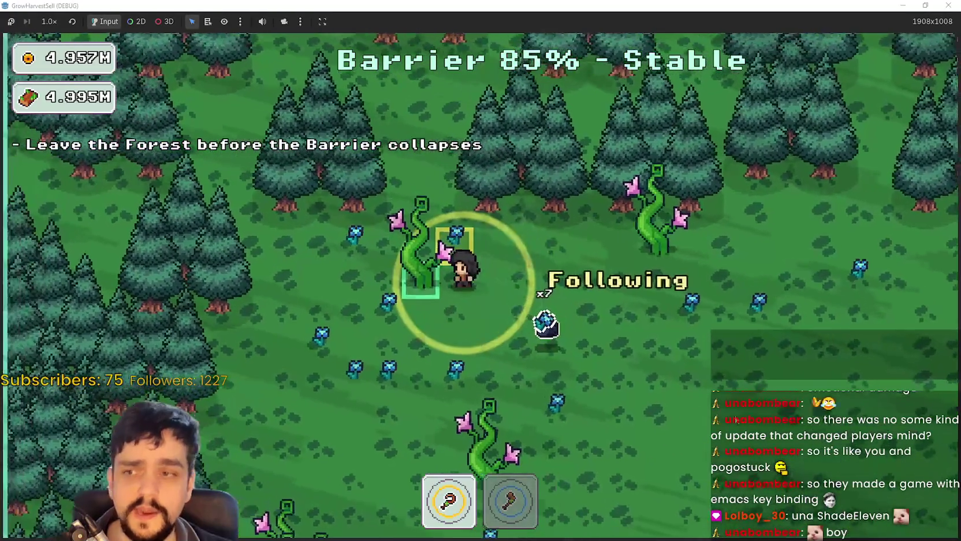
{"action": "key", "text": "s"}
{"action": "key", "text": "a"}
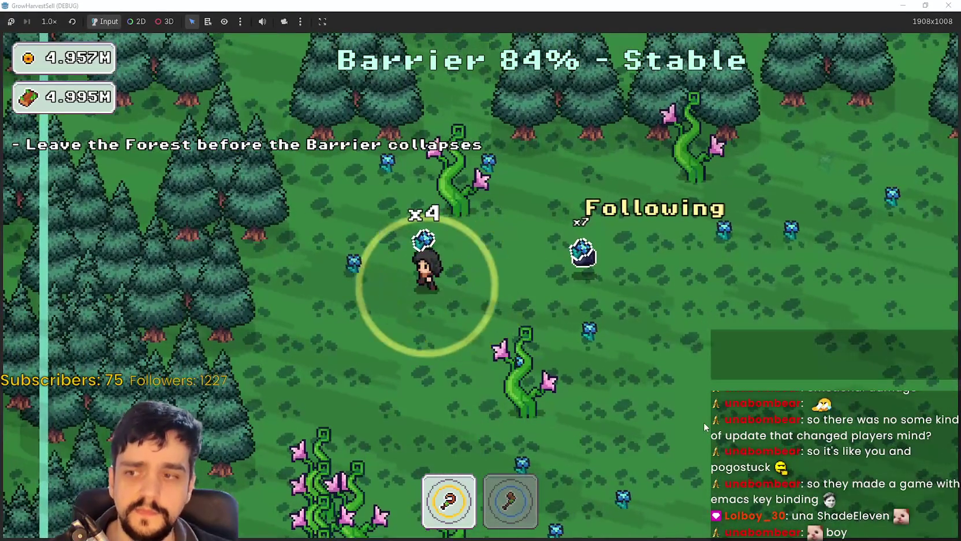
{"action": "key", "text": "s"}
{"action": "key", "text": "d"}
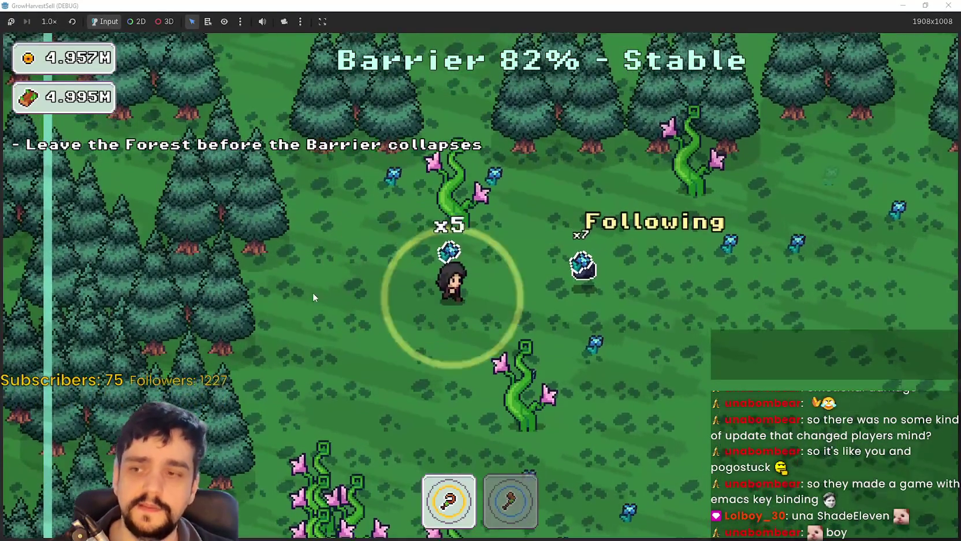
{"action": "key", "text": "s"}
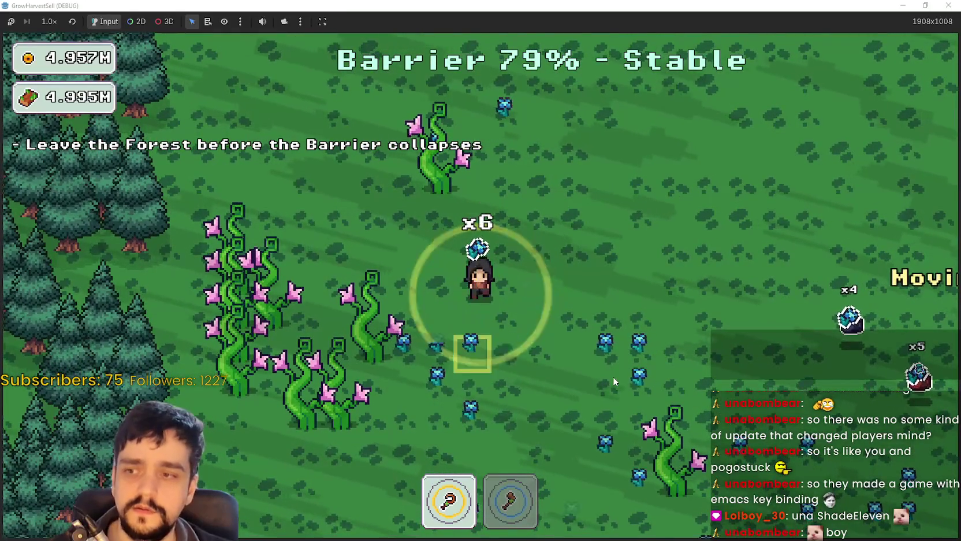
{"action": "key", "text": "s"}
{"action": "key", "text": "d"}
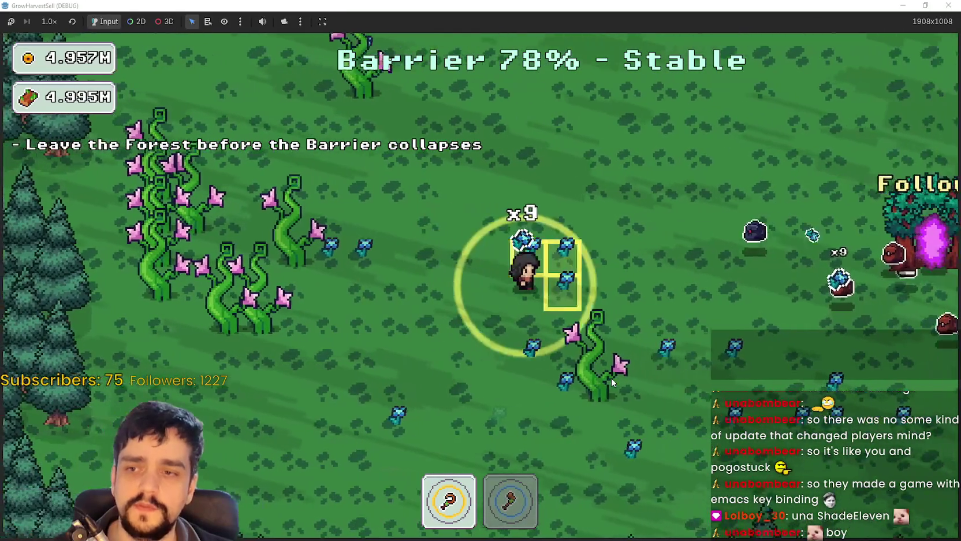
{"action": "key", "text": "s"}
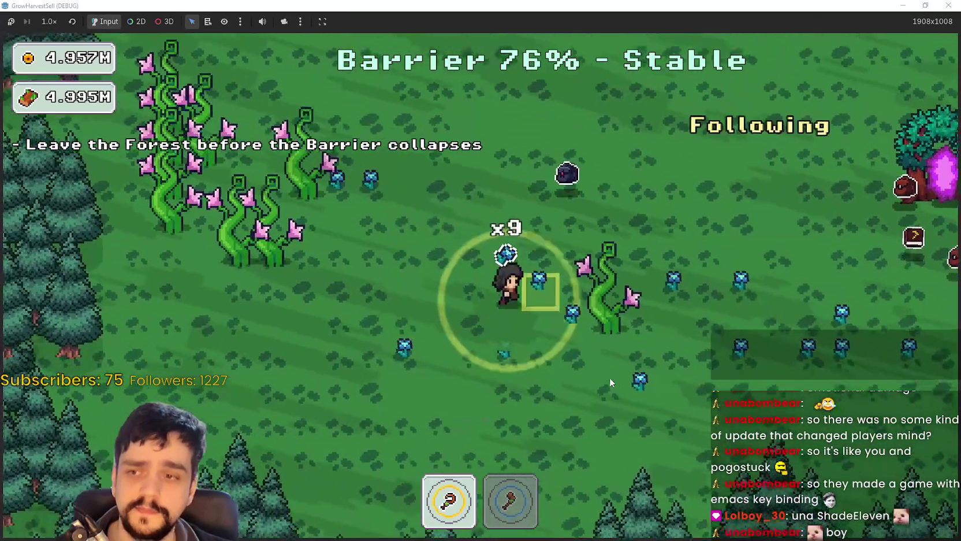
Walk past the portal tree and drop the collected gems at the dark bag
{"action": "key", "text": "d"}
{"action": "key", "text": "w"}
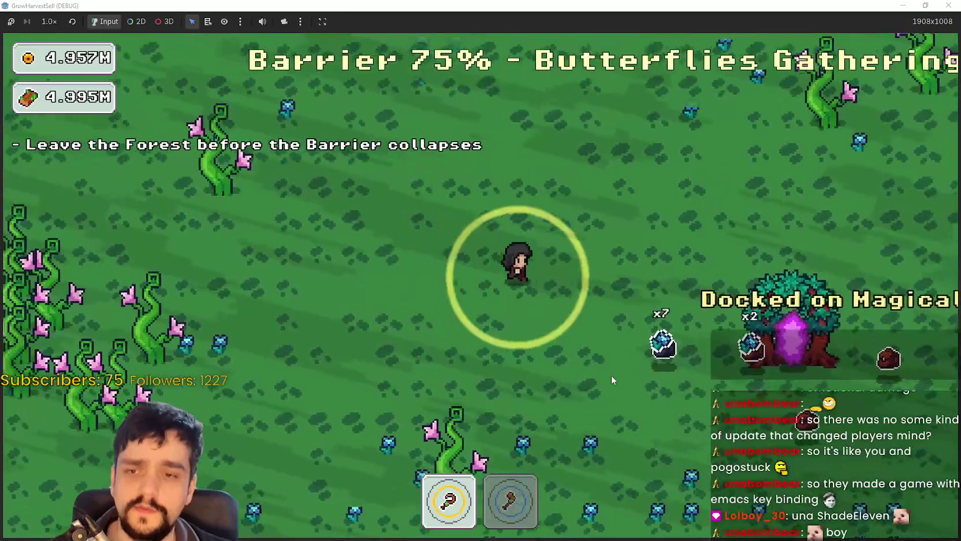
{"action": "key", "text": "s"}
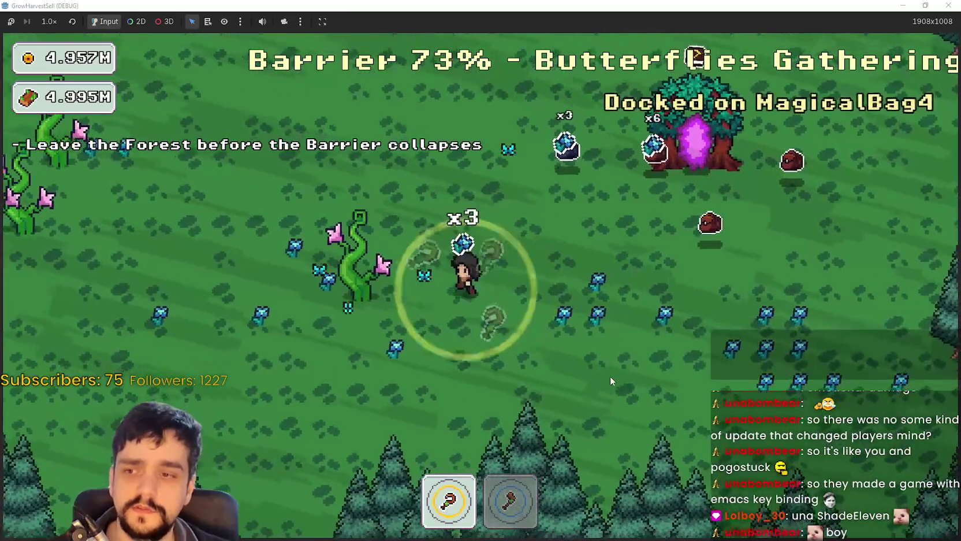
{"action": "key", "text": "a"}
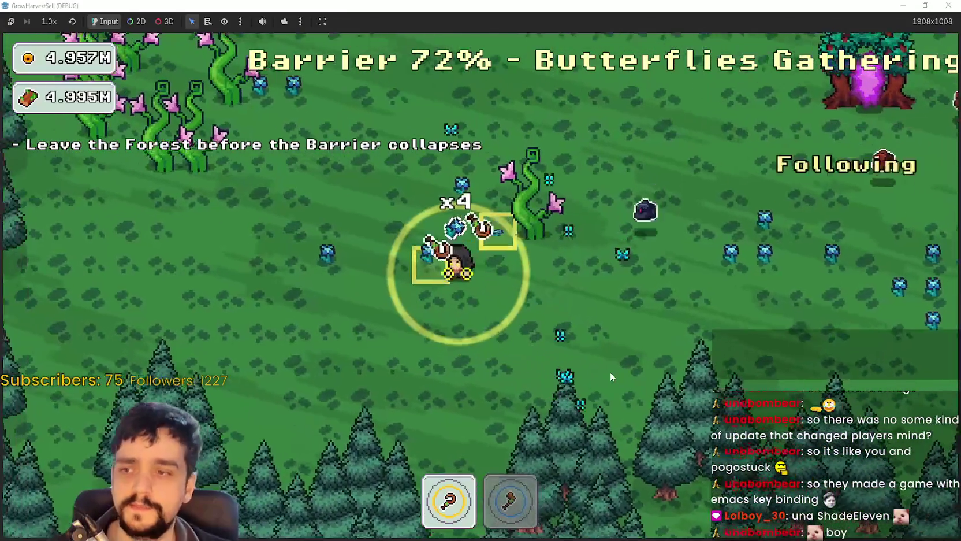
{"action": "key", "text": "d"}
{"action": "key", "text": "a"}
{"action": "key", "text": "w"}
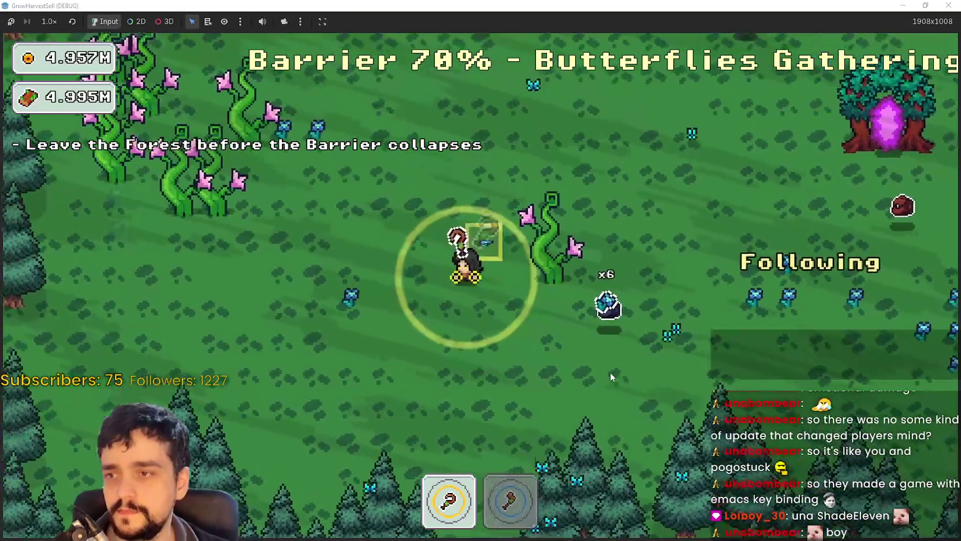
{"action": "key", "text": "d"}
{"action": "key", "text": "w"}
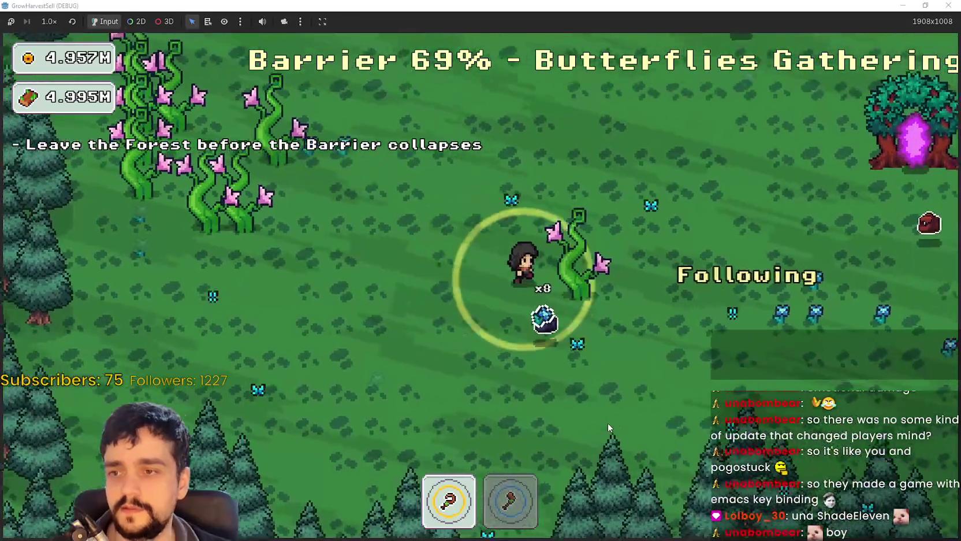
{"action": "key", "text": "d"}
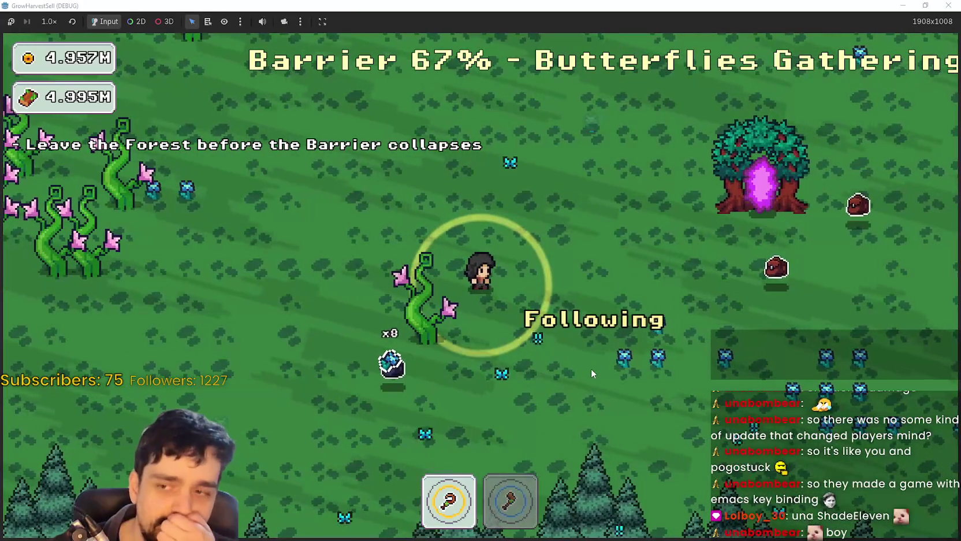
{"action": "key", "text": "s"}
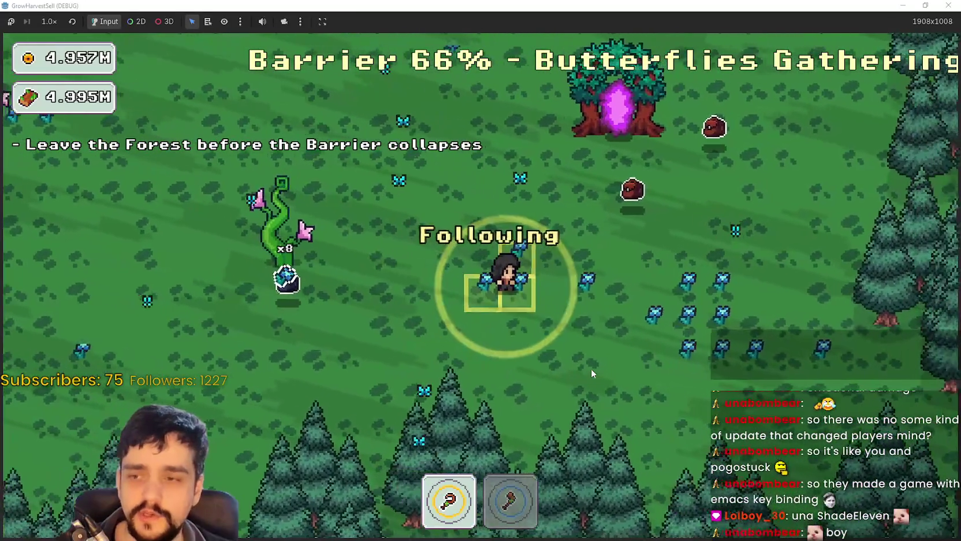
Walk up through the field to pick up the book item
{"action": "key", "text": "w"}
{"action": "key", "text": "a"}
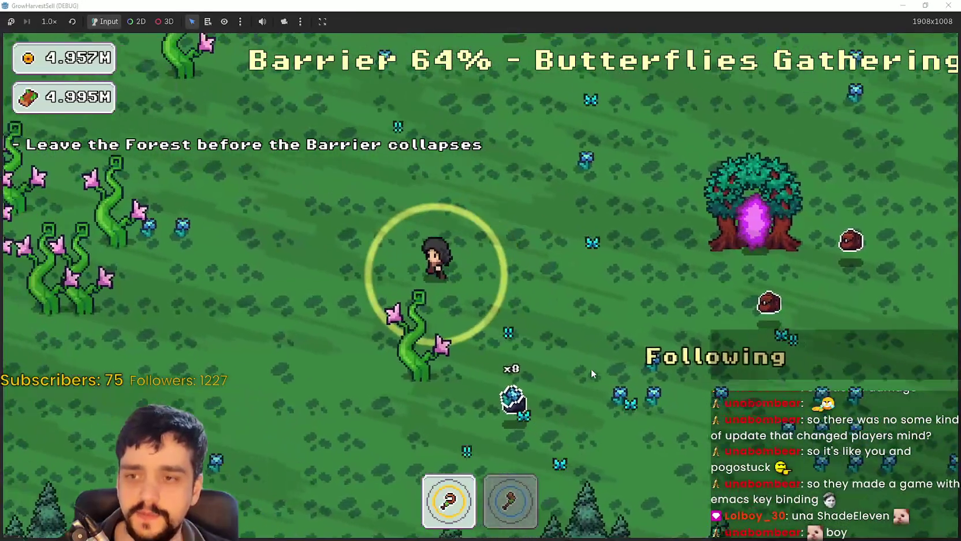
{"action": "key", "text": "w"}
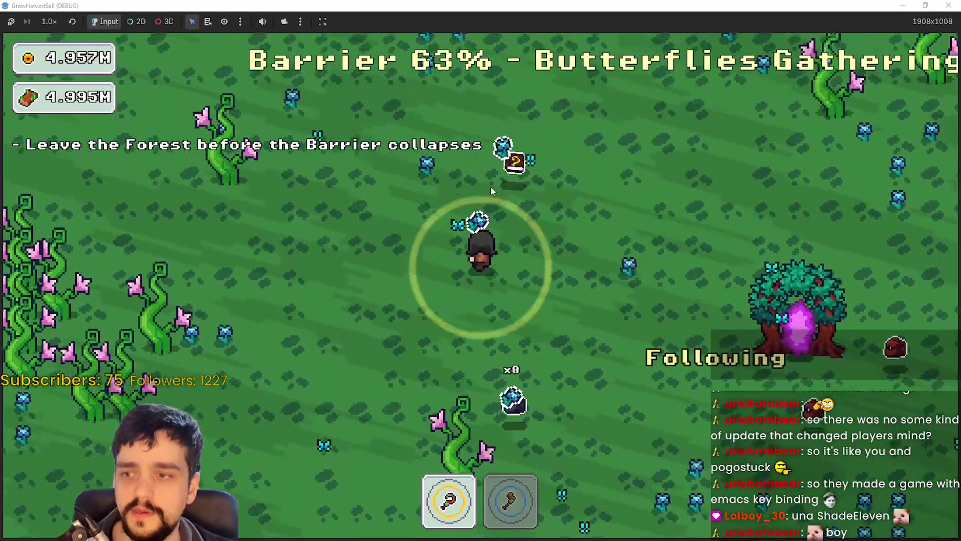
{"action": "key", "text": "w"}
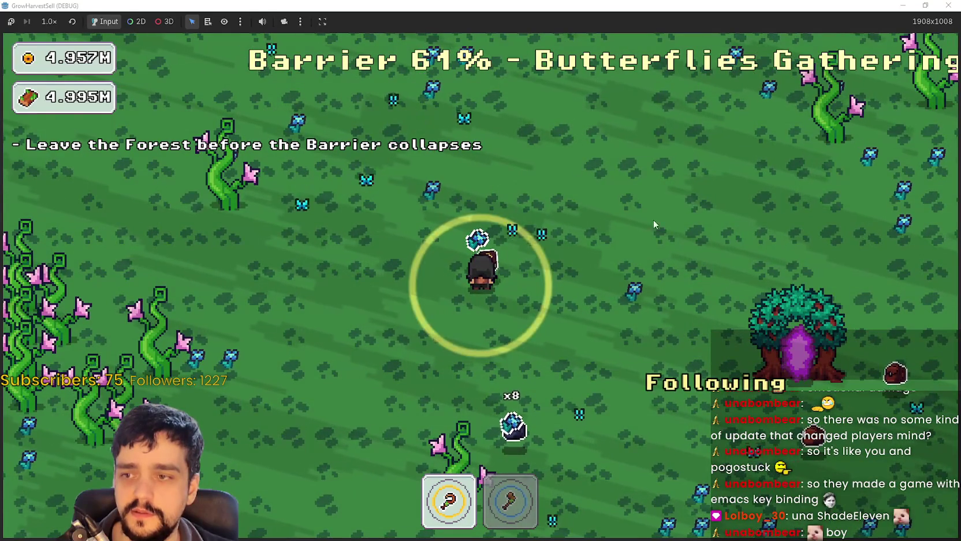
{"action": "key", "text": "a"}
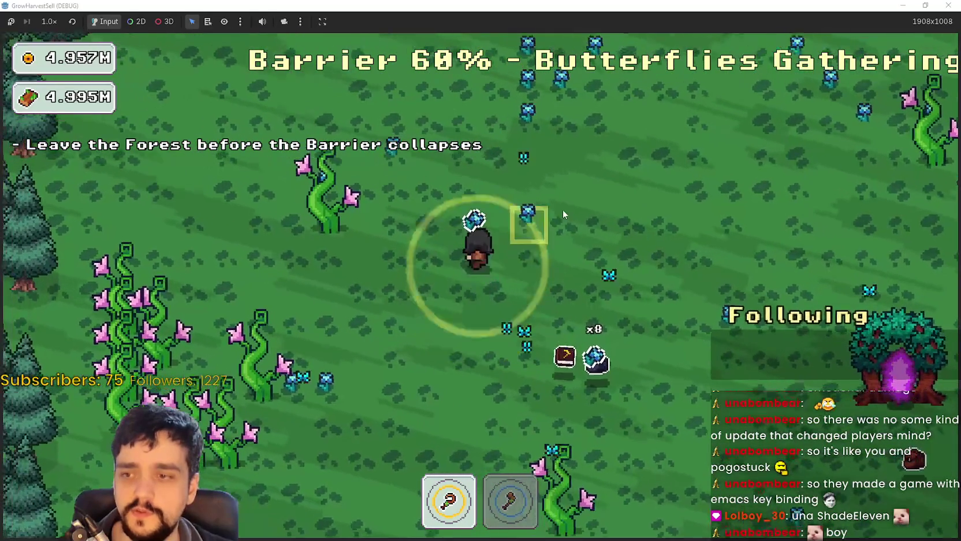
{"action": "key", "text": "2"}
{"action": "key", "text": "s"}
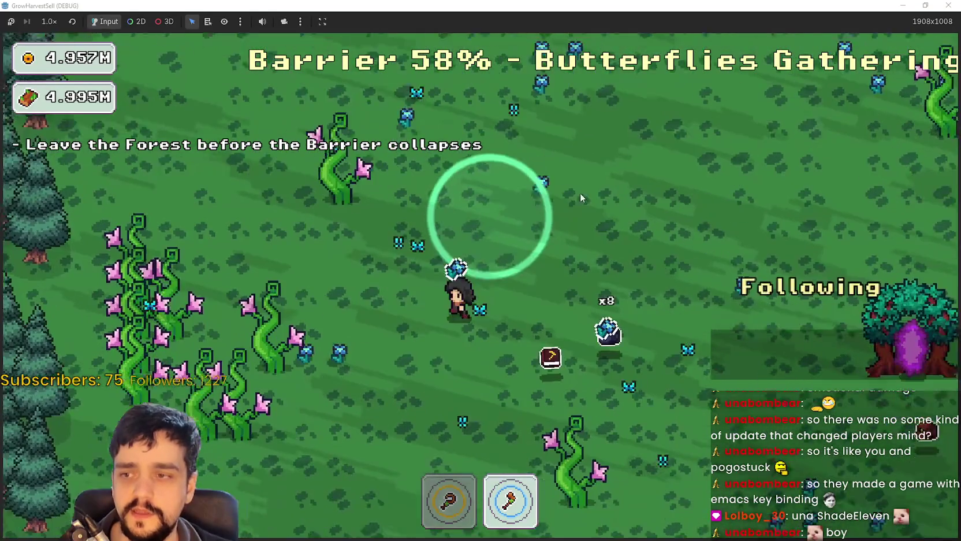
{"action": "key", "text": "1"}
{"action": "key", "text": "d"}
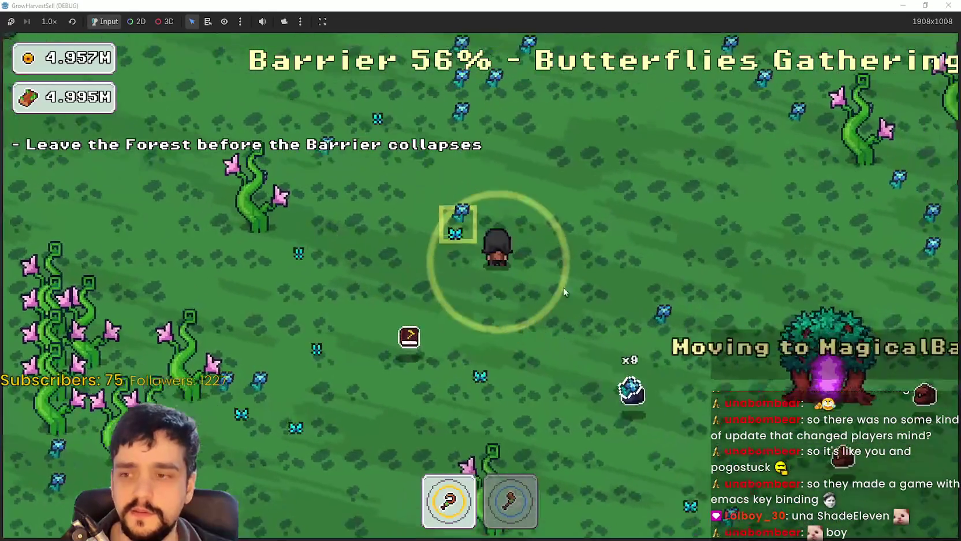
{"action": "key", "text": "s"}
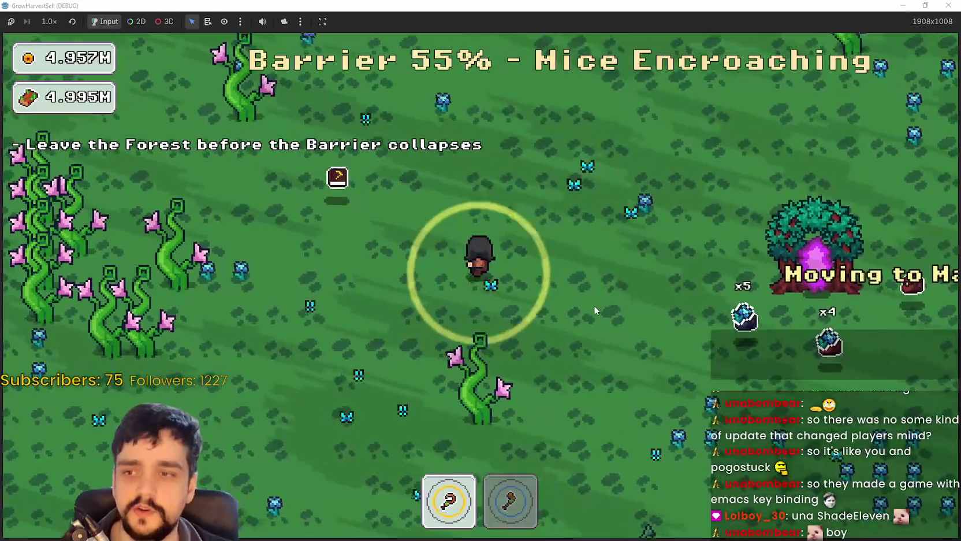
Head up-left toward the tree line, swapping between the first and second tools
{"action": "key", "text": "2"}
{"action": "key", "text": "w"}
{"action": "key", "text": "d"}
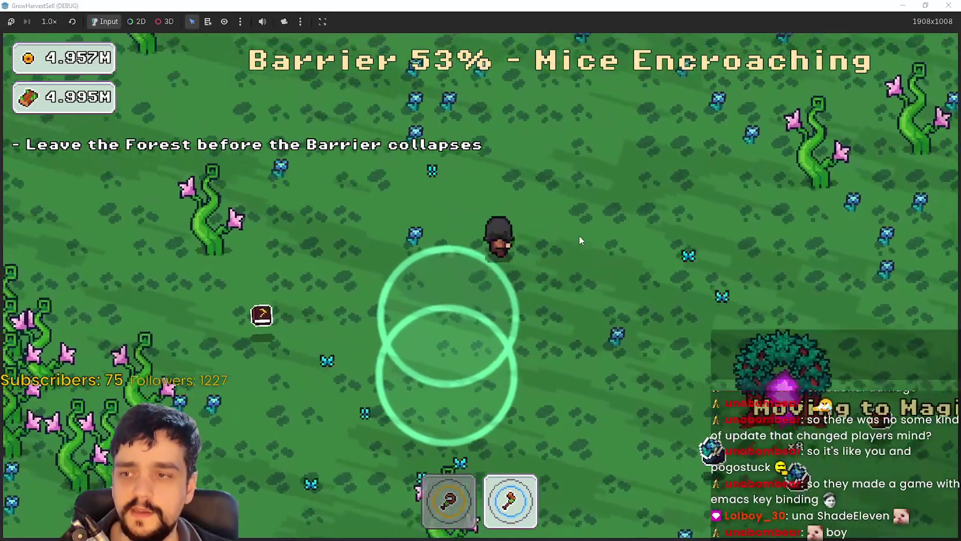
{"action": "key", "text": "w"}
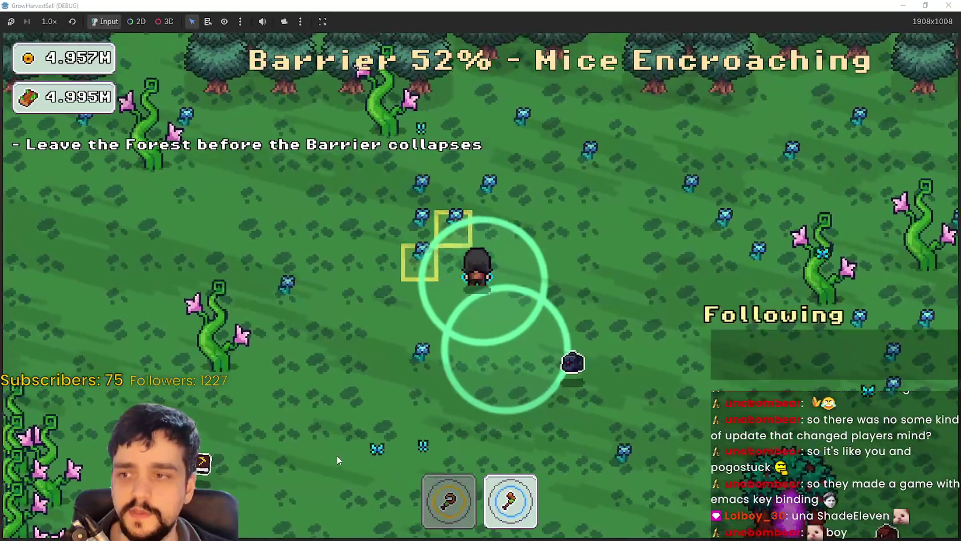
{"action": "key", "text": "a"}
{"action": "key", "text": "1"}
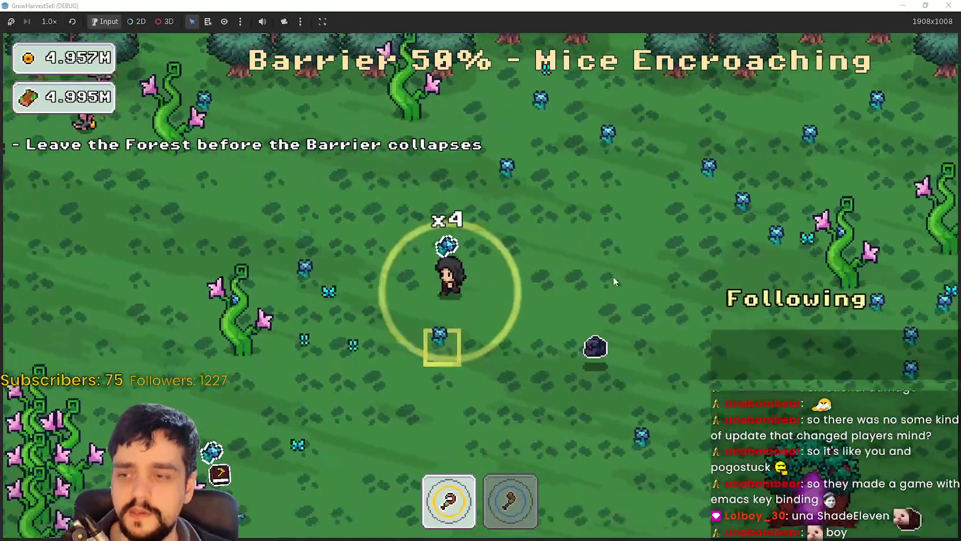
{"action": "key", "text": "2"}
{"action": "key", "text": "a"}
{"action": "key", "text": "w"}
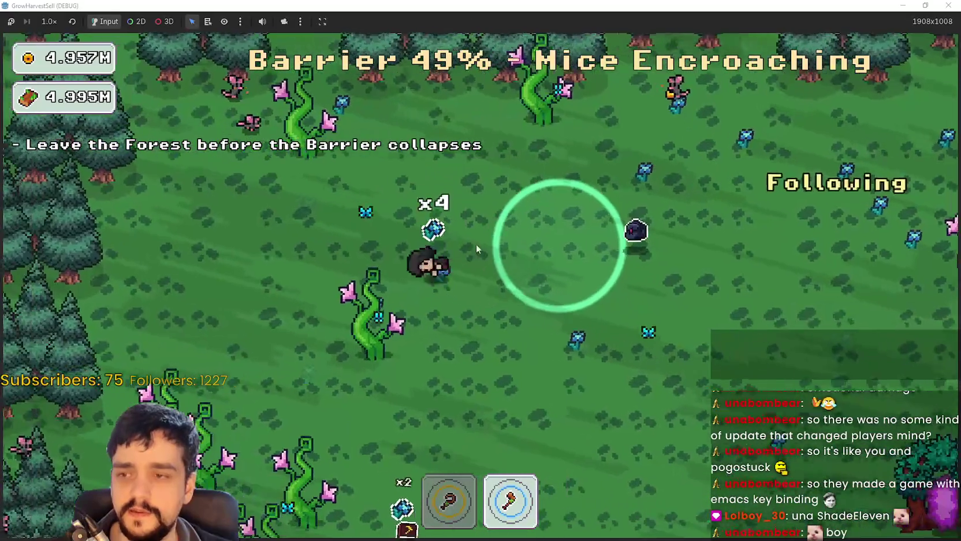
Walk down-right toward the portal tree, equipping the first tool on the way
{"action": "key", "text": "s"}
{"action": "key", "text": "d"}
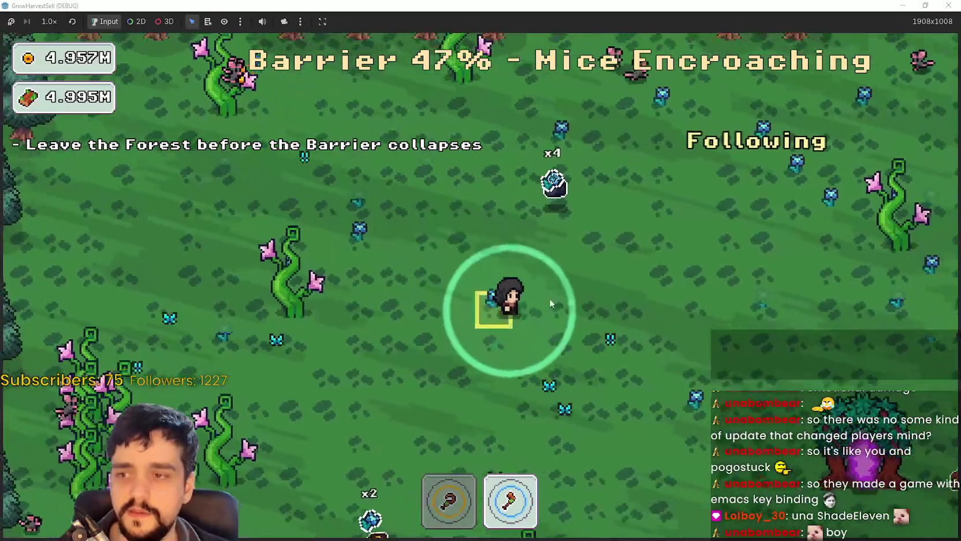
{"action": "key", "text": "d"}
{"action": "key", "text": "1"}
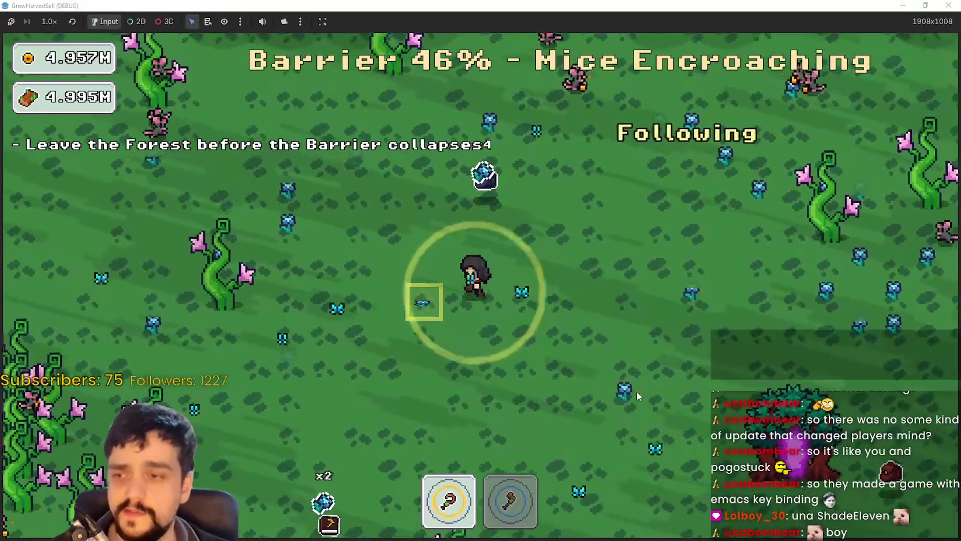
{"action": "key", "text": "s"}
{"action": "key", "text": "d"}
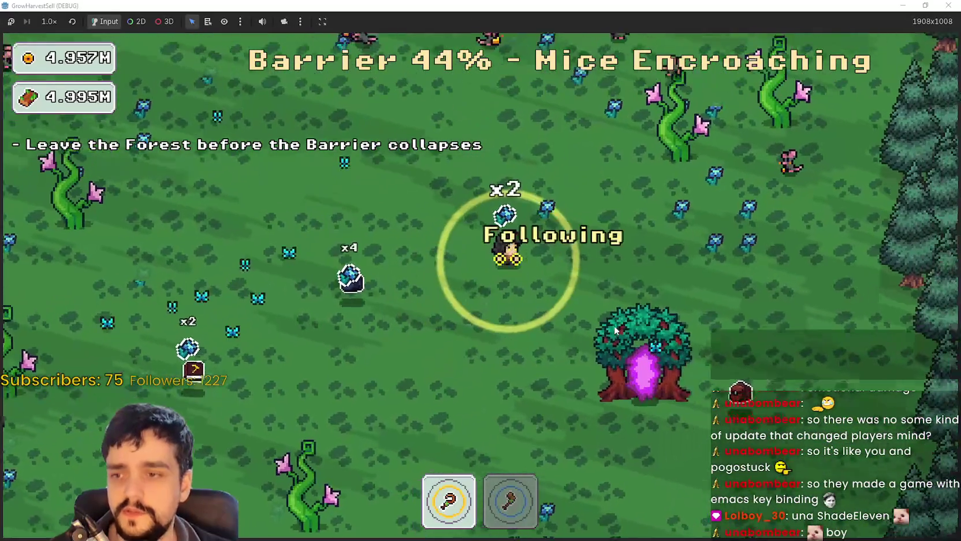
Wander up, down and left along the forest edge among the charging pigs
{"action": "key", "text": "d"}
{"action": "key", "text": "w"}
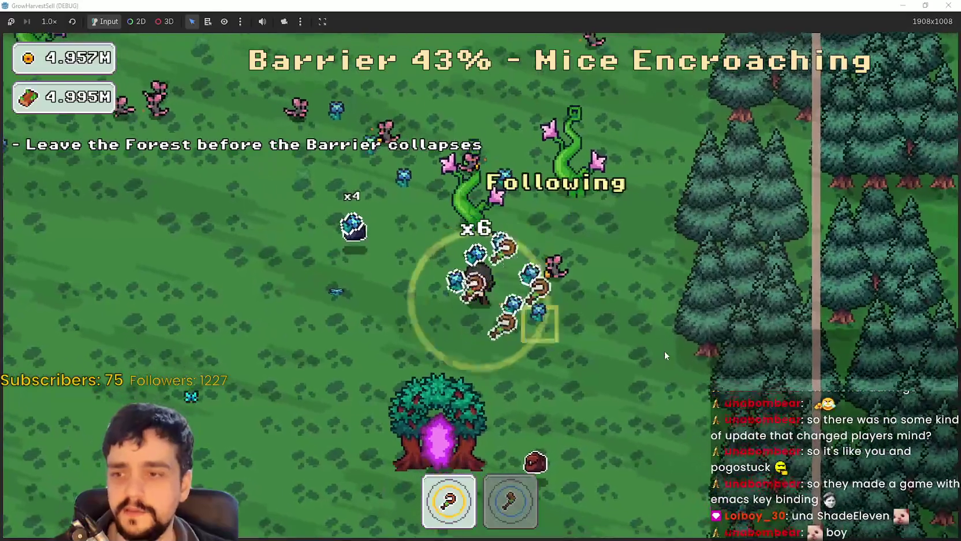
{"action": "key", "text": "s"}
{"action": "key", "text": "a"}
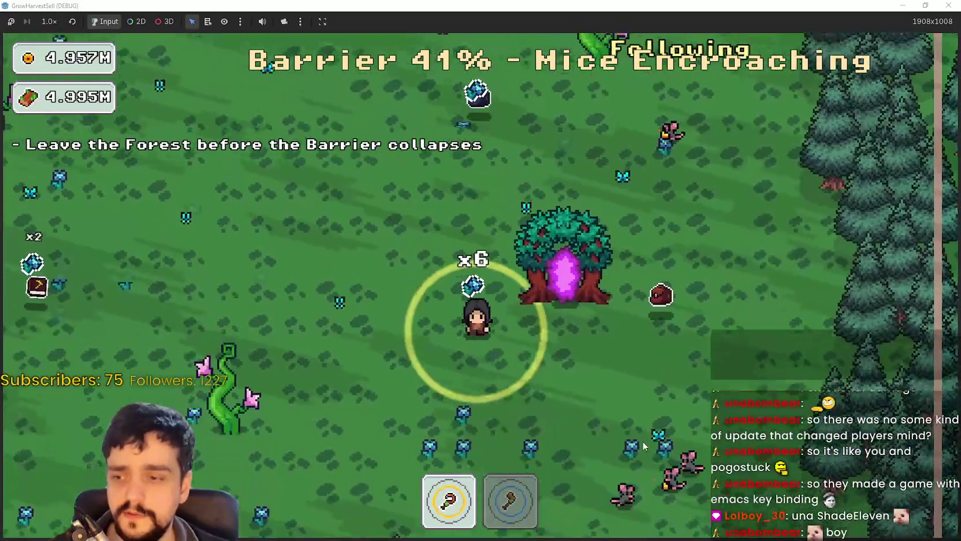
{"action": "key", "text": "s"}
{"action": "key", "text": "a"}
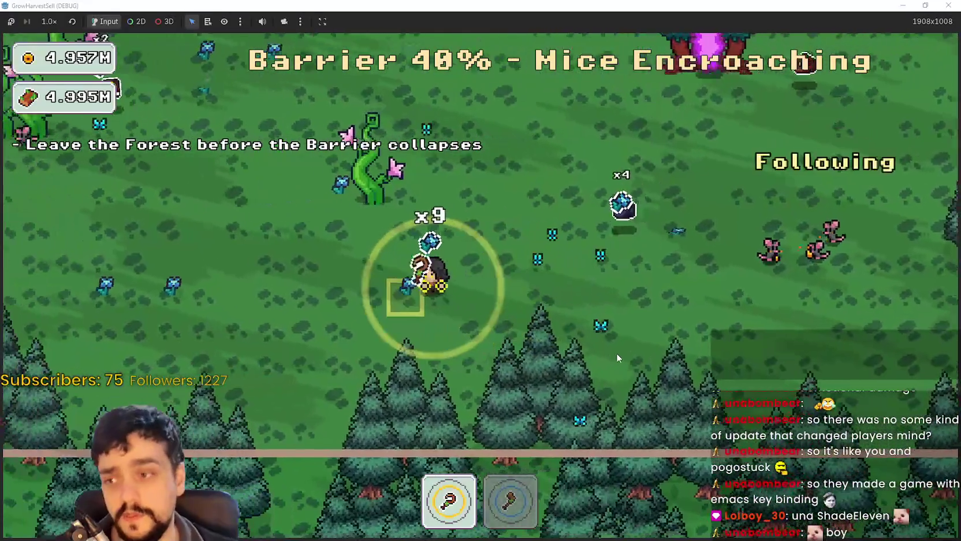
{"action": "key", "text": "a"}
{"action": "key", "text": "w"}
{"action": "key", "text": "d"}
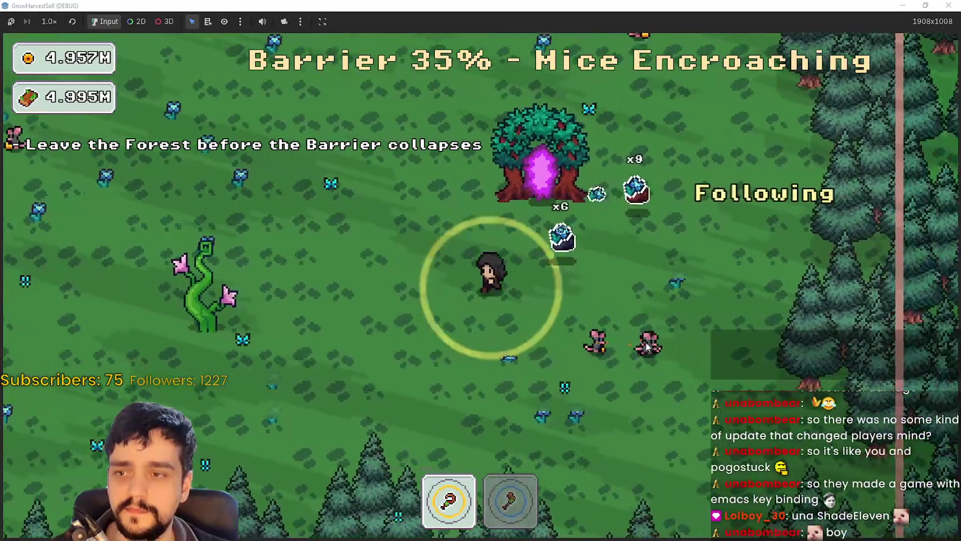
{"action": "key", "text": "a"}
{"action": "key", "text": "w"}
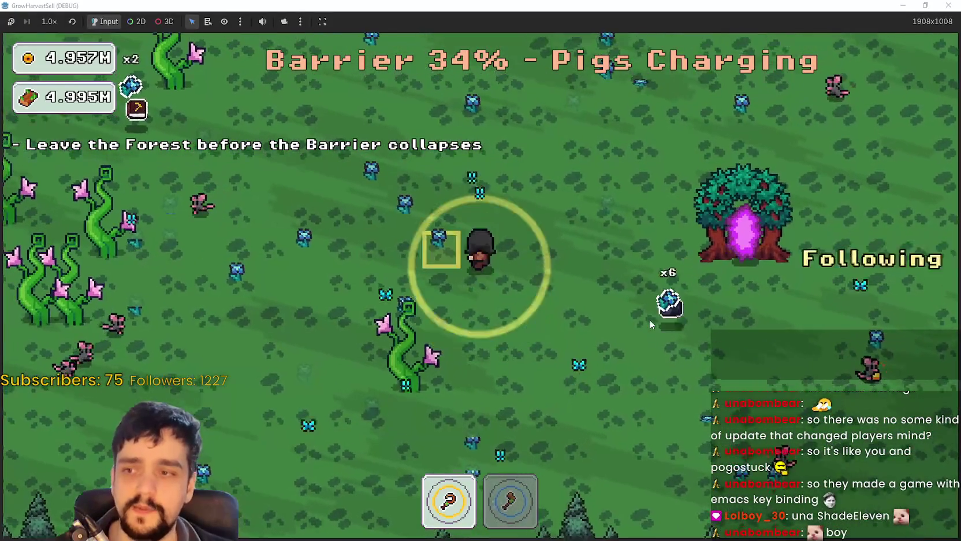
{"action": "key", "text": "w"}
{"action": "key", "text": "w"}
Keep circling near the portal tree while the barrier drops to 19%
{"action": "key", "text": "s"}
{"action": "key", "text": "a"}
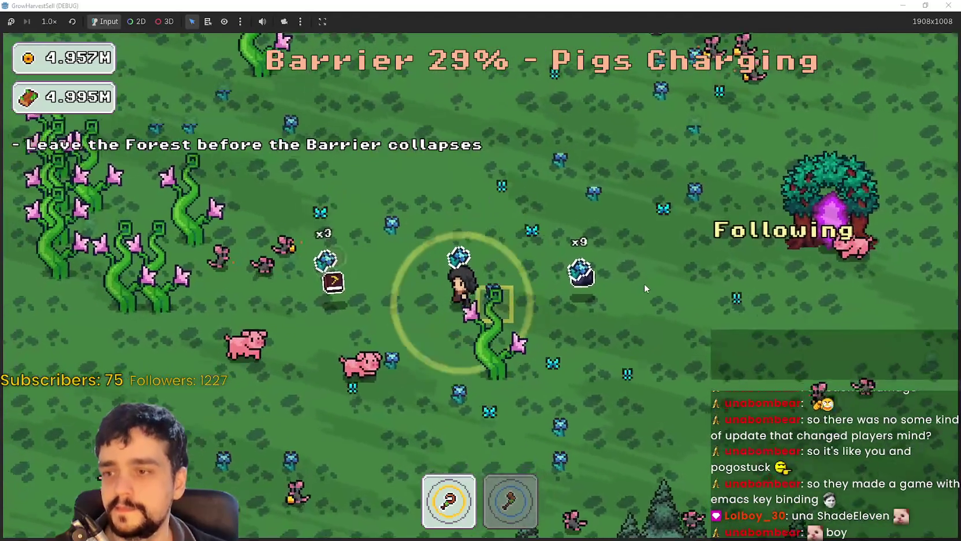
{"action": "key", "text": "s"}
{"action": "key", "text": "a"}
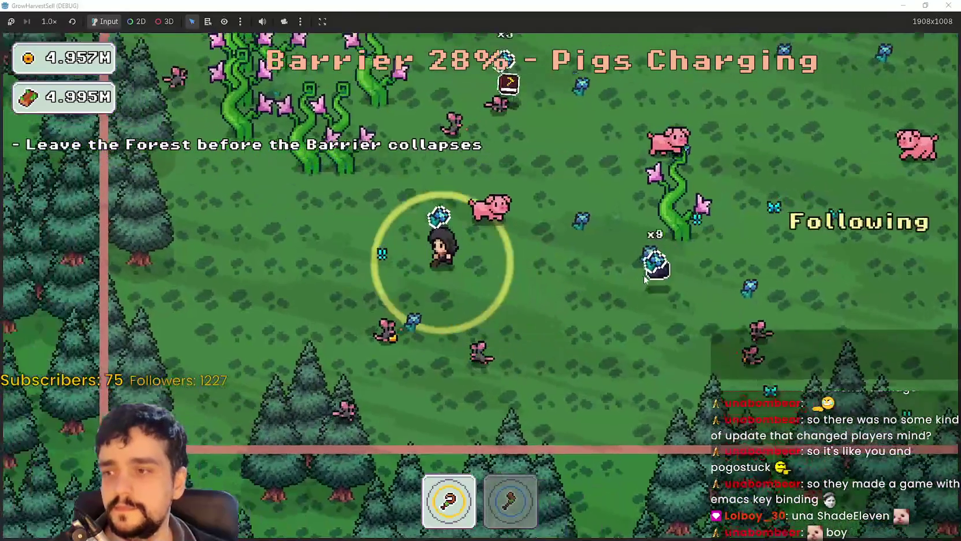
{"action": "key", "text": "w"}
{"action": "key", "text": "d"}
{"action": "key", "text": "a"}
{"action": "key", "text": "w"}
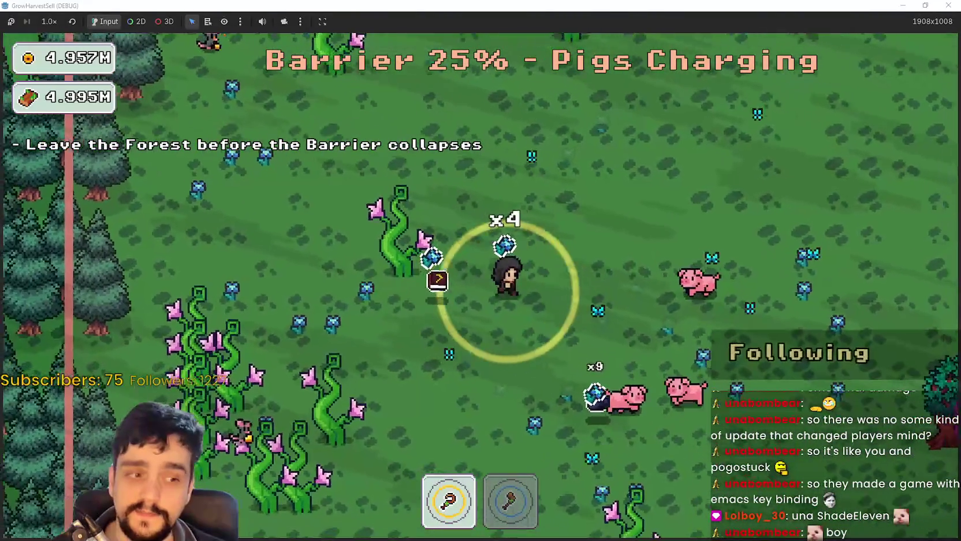
{"action": "key", "text": "d"}
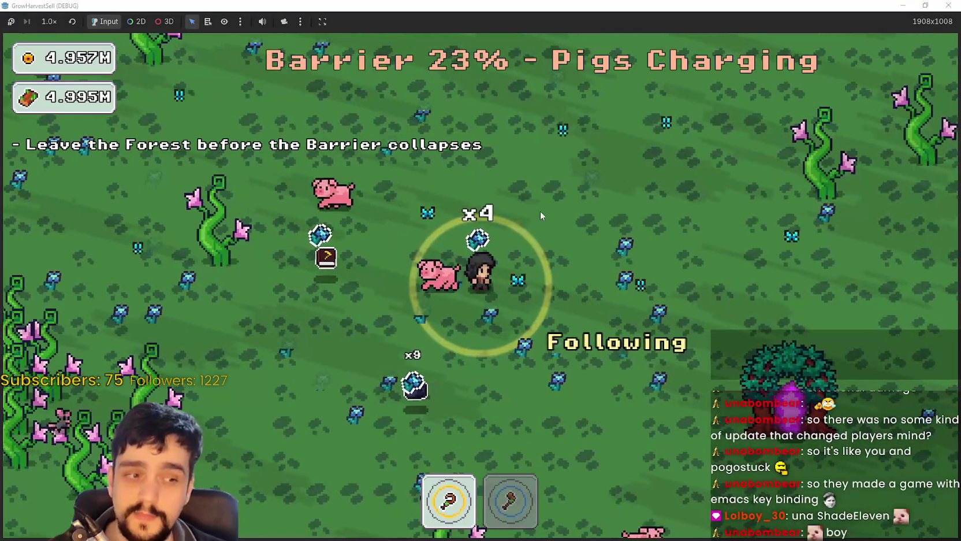
{"action": "key", "text": "s"}
{"action": "key", "text": "d"}
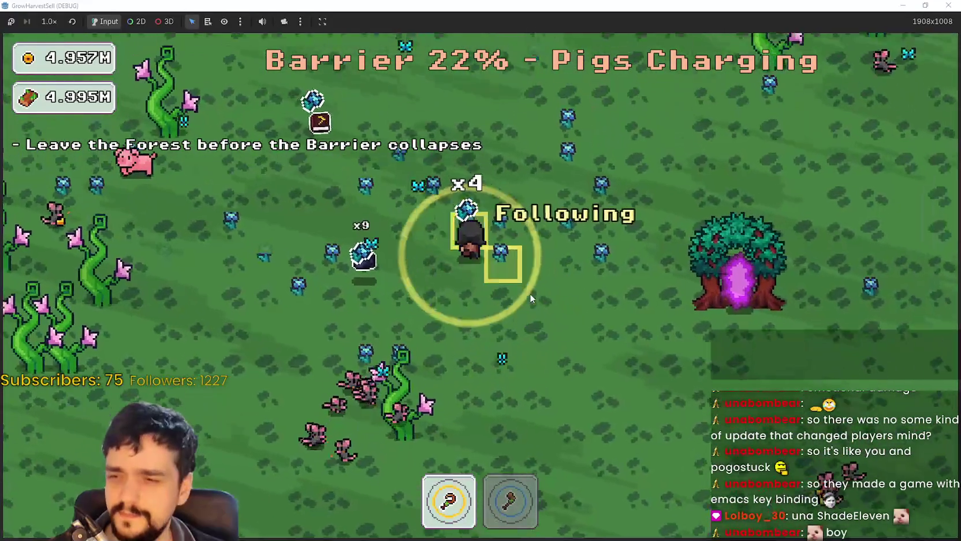
{"action": "key", "text": "w"}
{"action": "key", "text": "a"}
{"action": "key", "text": "d"}
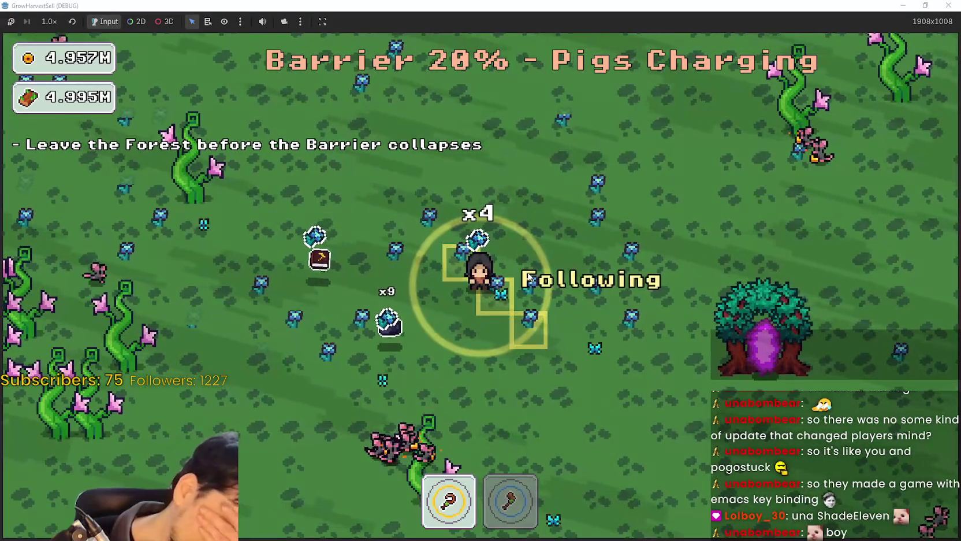
{"action": "key", "text": "a"}
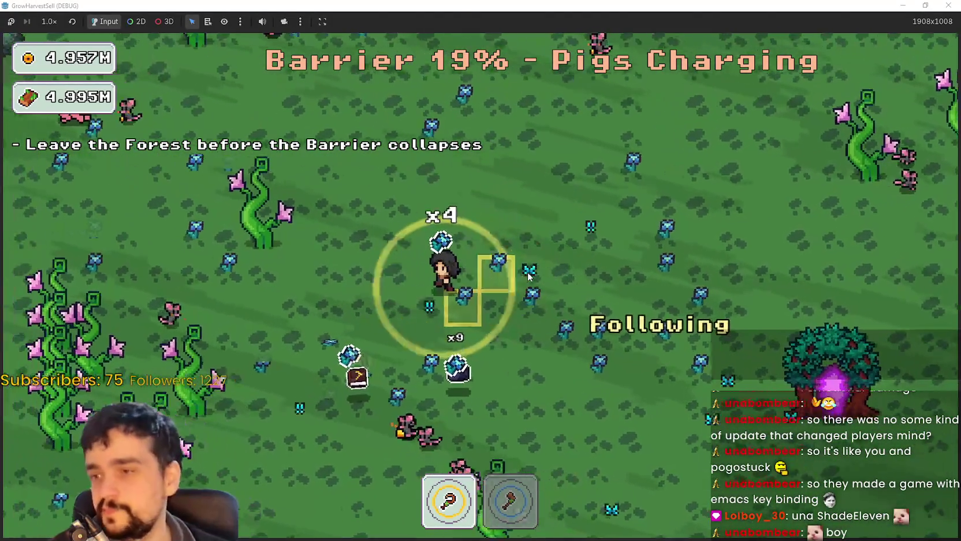
{"action": "key", "text": "s"}
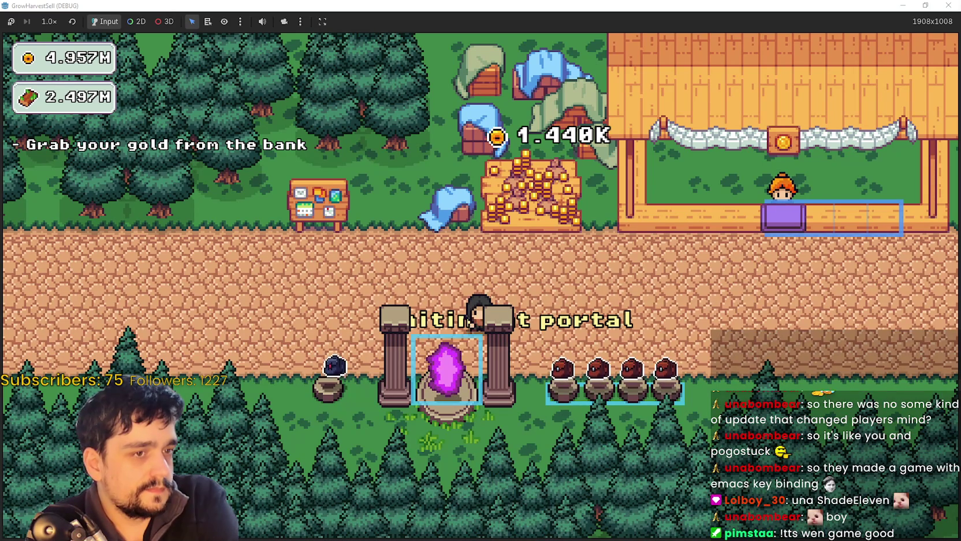
Drag the YouTube browser window over the game
{"action": "mouse_move", "coordinate": [960, 86]}
{"action": "left_mouse_down"}
{"action": "mouse_move", "coordinate": [690, 87]}
{"action": "mouse_move", "coordinate": [812, 47]}
{"action": "left_mouse_up"}
Scroll down to the farming video's comments and sort them Newest first
{"action": "scroll", "coordinate": [674, 427], "scroll_direction": "down", "scroll_amount": 5}
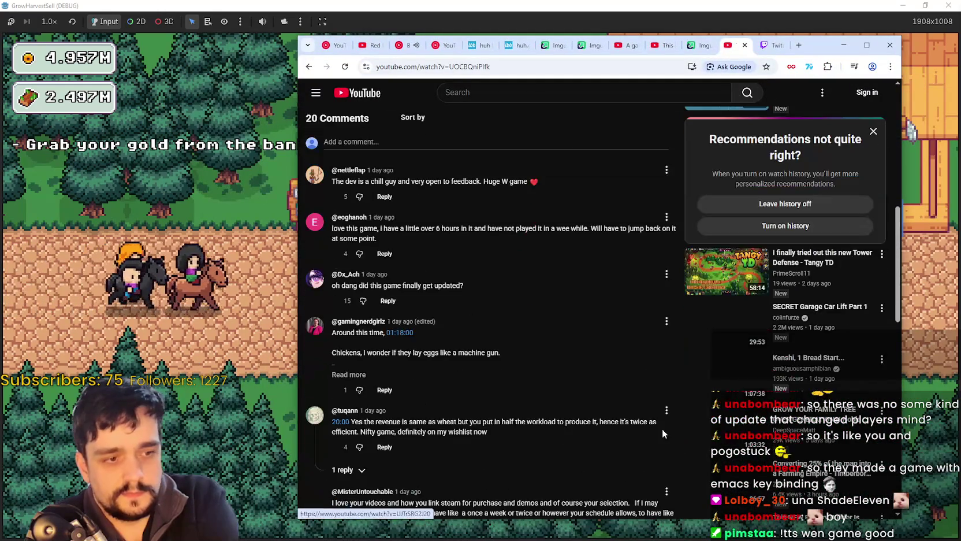
{"action": "scroll", "coordinate": [654, 426], "scroll_direction": "down", "scroll_amount": 2}
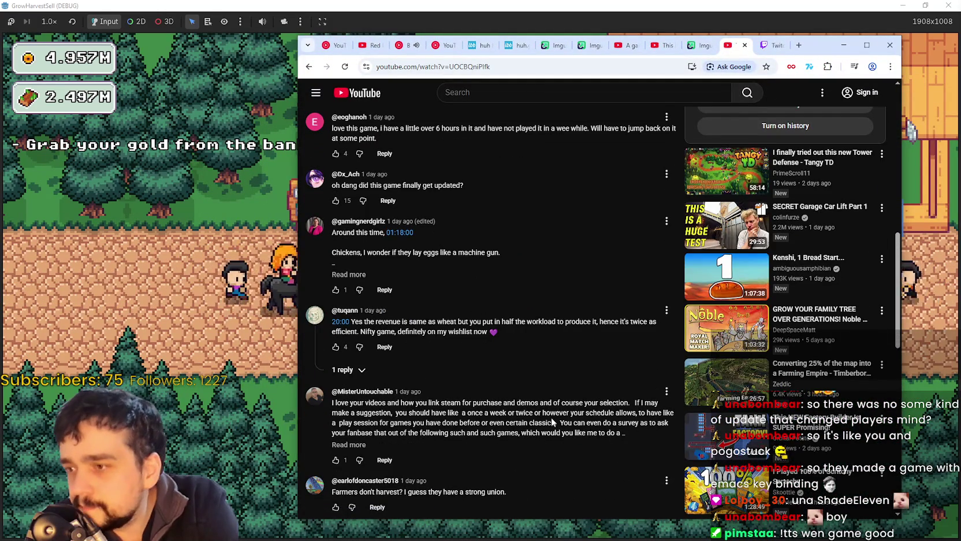
{"action": "scroll", "coordinate": [553, 422], "scroll_direction": "down", "scroll_amount": 4}
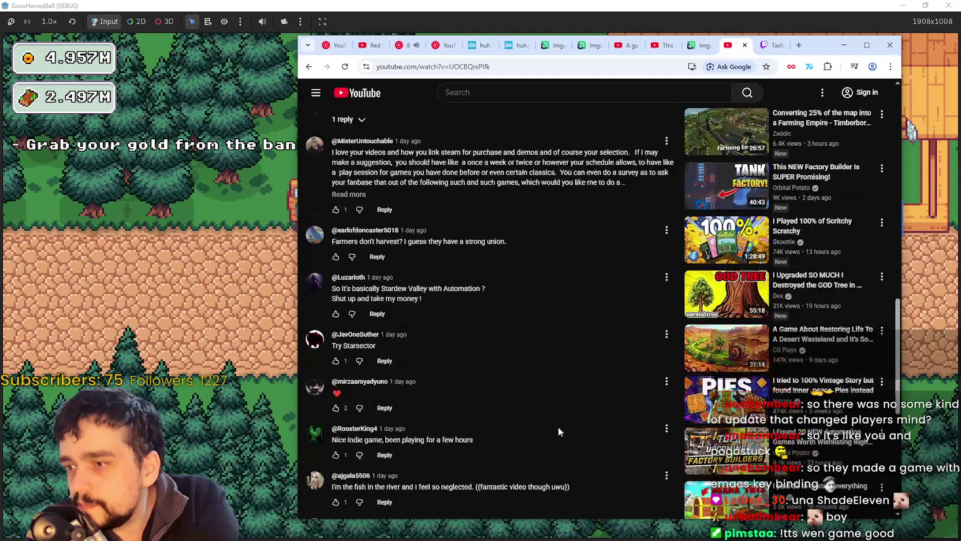
{"action": "scroll", "coordinate": [547, 463], "scroll_direction": "down", "scroll_amount": 3}
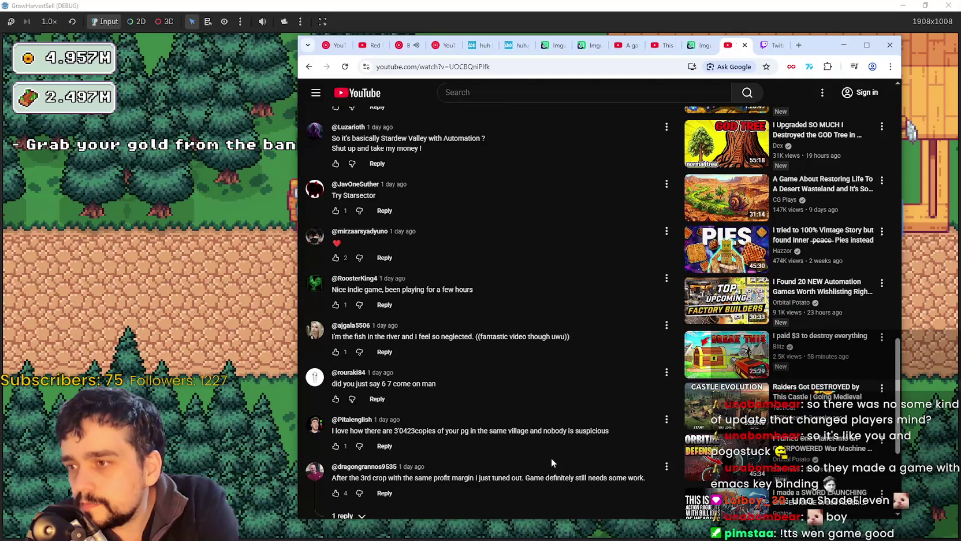
{"action": "scroll", "coordinate": [550, 458], "scroll_direction": "down", "scroll_amount": 3}
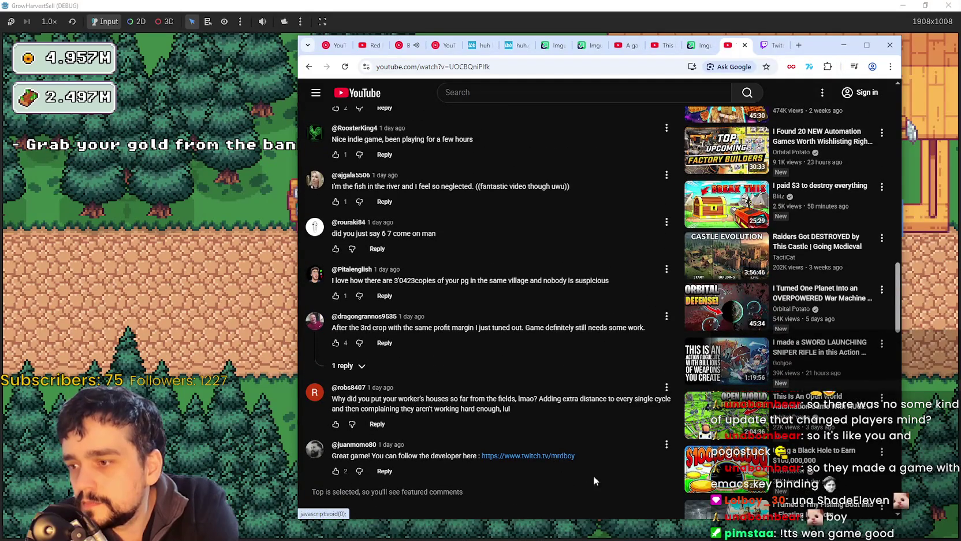
{"action": "scroll", "coordinate": [602, 480], "scroll_direction": "up", "scroll_amount": 15}
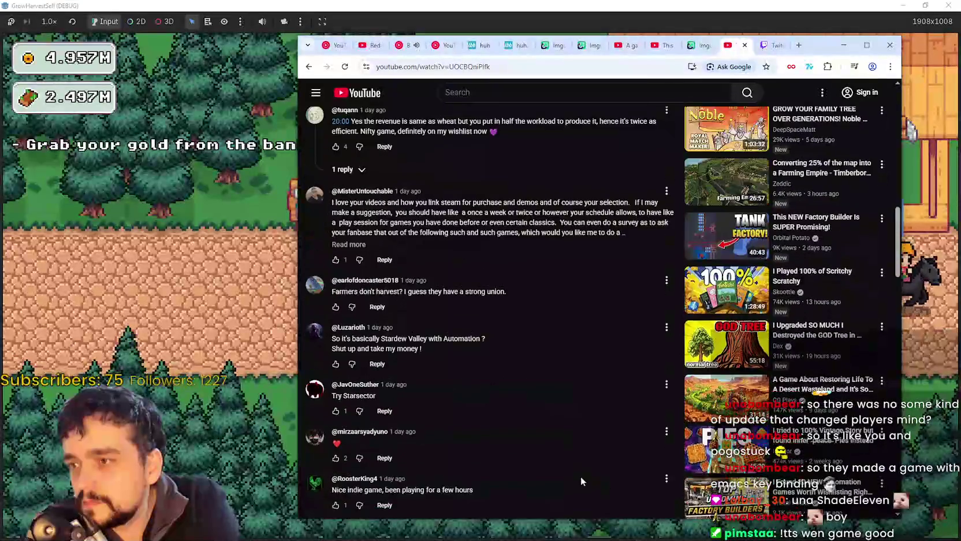
{"action": "scroll", "coordinate": [431, 382], "scroll_direction": "down", "scroll_amount": 3}
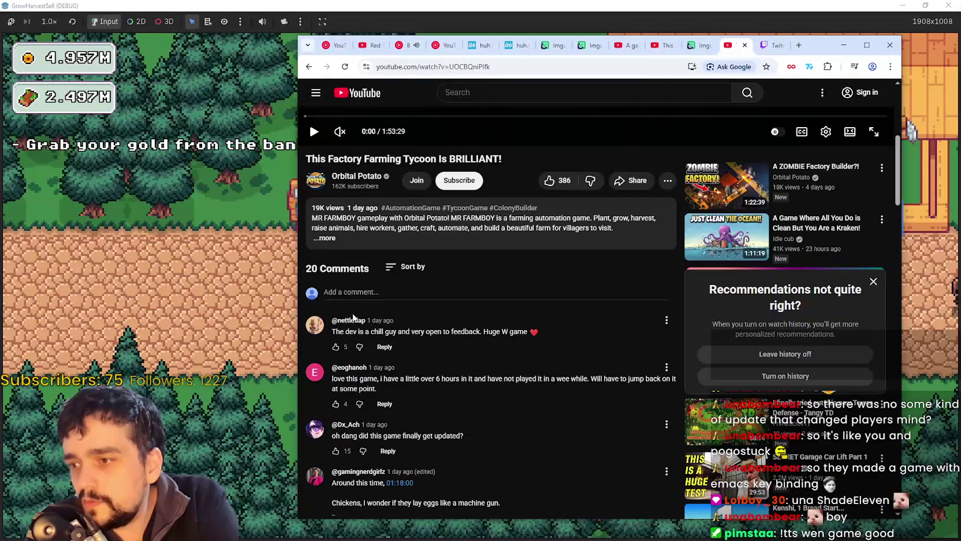
{"action": "left_click", "coordinate": [408, 269]}
{"action": "left_click", "coordinate": [412, 319]}
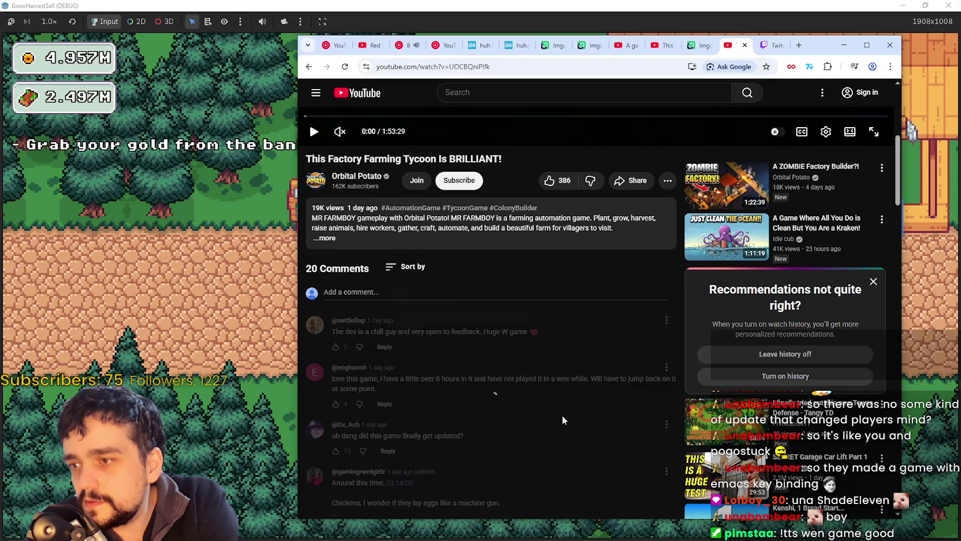
Nudge the browser window upward, then hide it to reveal the game
{"action": "scroll", "coordinate": [627, 431], "scroll_direction": "down", "scroll_amount": 2}
{"action": "scroll", "coordinate": [621, 436], "scroll_direction": "up", "scroll_amount": 7}
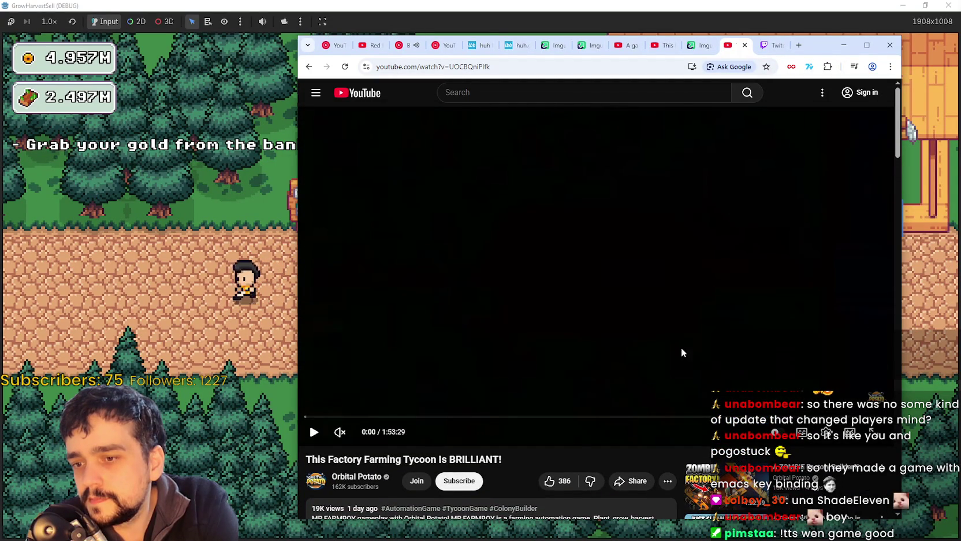
{"action": "left_click_drag", "start_coordinate": [825, 53], "coordinate": [823, 41]}
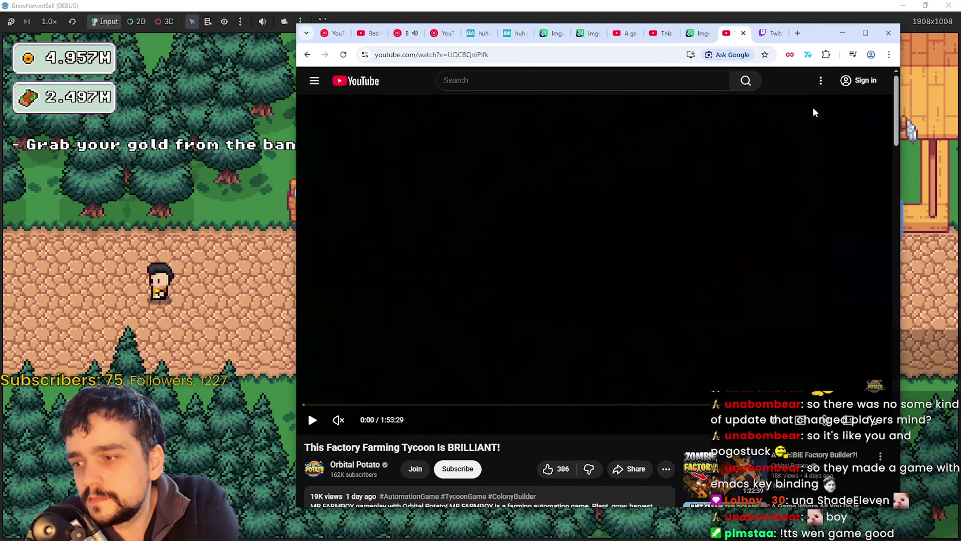
{"action": "key", "text": "Left"}
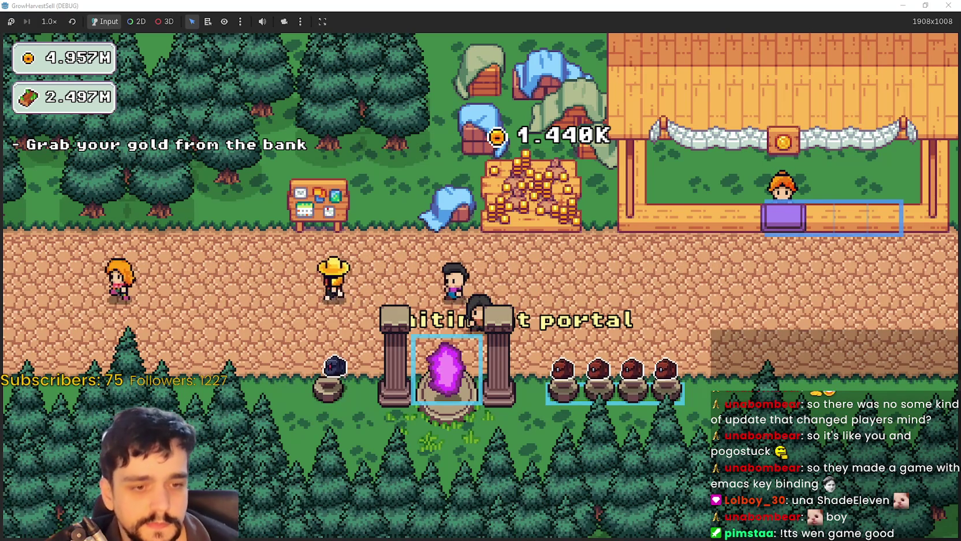
{"action": "key", "text": "alt+Tab"}
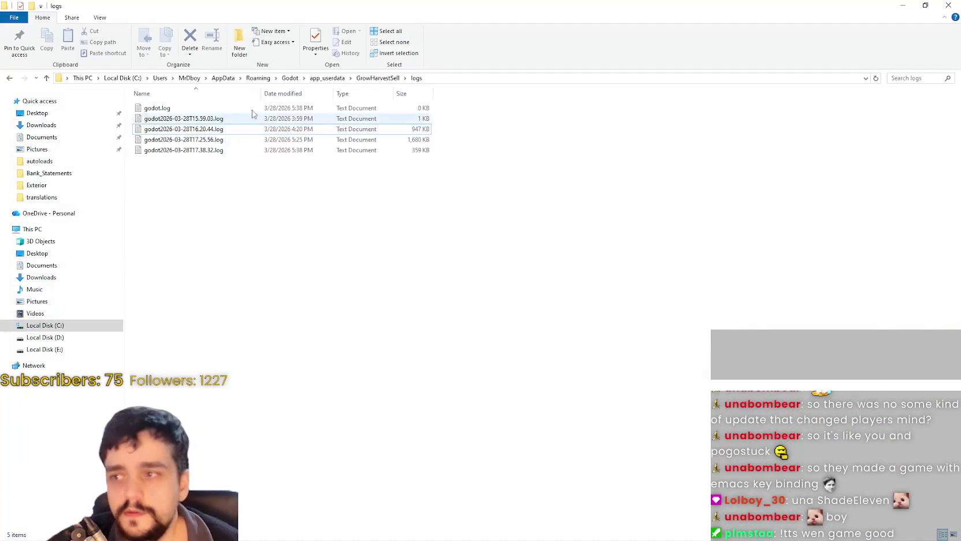
{"action": "key", "text": "alt+Tab"}
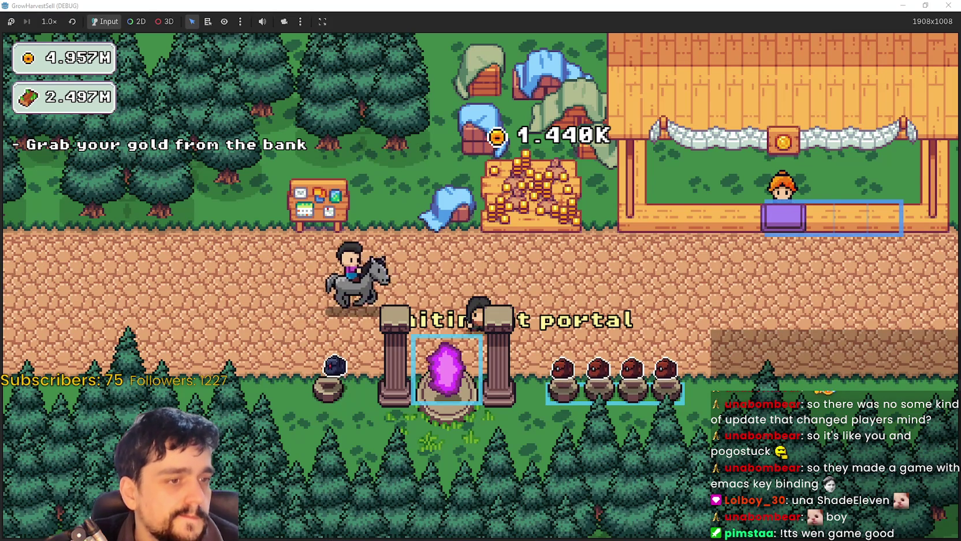
Switch to the Farm RPG asset pack and open the Forest Animals folder
{"action": "key", "text": "alt+Tab"}
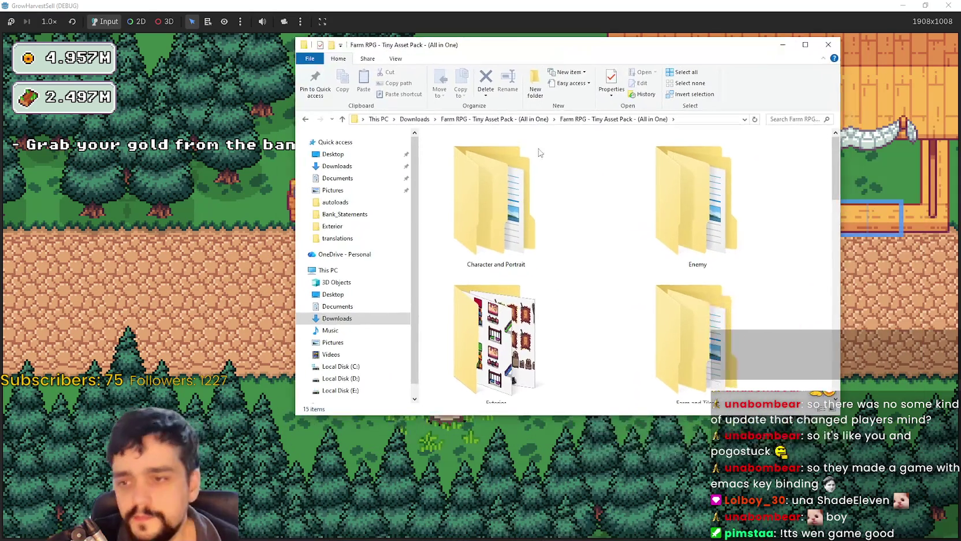
{"action": "double_click", "coordinate": [485, 297]}
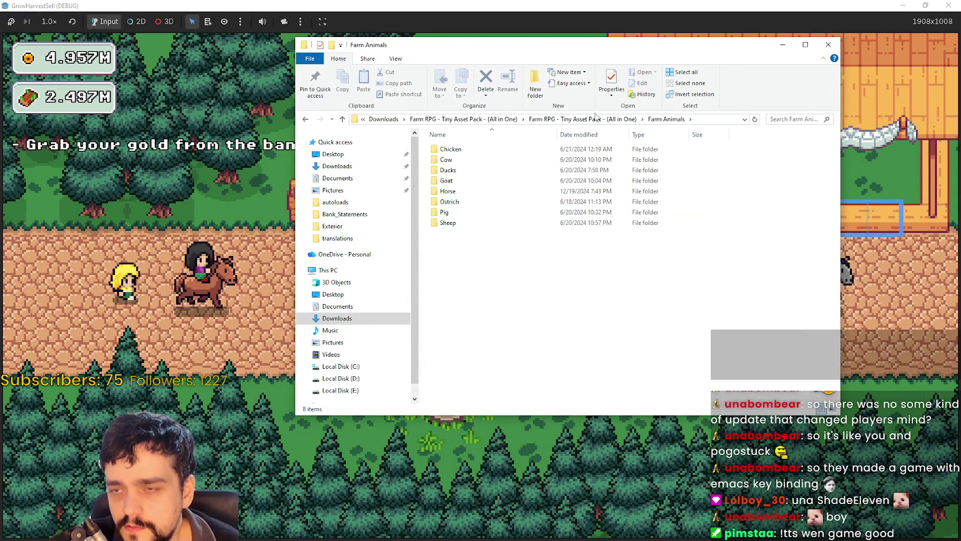
{"action": "key", "text": "alt+Left"}
{"action": "scroll", "coordinate": [578, 293], "scroll_direction": "down", "scroll_amount": 2}
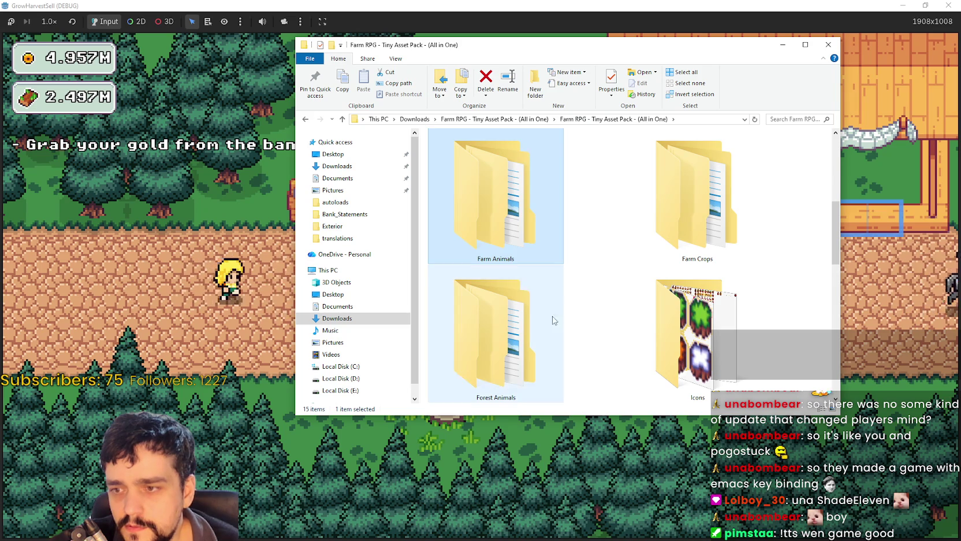
{"action": "double_click", "coordinate": [552, 320]}
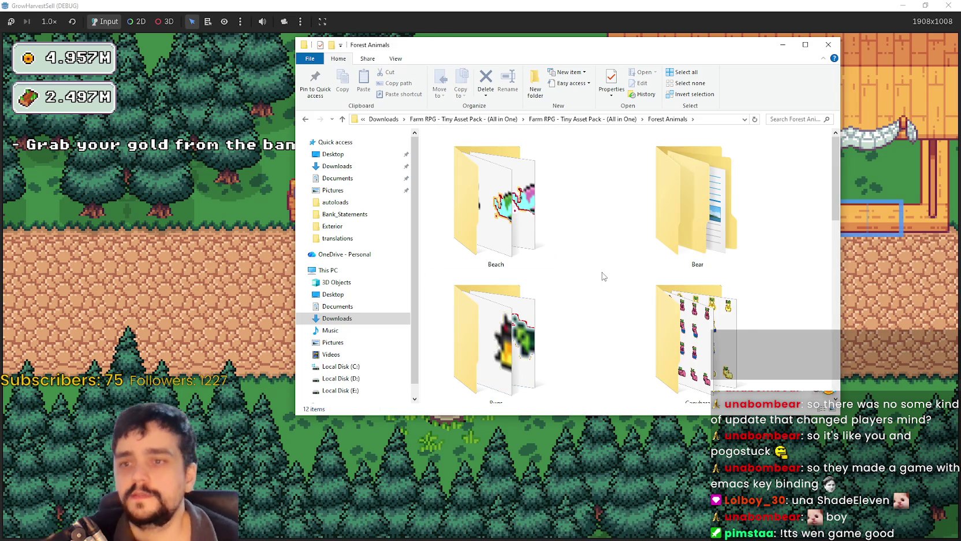
Look over the Fox, Penguin and Rabbit folders, then open Turtle > Green
{"action": "scroll", "coordinate": [702, 388], "scroll_direction": "down", "scroll_amount": 2}
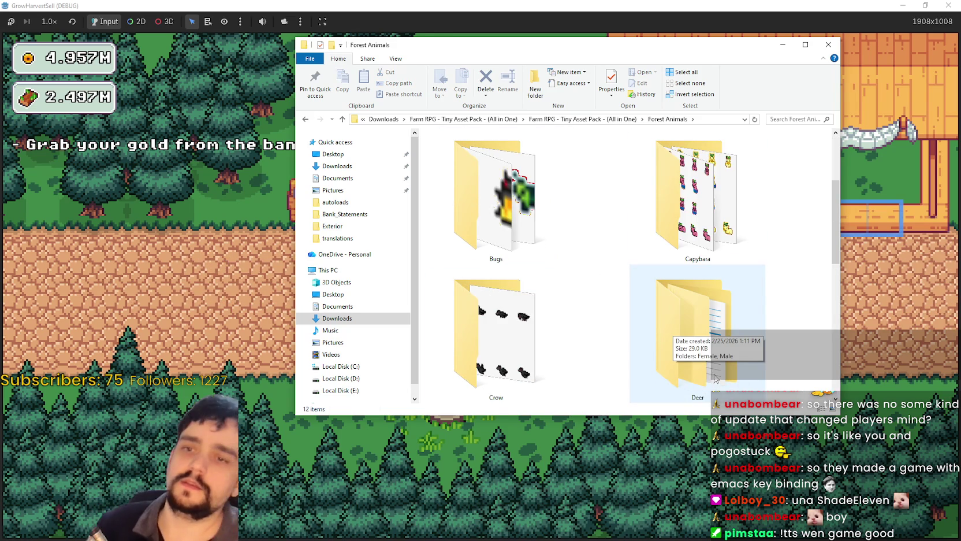
{"action": "scroll", "coordinate": [687, 346], "scroll_direction": "up", "scroll_amount": 2}
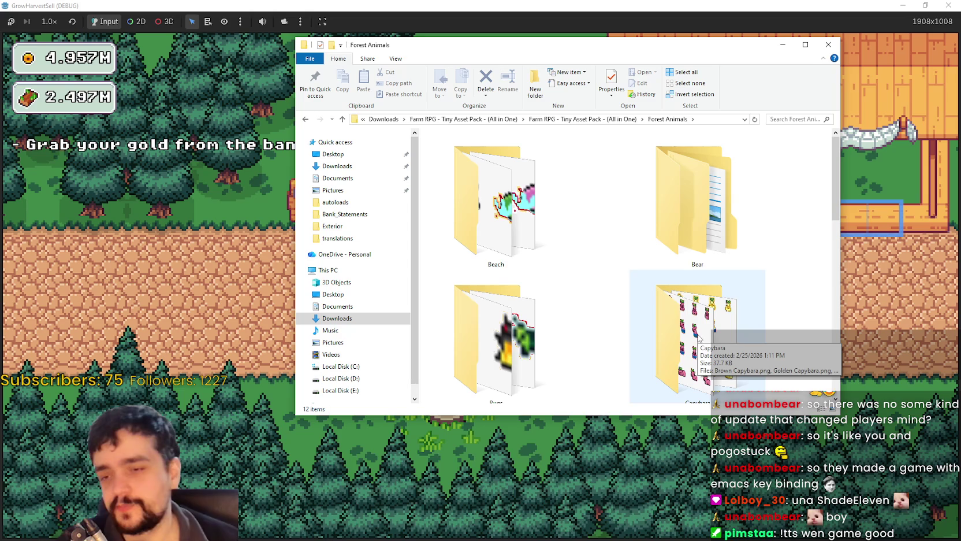
{"action": "scroll", "coordinate": [687, 231], "scroll_direction": "down", "scroll_amount": 5}
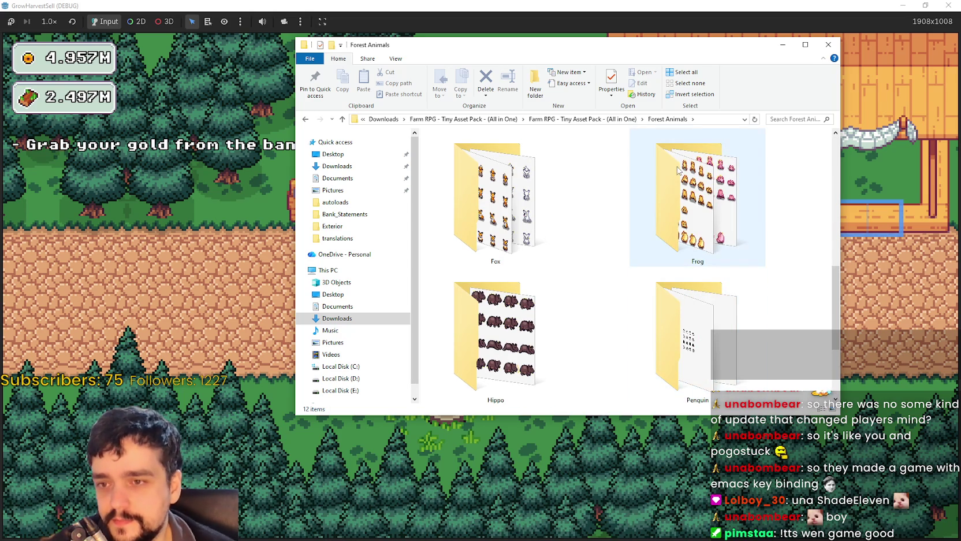
{"action": "left_click", "coordinate": [508, 238]}
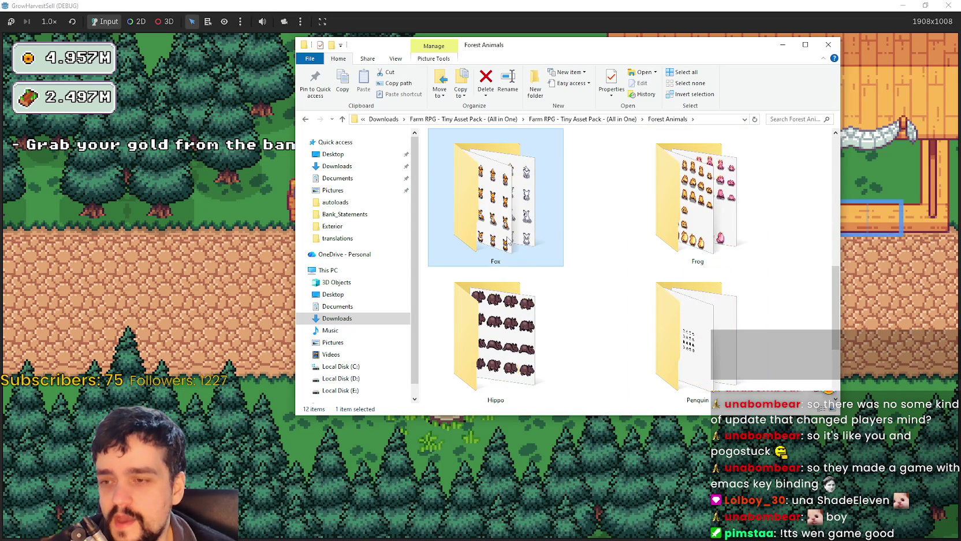
{"action": "scroll", "coordinate": [646, 329], "scroll_direction": "down", "scroll_amount": 2}
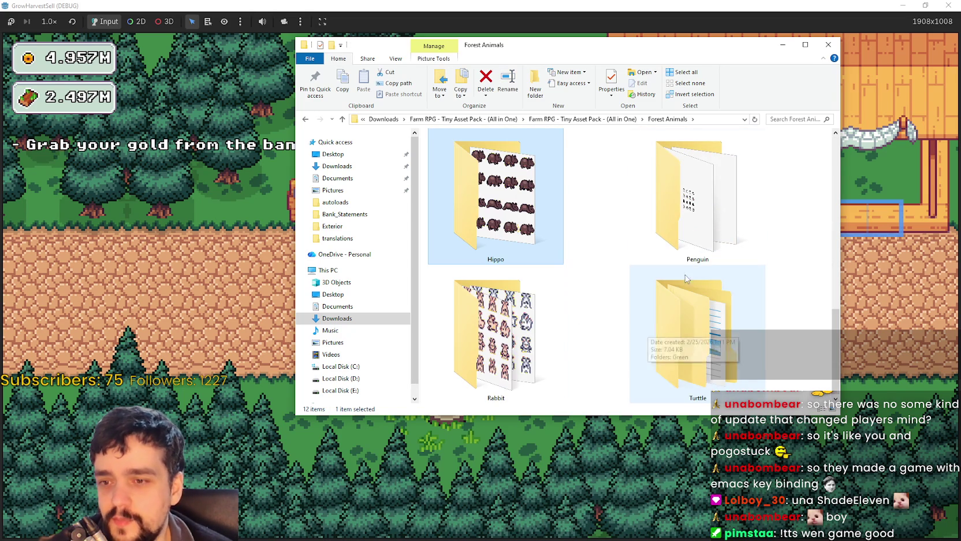
{"action": "left_click", "coordinate": [680, 213]}
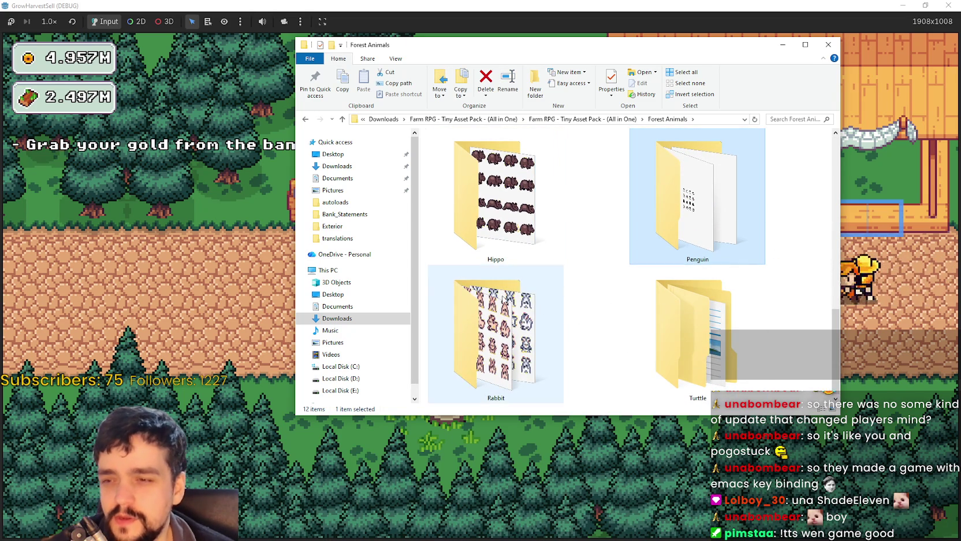
{"action": "left_click", "coordinate": [537, 325]}
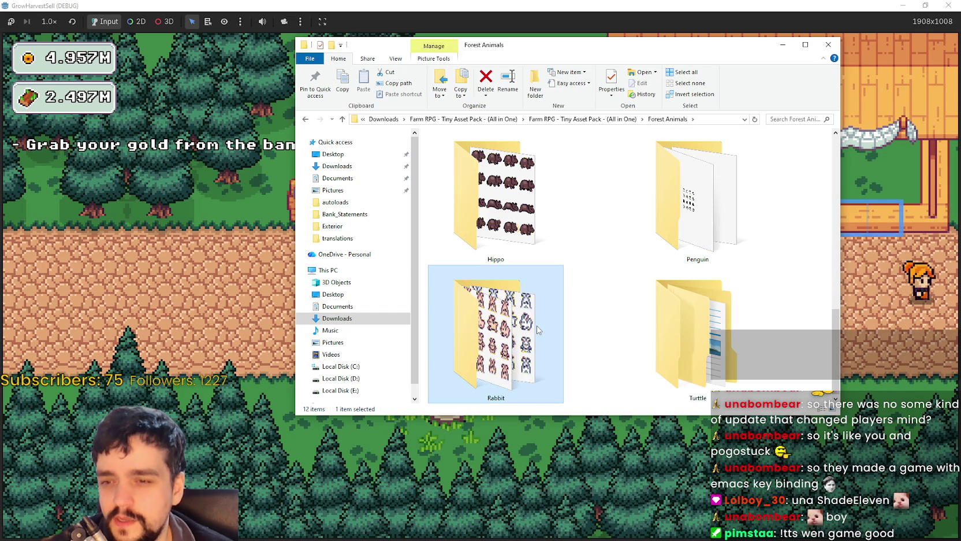
{"action": "double_click", "coordinate": [664, 351]}
{"action": "double_click", "coordinate": [456, 149]}
Show the green turtle sprite sheets as Extra large icons
{"action": "right_click", "coordinate": [660, 286]}
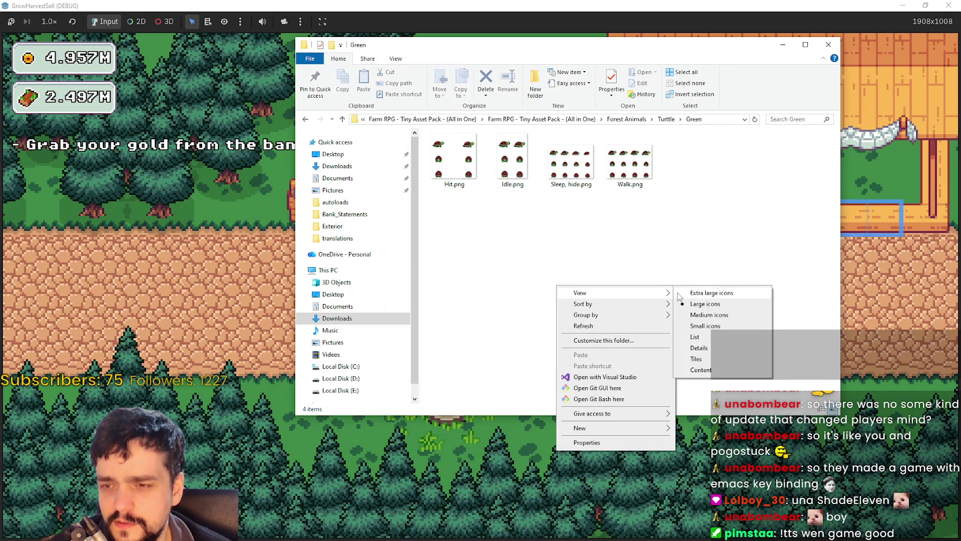
{"action": "left_click", "coordinate": [685, 291]}
{"action": "double_click", "coordinate": [519, 220]}
{"action": "left_click", "coordinate": [785, 247]}
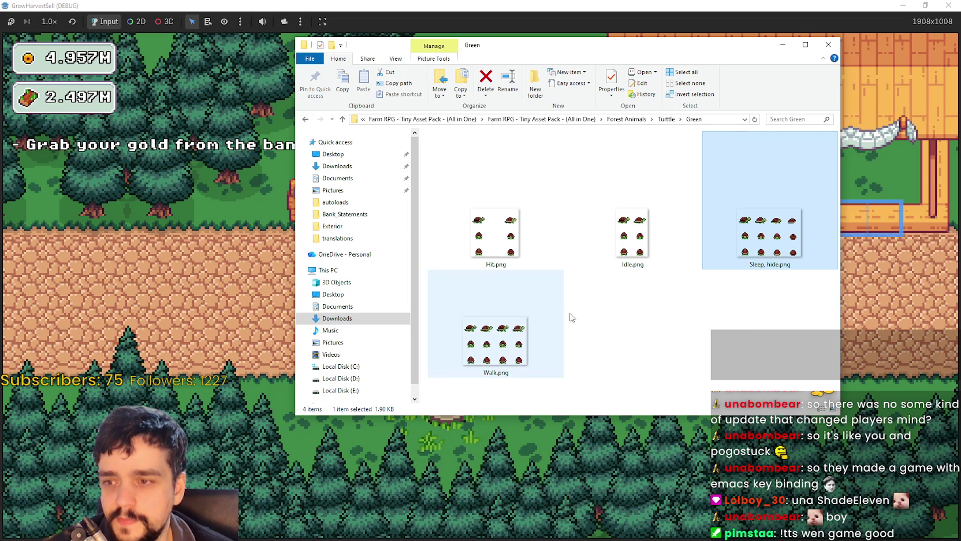
Preview the turtle's Walk.png sheet in Aseprite, then close it
{"action": "left_click", "coordinate": [473, 339]}
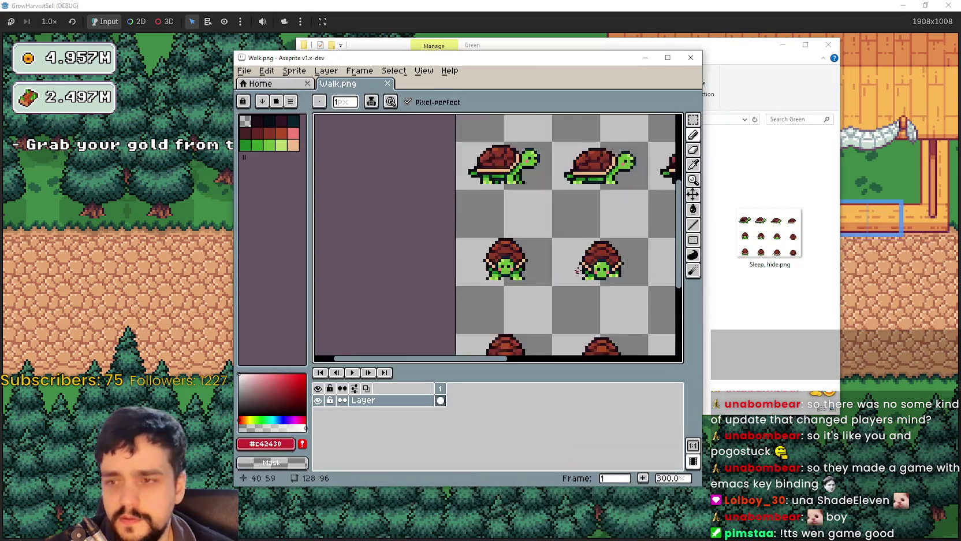
{"action": "scroll", "coordinate": [446, 251], "scroll_direction": "up", "scroll_amount": 2}
{"action": "scroll", "coordinate": [447, 252], "scroll_direction": "down", "scroll_amount": 1}
{"action": "left_click_drag", "start_coordinate": [530, 301], "coordinate": [530, 250]}
{"action": "scroll", "coordinate": [530, 250], "scroll_direction": "up", "scroll_amount": 1}
{"action": "scroll", "coordinate": [530, 250], "scroll_direction": "down", "scroll_amount": 1}
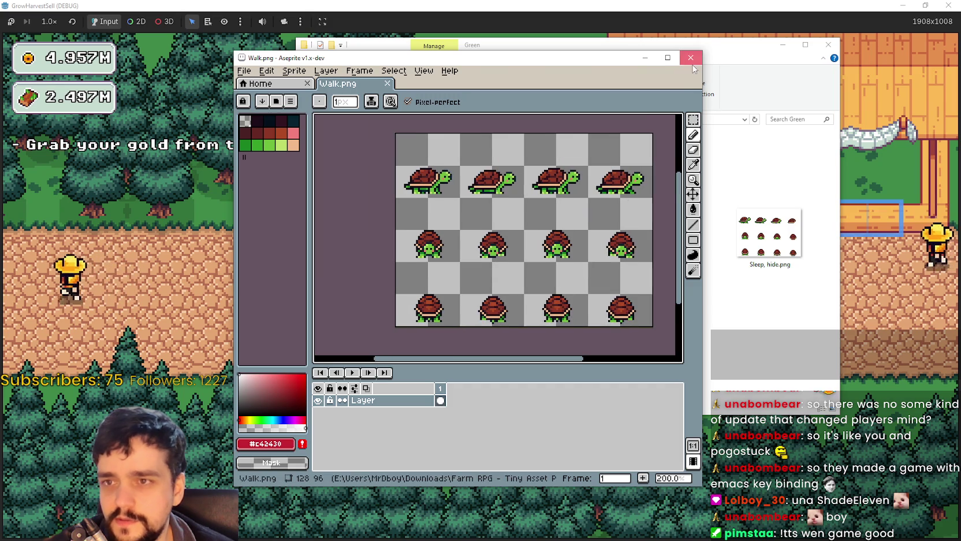
{"action": "left_click", "coordinate": [690, 58]}
Return to Forest Animals and open the Hippo folder
{"action": "left_click", "coordinate": [651, 119]}
{"action": "left_click", "coordinate": [627, 119]}
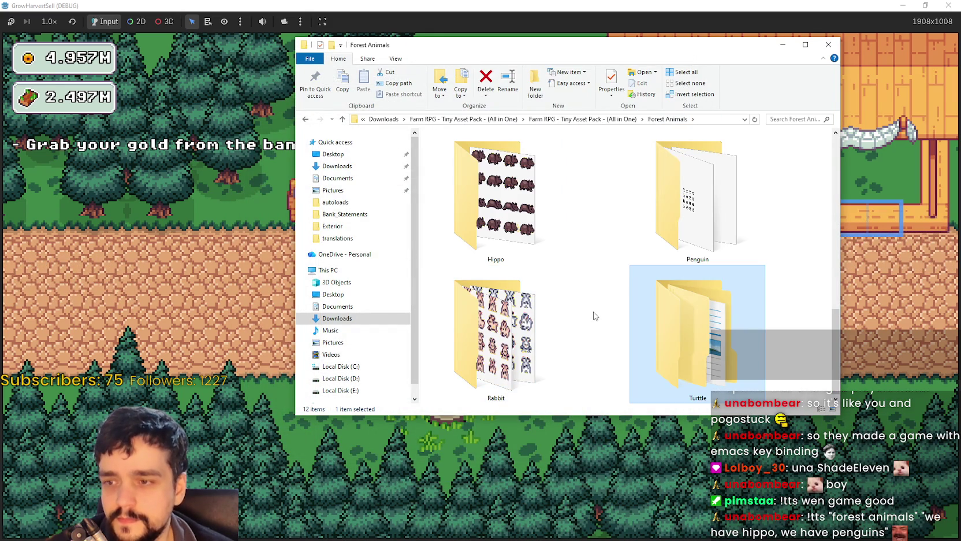
{"action": "left_click", "coordinate": [803, 339]}
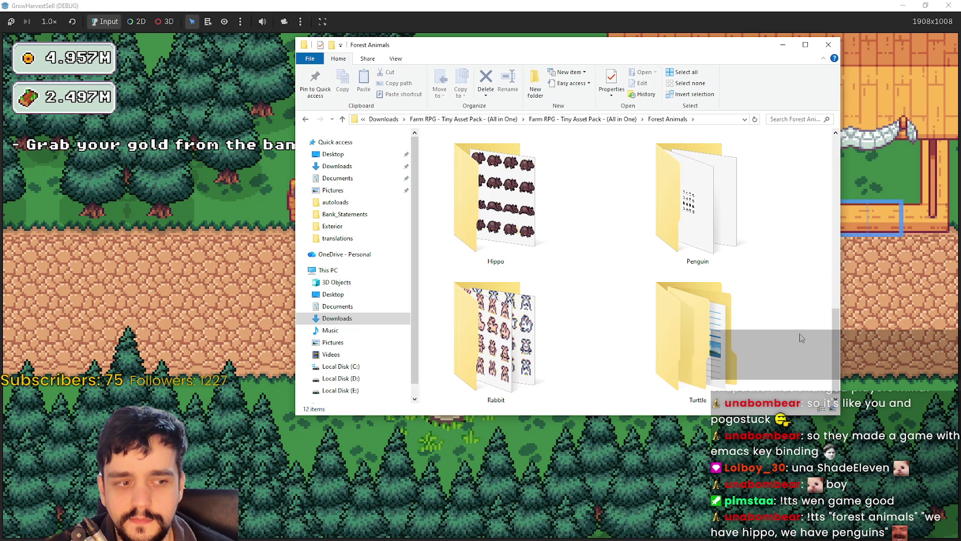
{"action": "scroll", "coordinate": [801, 338], "scroll_direction": "up", "scroll_amount": 3}
{"action": "scroll", "coordinate": [801, 336], "scroll_direction": "down", "scroll_amount": 3}
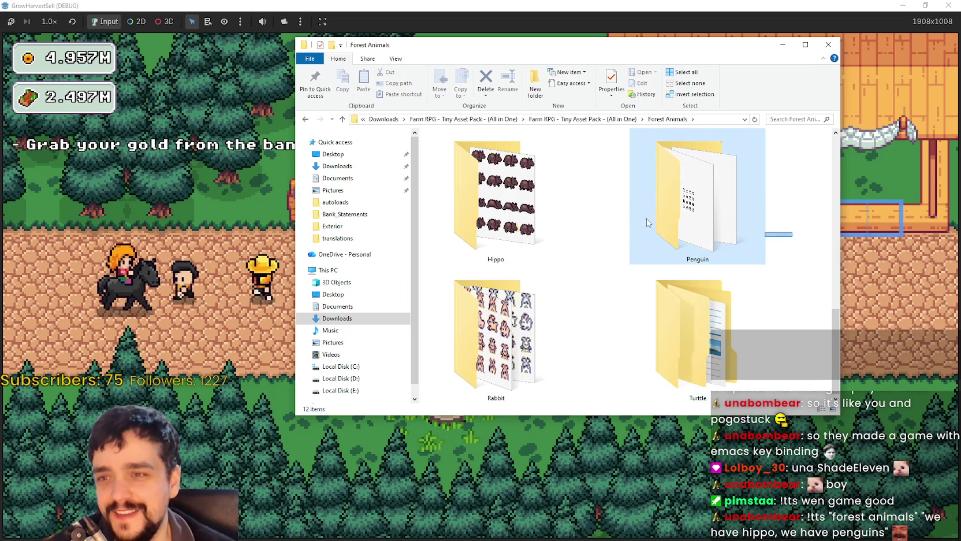
{"action": "double_click", "coordinate": [523, 225]}
Preview hippo.png, then return to the Forest Animals folder
{"action": "double_click", "coordinate": [527, 211]}
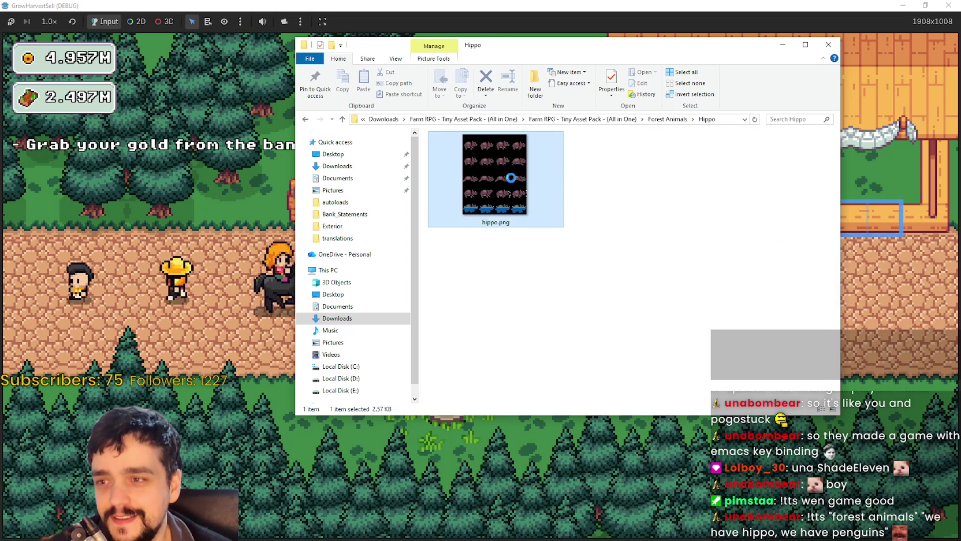
{"action": "scroll", "coordinate": [579, 130], "scroll_direction": "up", "scroll_amount": 2}
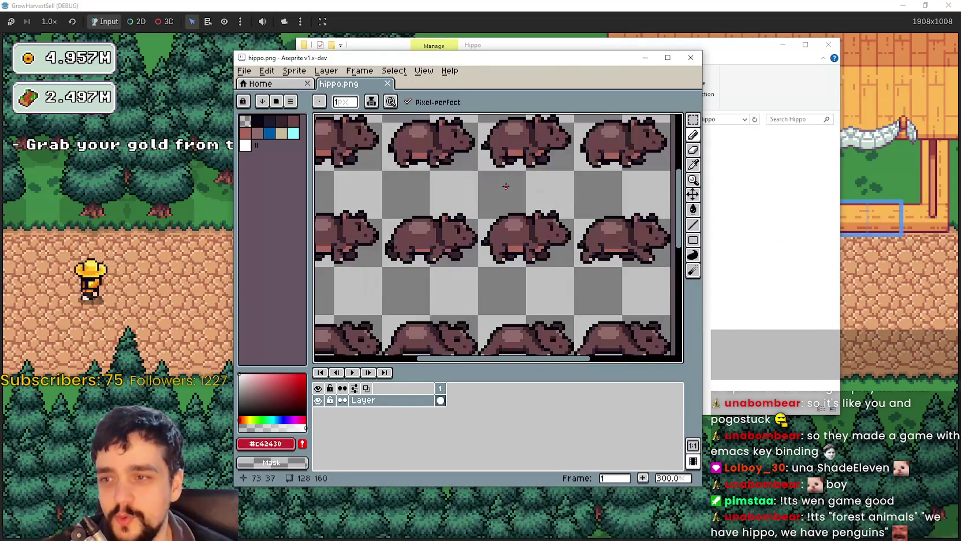
{"action": "left_click", "coordinate": [690, 57]}
{"action": "left_click", "coordinate": [668, 119]}
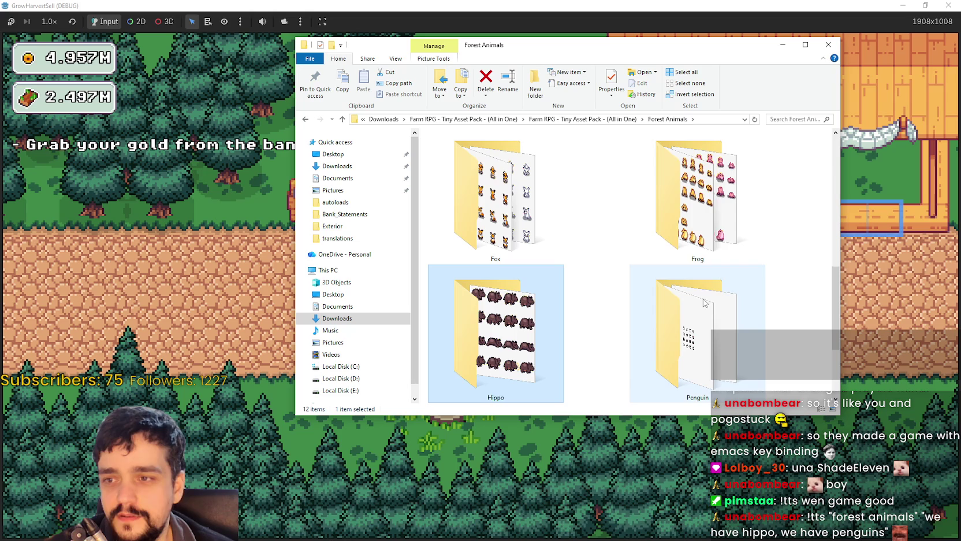
Open the Frog folder and preview Frogs-Sheet.png, panning to its lower rows
{"action": "double_click", "coordinate": [716, 226]}
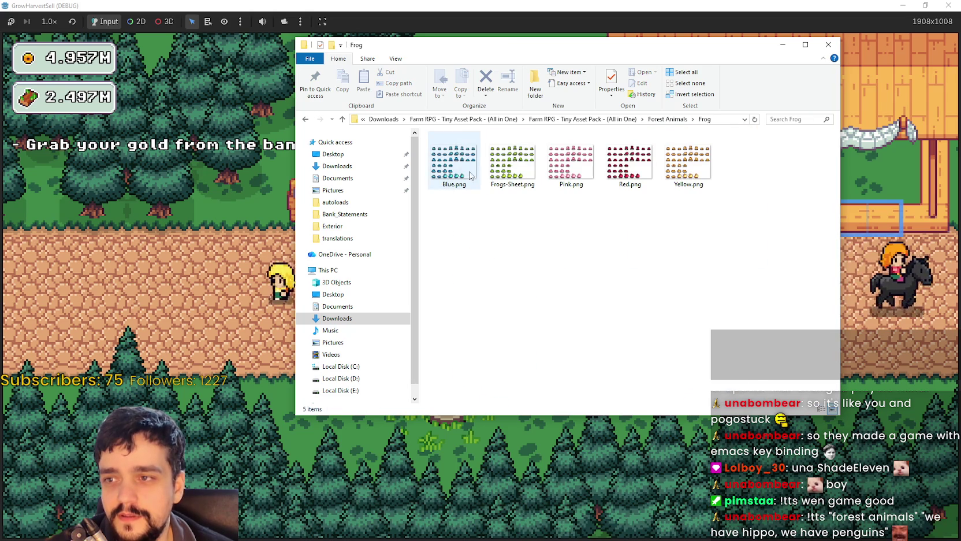
{"action": "double_click", "coordinate": [512, 162]}
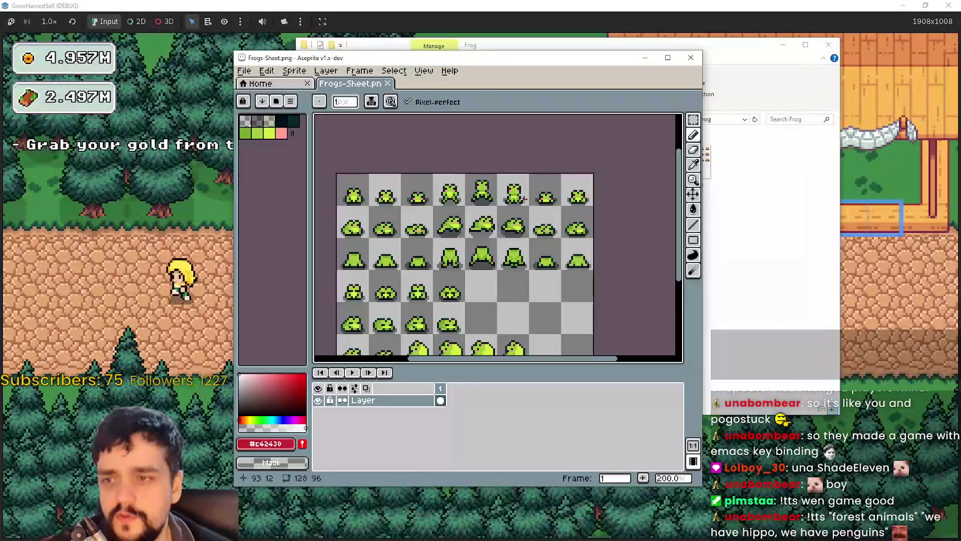
{"action": "left_click_drag", "start_coordinate": [463, 305], "coordinate": [509, 211]}
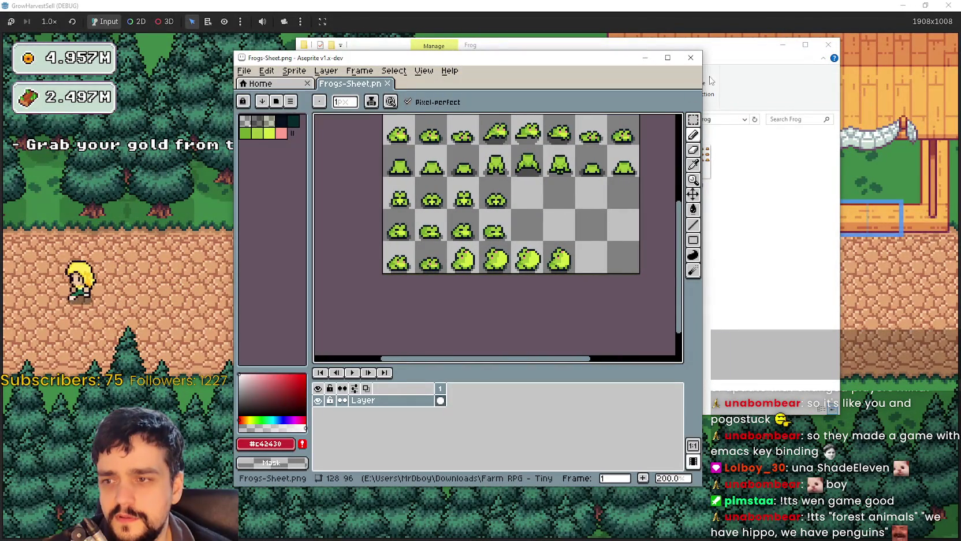
{"action": "left_click", "coordinate": [691, 57]}
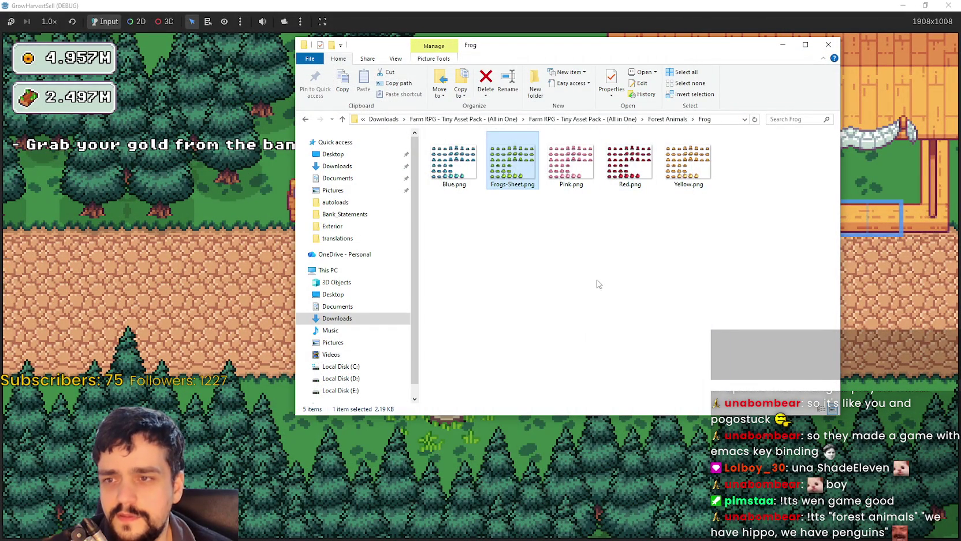
Switch the Frog folder's view to Large icons
{"action": "right_click", "coordinate": [599, 281]}
{"action": "mouse_move", "coordinate": [687, 287]}
{"action": "left_click", "coordinate": [742, 298]}
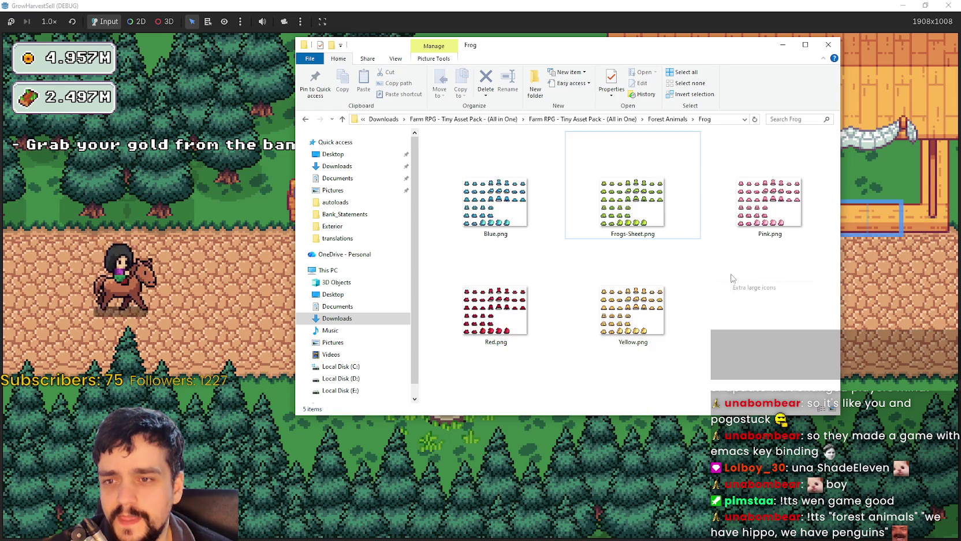
Preview the Red.png frog sheet, then go up to Forest Animals
{"action": "left_click", "coordinate": [517, 298]}
{"action": "left_click", "coordinate": [622, 314], "text": "ctrl"}
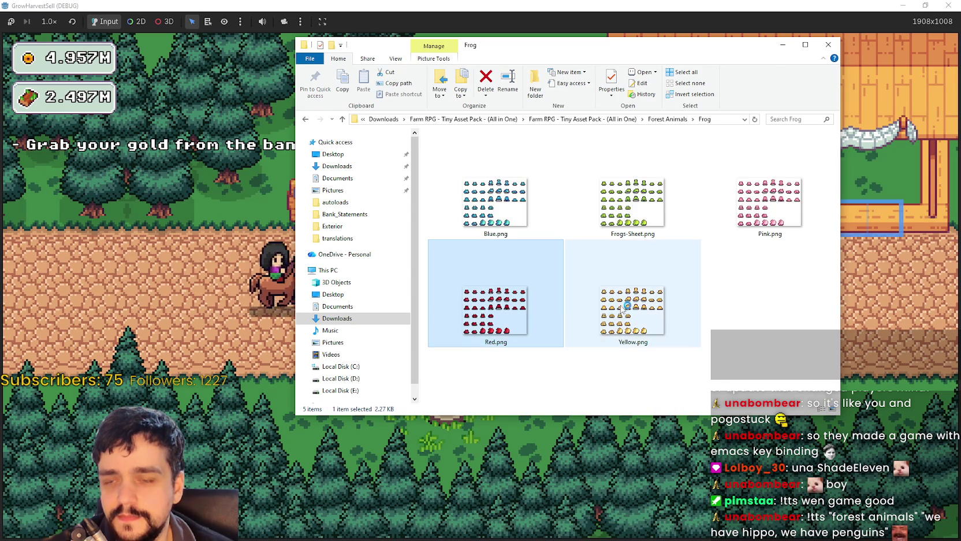
{"action": "key", "text": "Return"}
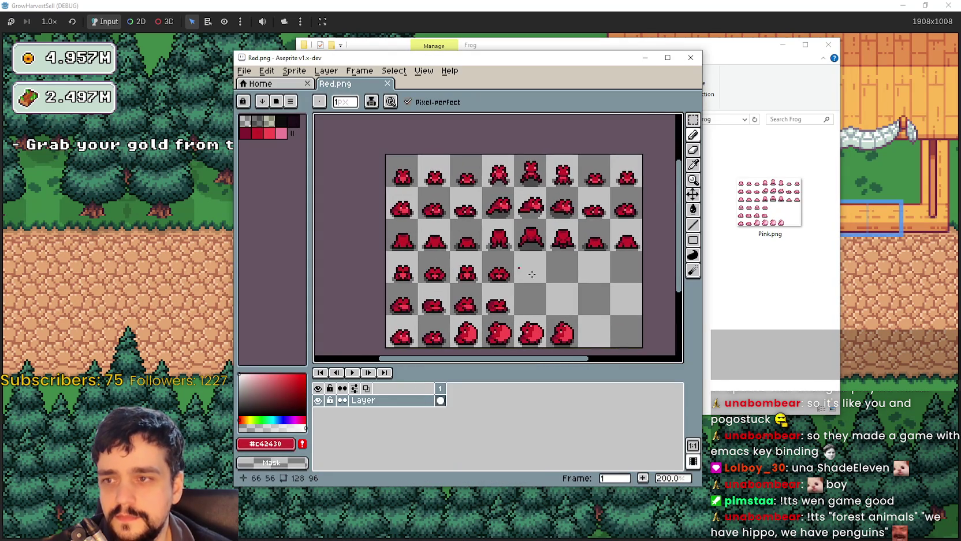
{"action": "mouse_move", "coordinate": [569, 297]}
{"action": "left_mouse_down"}
{"action": "mouse_move", "coordinate": [583, 183]}
{"action": "mouse_move", "coordinate": [562, 218]}
{"action": "left_mouse_up"}
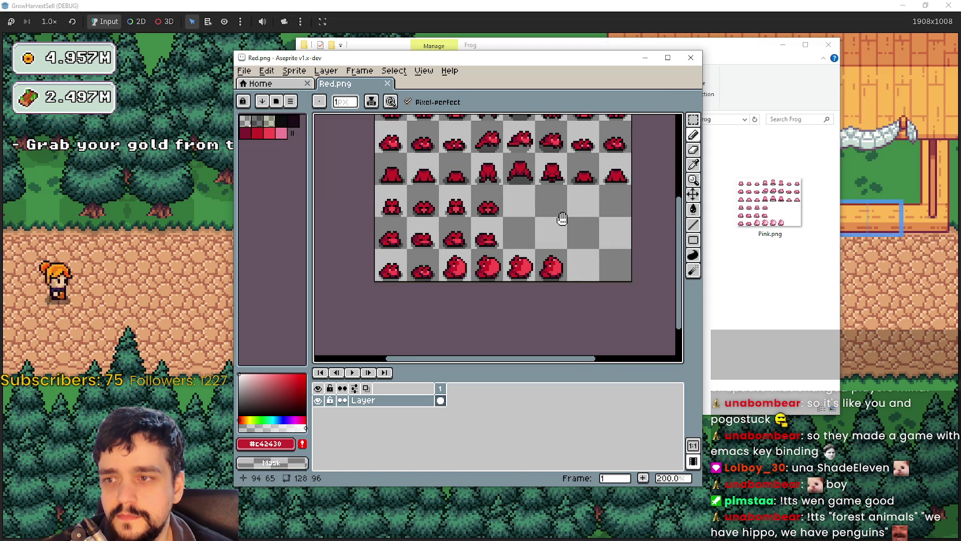
{"action": "left_click", "coordinate": [691, 57]}
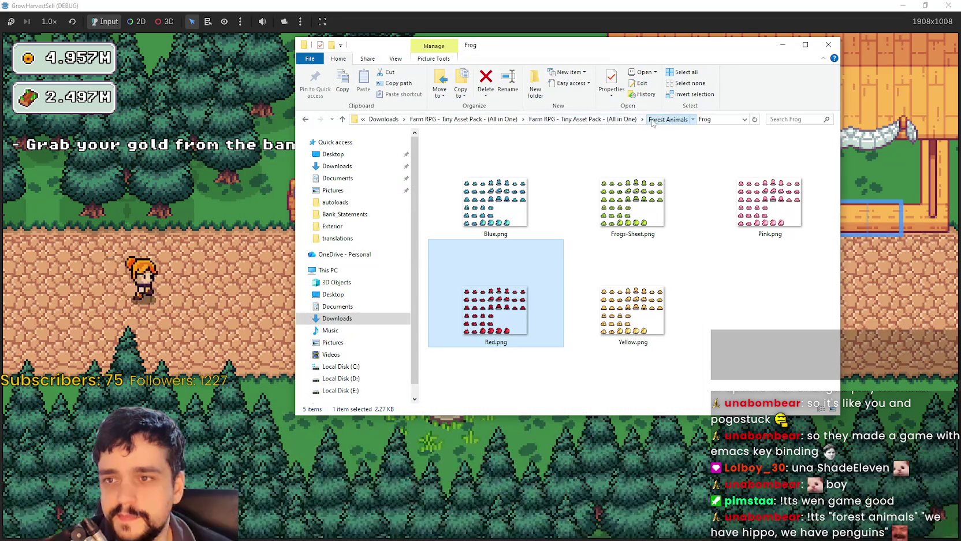
{"action": "left_click", "coordinate": [653, 120]}
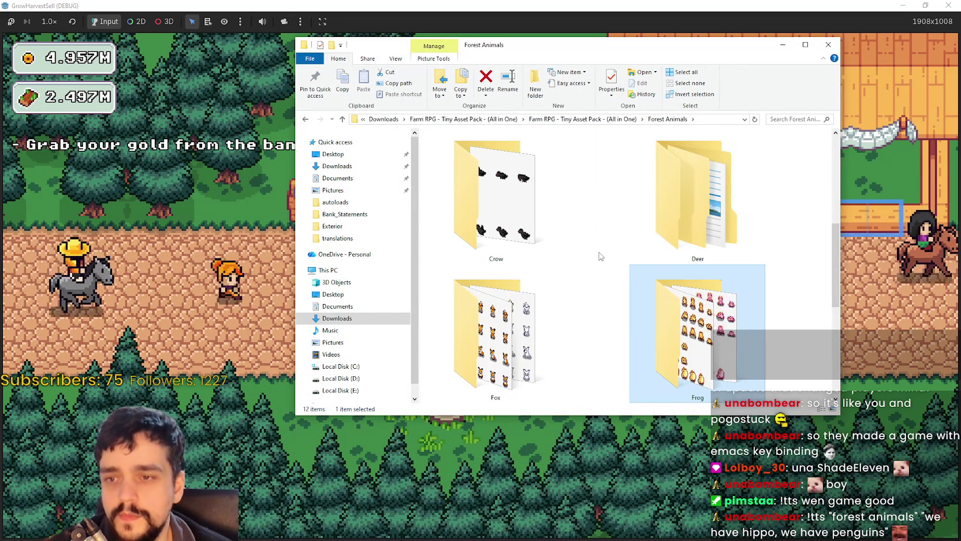
Open Crow > Crow.png in Aseprite, zoom in, and move the window aside
{"action": "double_click", "coordinate": [476, 190]}
{"action": "double_click", "coordinate": [437, 177]}
{"action": "scroll", "coordinate": [501, 225], "scroll_direction": "up", "scroll_amount": 1}
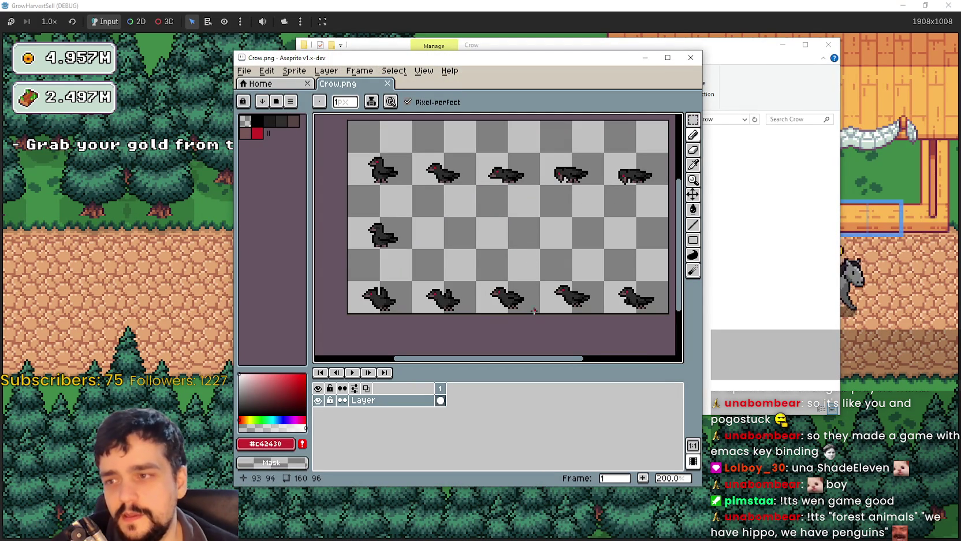
{"action": "mouse_move", "coordinate": [588, 276]}
{"action": "left_mouse_down"}
{"action": "mouse_move", "coordinate": [562, 275]}
{"action": "mouse_move", "coordinate": [614, 252]}
{"action": "mouse_move", "coordinate": [598, 258]}
{"action": "left_mouse_up"}
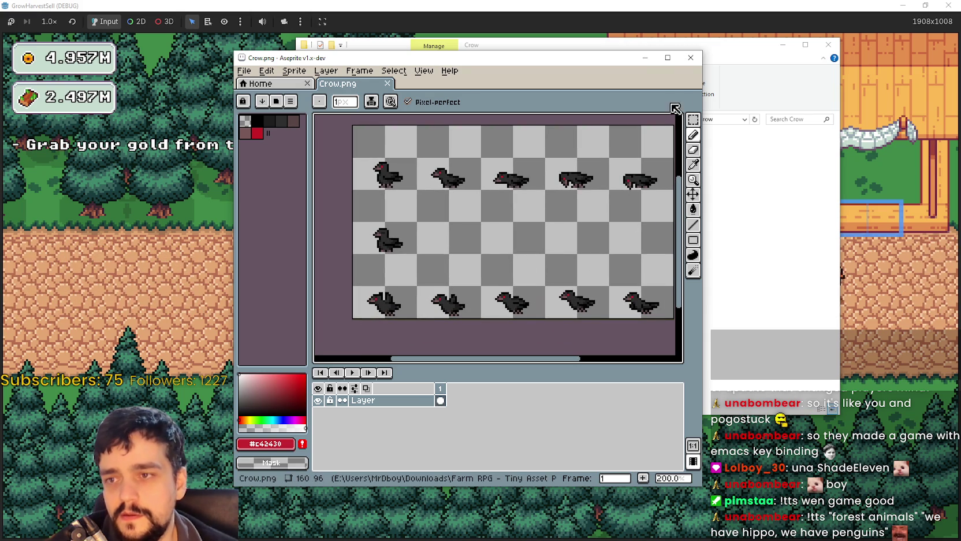
{"action": "left_click_drag", "start_coordinate": [639, 64], "coordinate": [527, 72]}
{"action": "left_click_drag", "start_coordinate": [635, 45], "coordinate": [715, 61]}
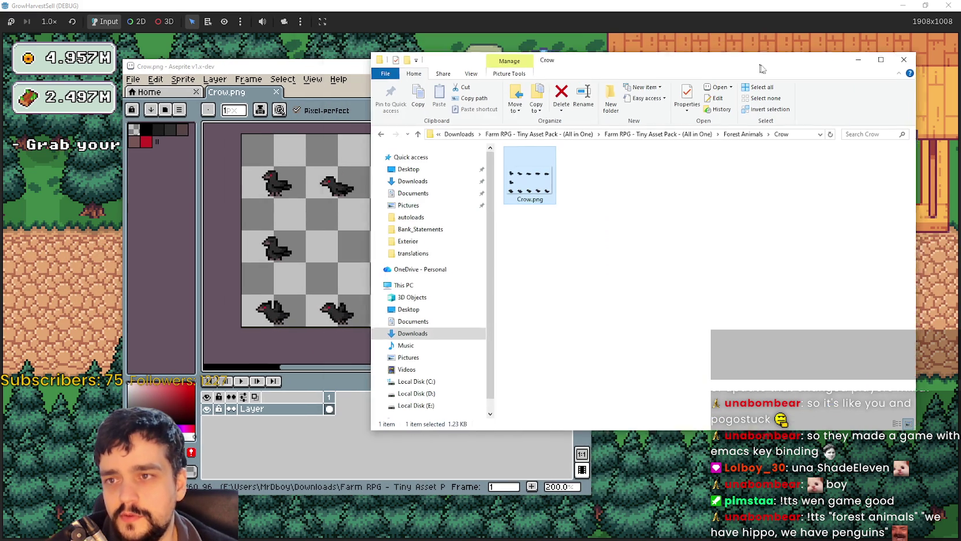
Go back to Forest Animals, open Deer, and show it as Extra large icons
{"action": "left_click", "coordinate": [750, 135]}
{"action": "left_click", "coordinate": [641, 247]}
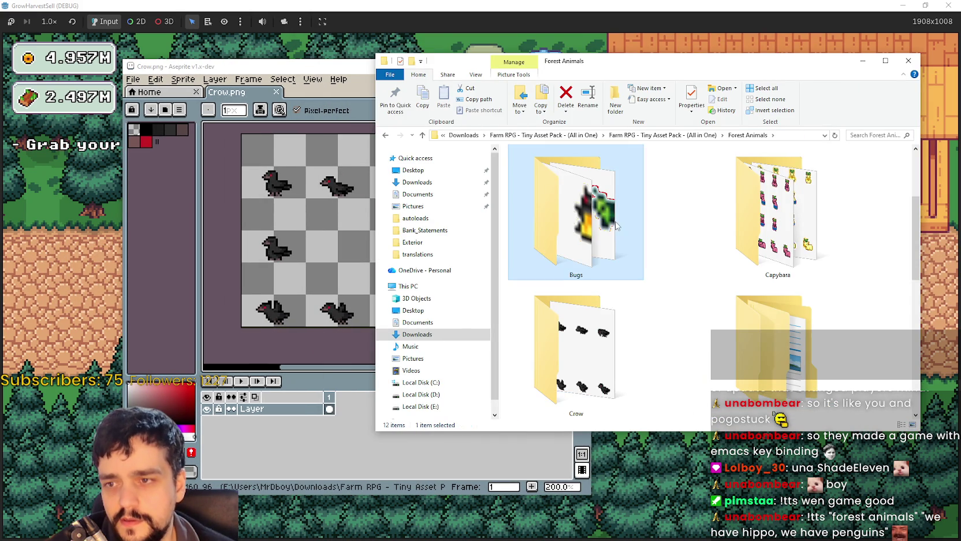
{"action": "scroll", "coordinate": [679, 298], "scroll_direction": "down", "scroll_amount": 2}
{"action": "left_click", "coordinate": [758, 248]}
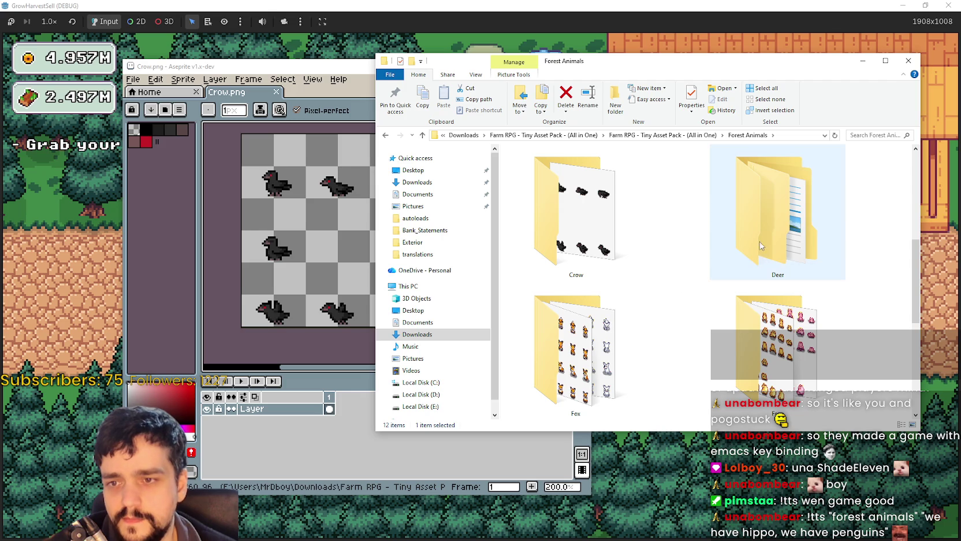
{"action": "double_click", "coordinate": [769, 245]}
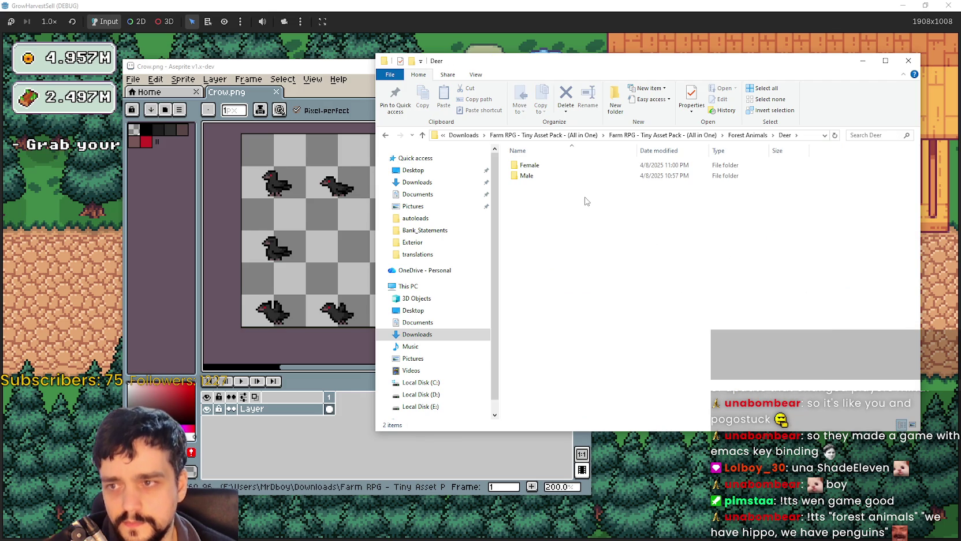
{"action": "right_click", "coordinate": [586, 201]}
{"action": "mouse_move", "coordinate": [607, 204]}
{"action": "left_click", "coordinate": [739, 206]}
Open the Male deer folder in Large icons and open its Walk.png
{"action": "double_click", "coordinate": [710, 246]}
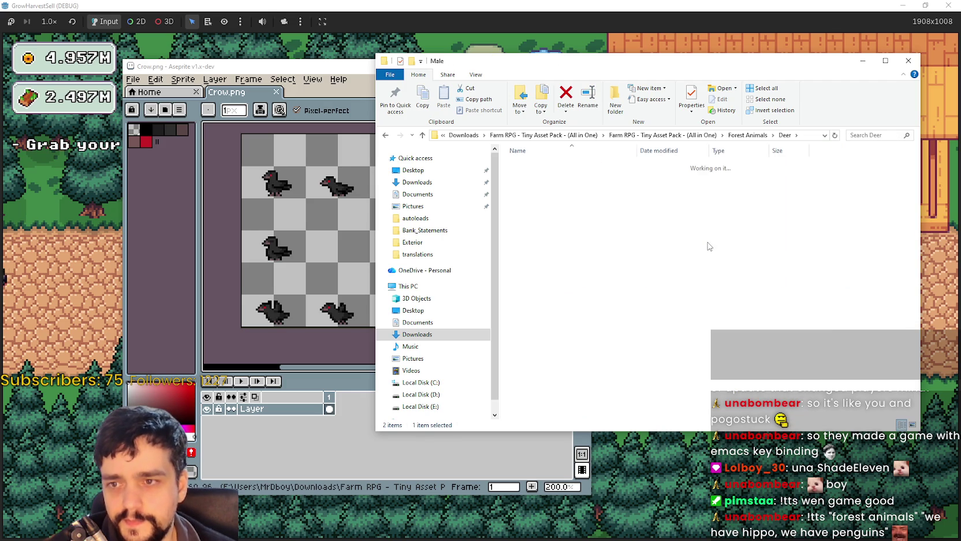
{"action": "right_click", "coordinate": [616, 268]}
{"action": "mouse_move", "coordinate": [627, 273]}
{"action": "left_click", "coordinate": [780, 282]}
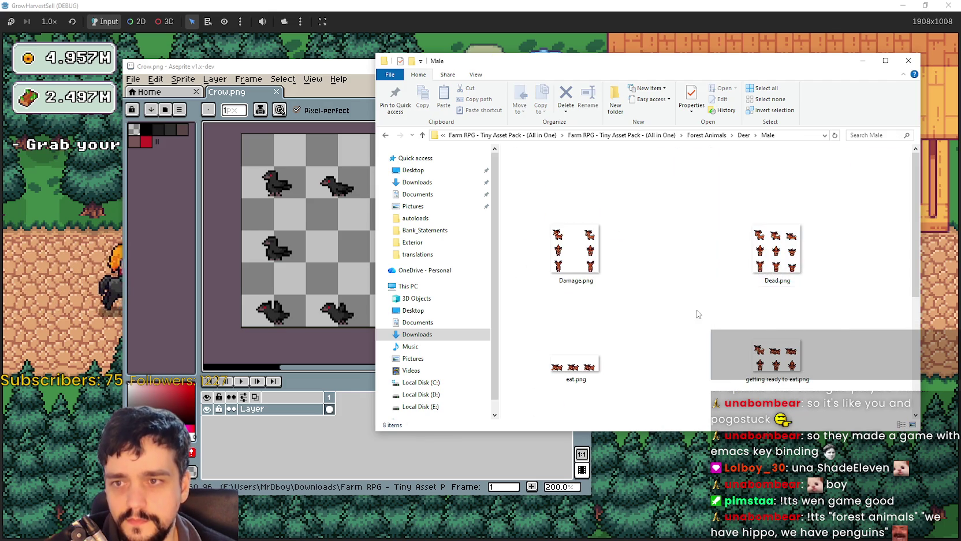
{"action": "scroll", "coordinate": [763, 225], "scroll_direction": "down", "scroll_amount": 3}
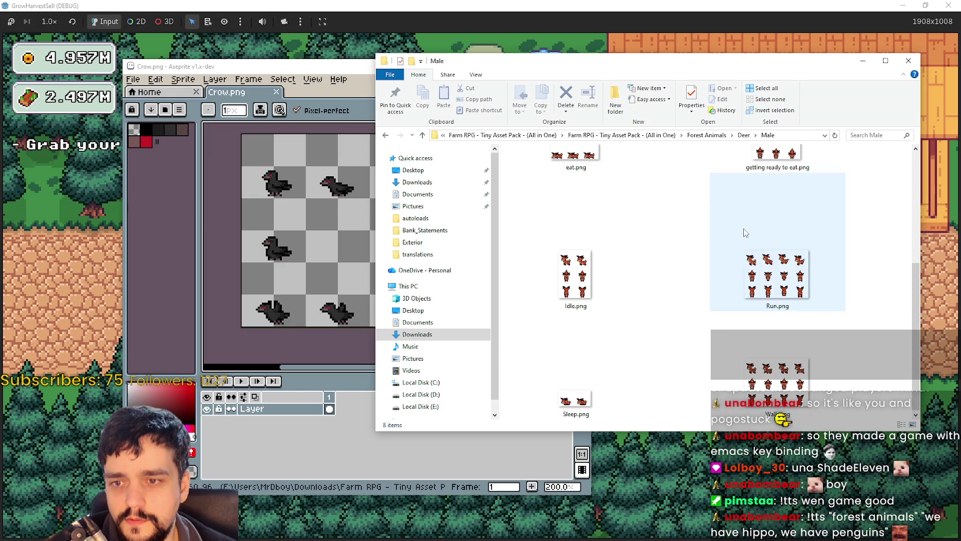
{"action": "double_click", "coordinate": [774, 348]}
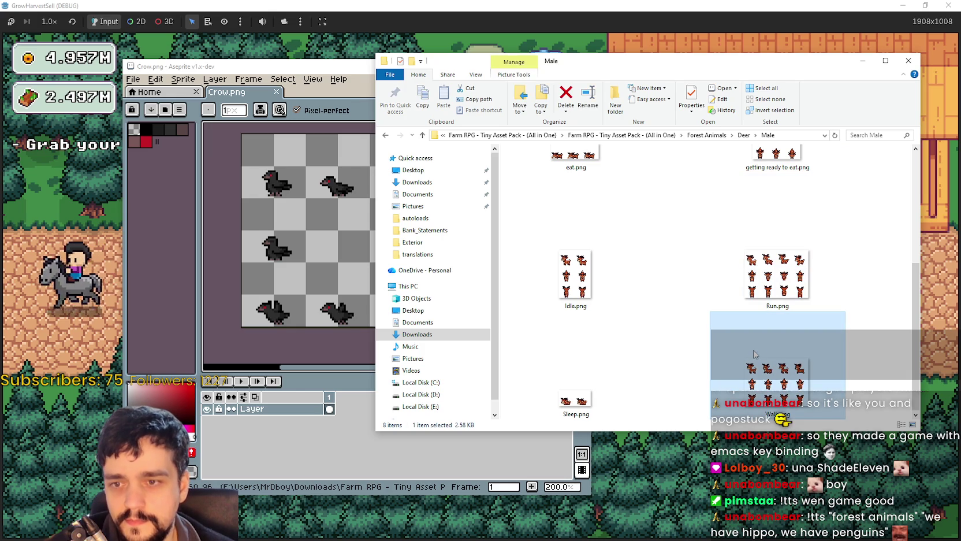
Zoom and pan around the male deer Walk.png sheet, then close it
{"action": "scroll", "coordinate": [540, 215], "scroll_direction": "up", "scroll_amount": 1}
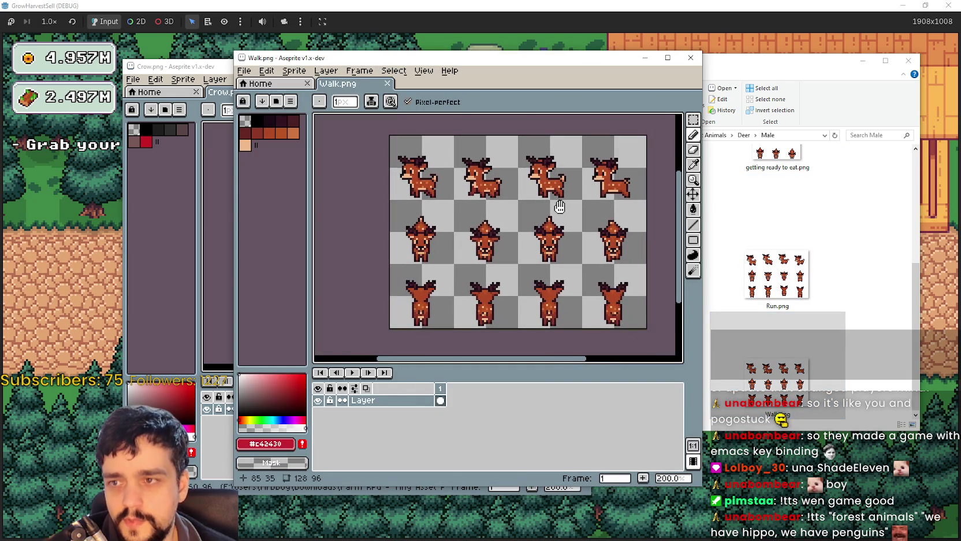
{"action": "left_click_drag", "start_coordinate": [561, 373], "coordinate": [558, 410]}
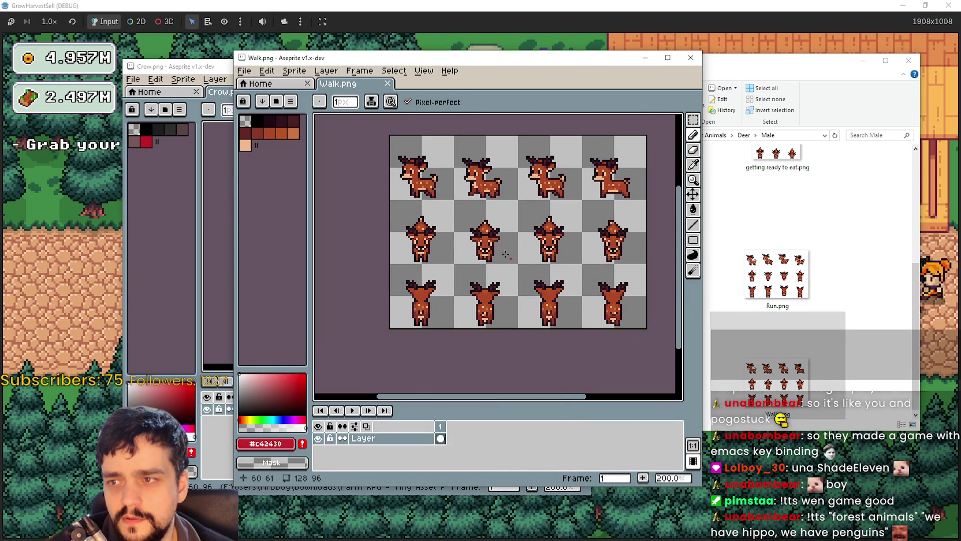
{"action": "scroll", "coordinate": [518, 264], "scroll_direction": "up", "scroll_amount": 1}
{"action": "left_click_drag", "start_coordinate": [518, 265], "coordinate": [479, 274]}
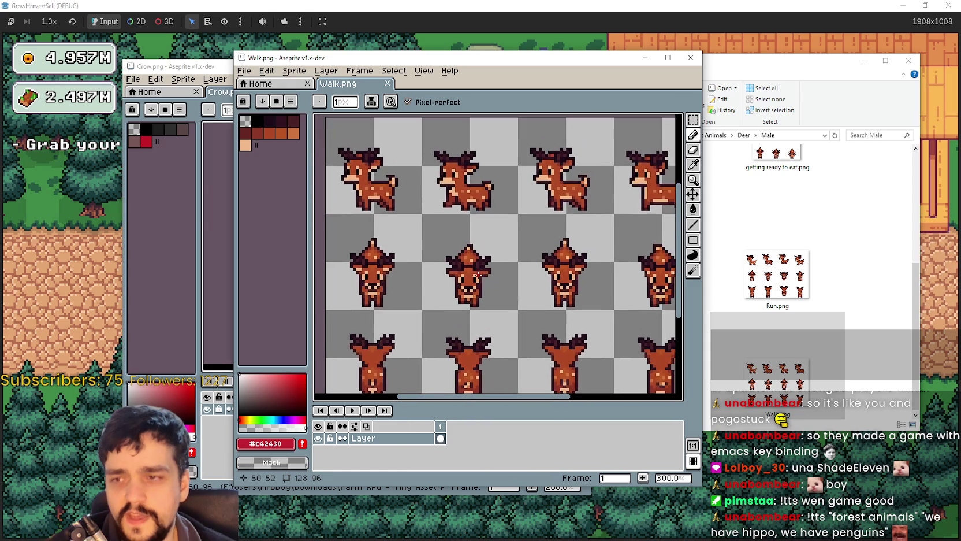
{"action": "scroll", "coordinate": [479, 274], "scroll_direction": "down", "scroll_amount": 1}
{"action": "scroll", "coordinate": [557, 312], "scroll_direction": "up", "scroll_amount": 1}
{"action": "scroll", "coordinate": [483, 252], "scroll_direction": "down", "scroll_amount": 1}
{"action": "mouse_move", "coordinate": [483, 252]}
{"action": "left_mouse_down"}
{"action": "mouse_move", "coordinate": [554, 264]}
{"action": "mouse_move", "coordinate": [480, 268]}
{"action": "left_mouse_up"}
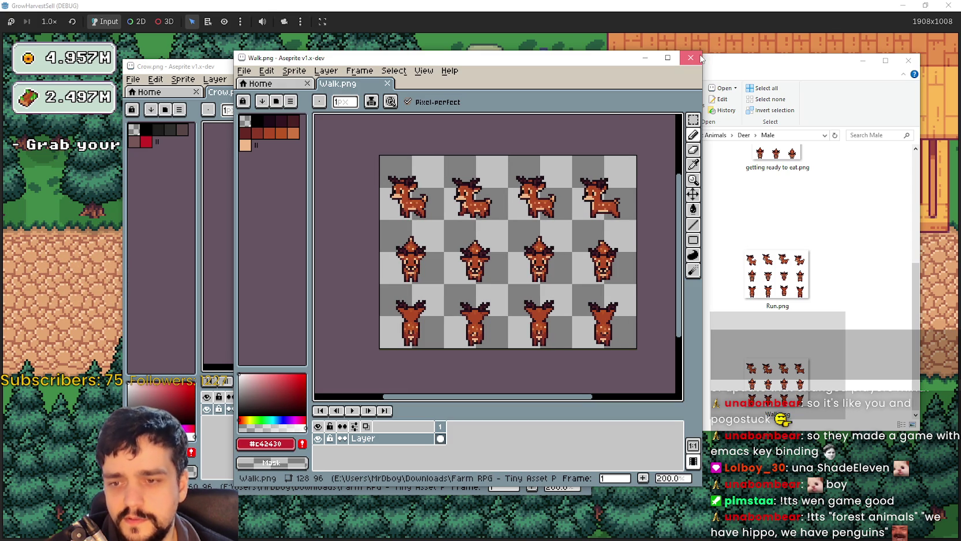
{"action": "left_click", "coordinate": [699, 59]}
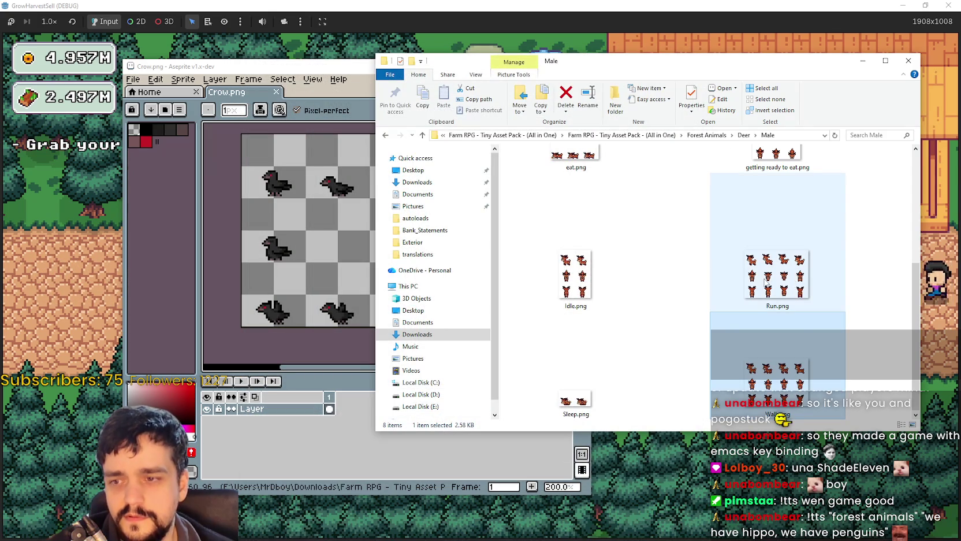
Go up to the Deer folder and open the Female folder
{"action": "scroll", "coordinate": [767, 284], "scroll_direction": "up", "scroll_amount": 3}
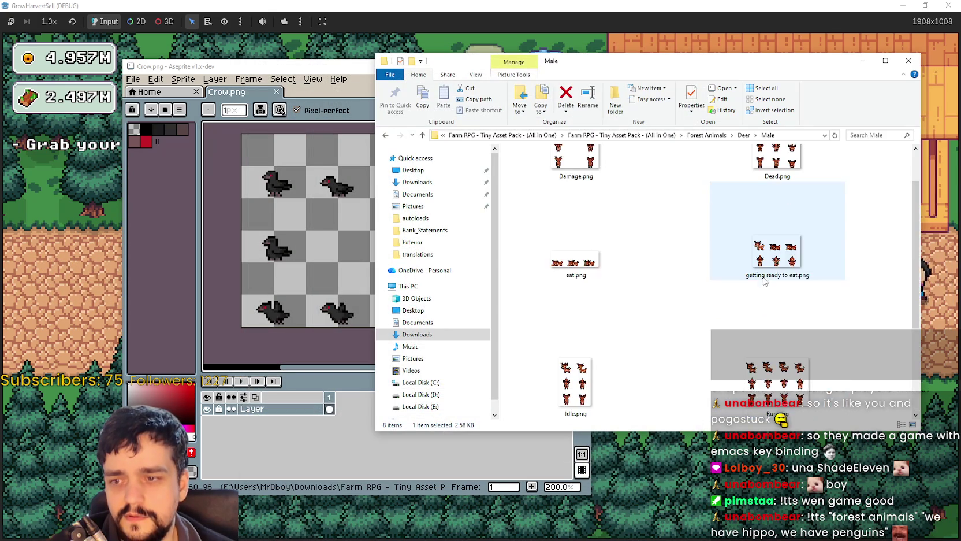
{"action": "left_click", "coordinate": [744, 135]}
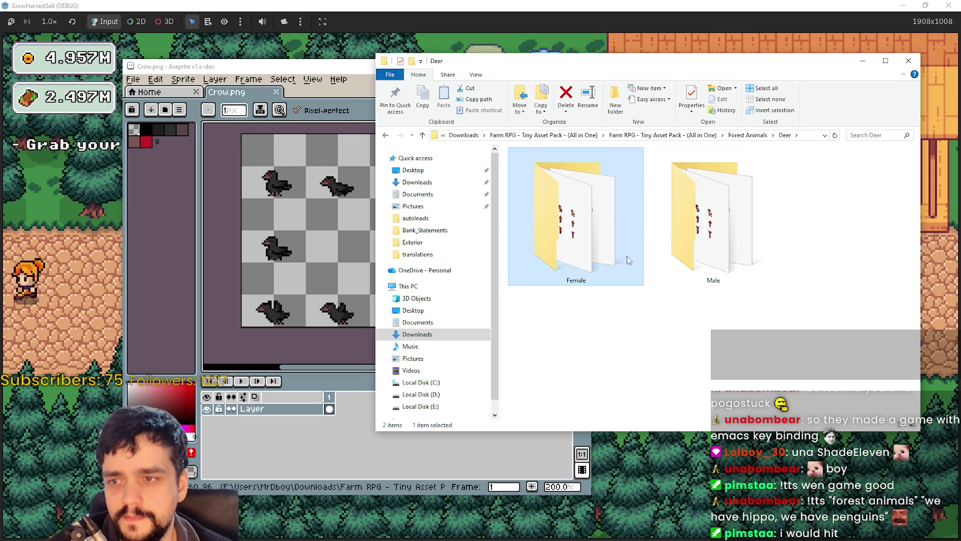
{"action": "double_click", "coordinate": [605, 223]}
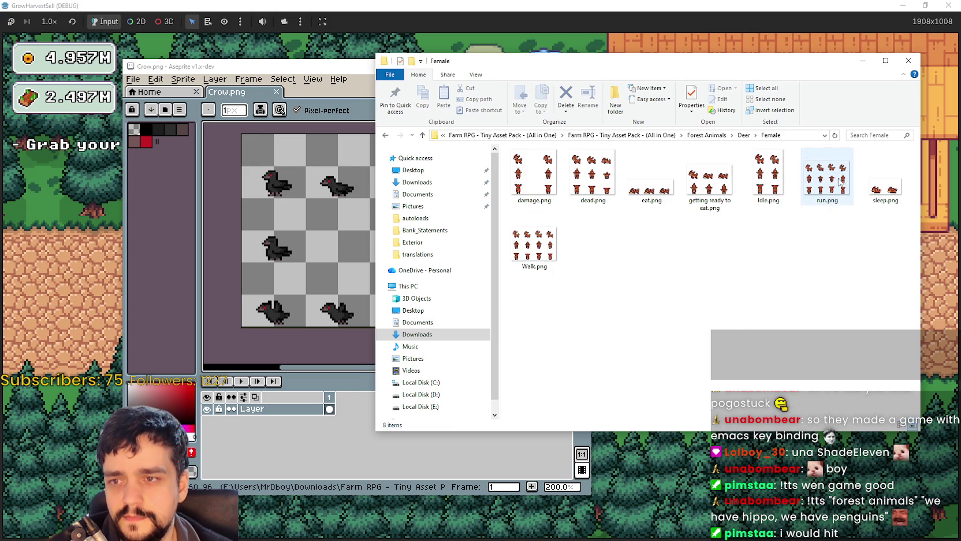
{"action": "left_click", "coordinate": [746, 185]}
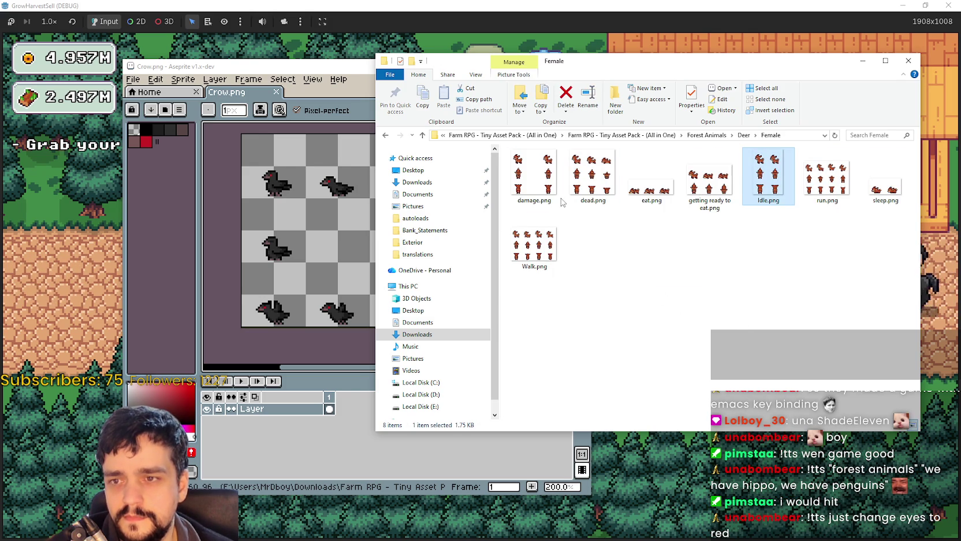
Preview the female deer Walk.png in Aseprite, close it, and return to Deer
{"action": "left_click", "coordinate": [550, 244]}
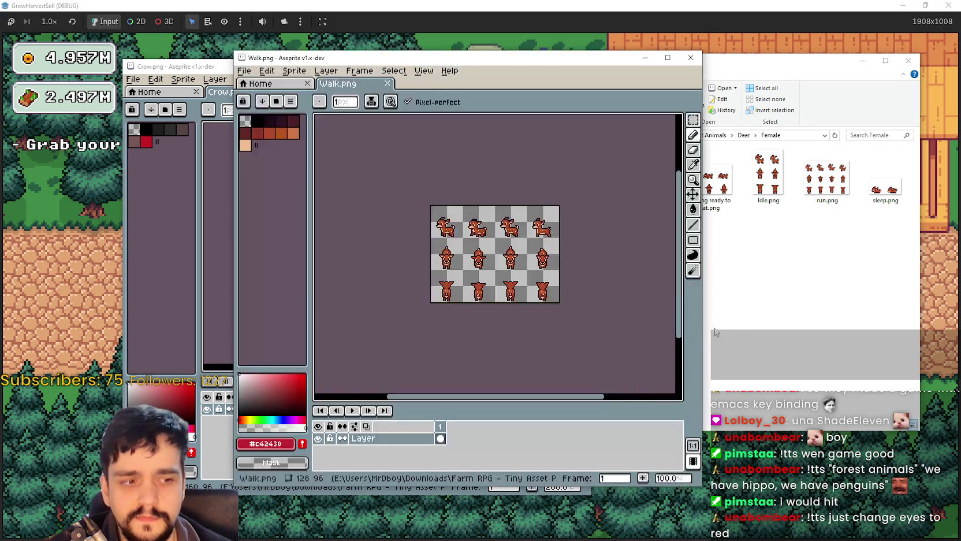
{"action": "scroll", "coordinate": [571, 304], "scroll_direction": "up", "scroll_amount": 1}
{"action": "scroll", "coordinate": [564, 269], "scroll_direction": "up", "scroll_amount": 1}
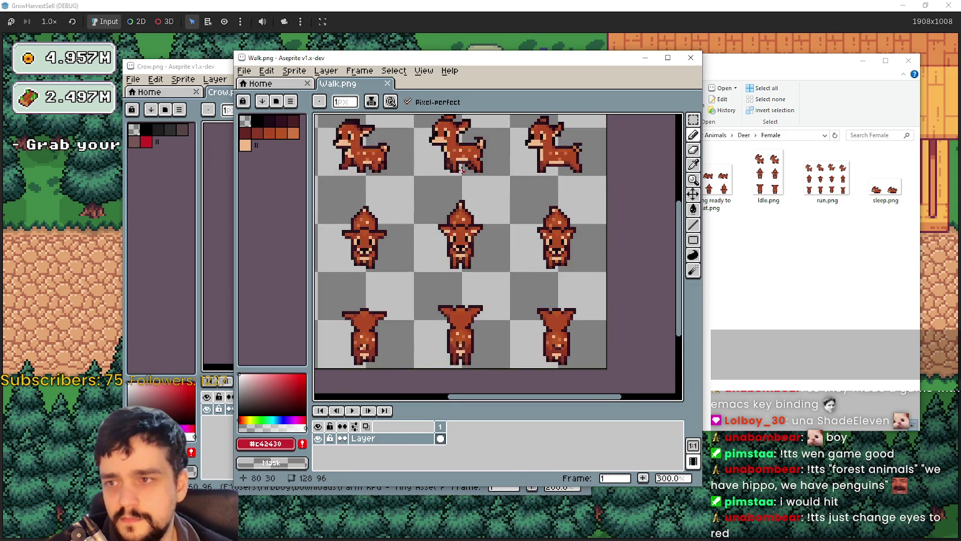
{"action": "scroll", "coordinate": [556, 249], "scroll_direction": "down", "scroll_amount": 1}
{"action": "scroll", "coordinate": [514, 294], "scroll_direction": "up", "scroll_amount": 1}
{"action": "scroll", "coordinate": [456, 231], "scroll_direction": "down", "scroll_amount": 1}
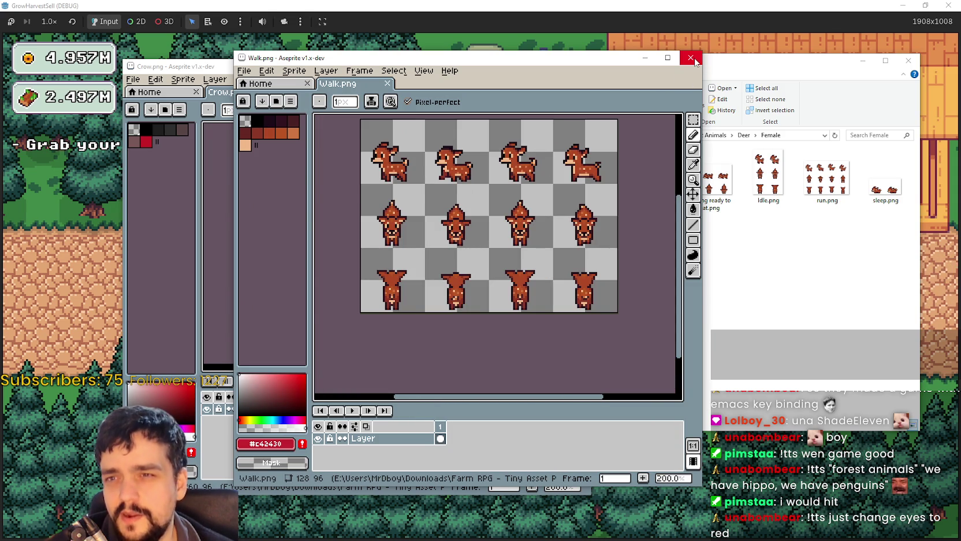
{"action": "left_click", "coordinate": [692, 58]}
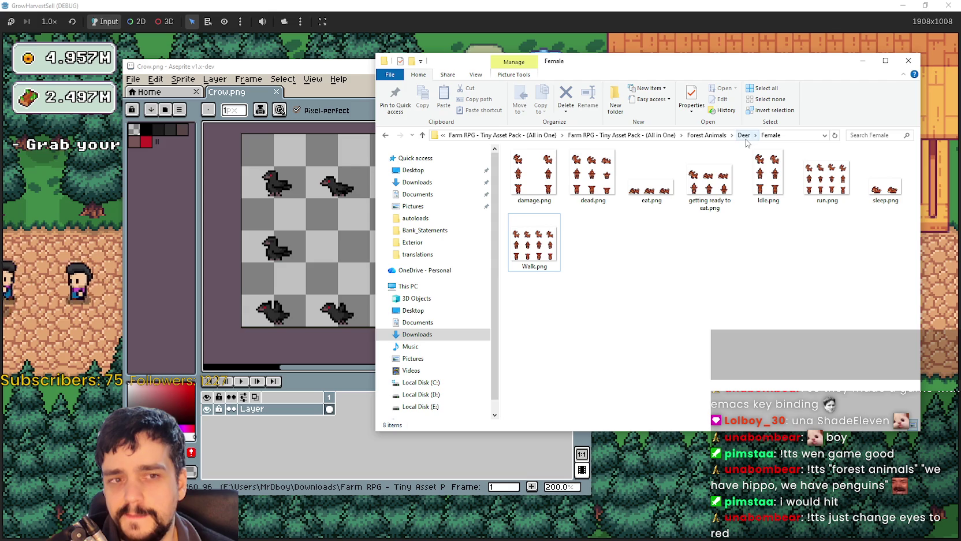
{"action": "left_click", "coordinate": [744, 135]}
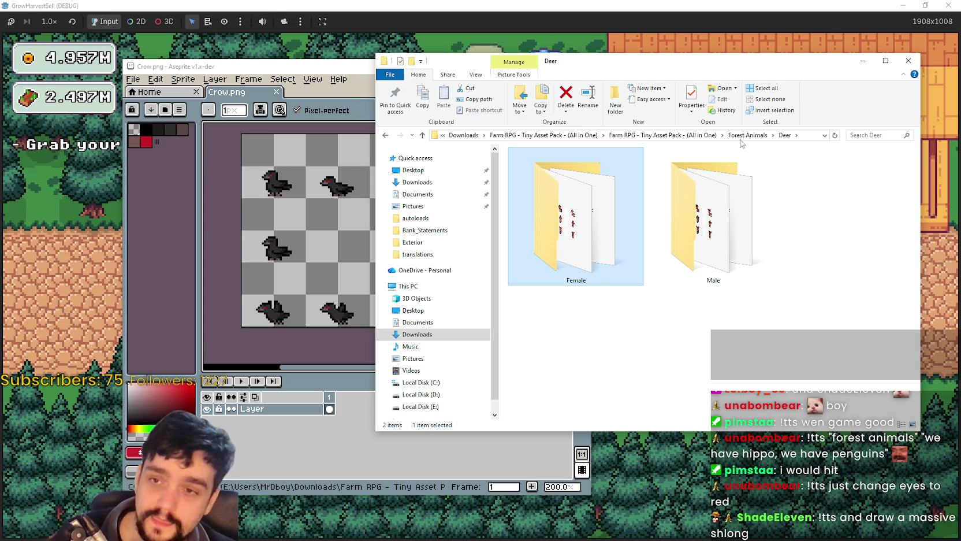
Go up to Forest Animals, enter the Bugs folder and show it as extra large icons
{"action": "left_click", "coordinate": [745, 135]}
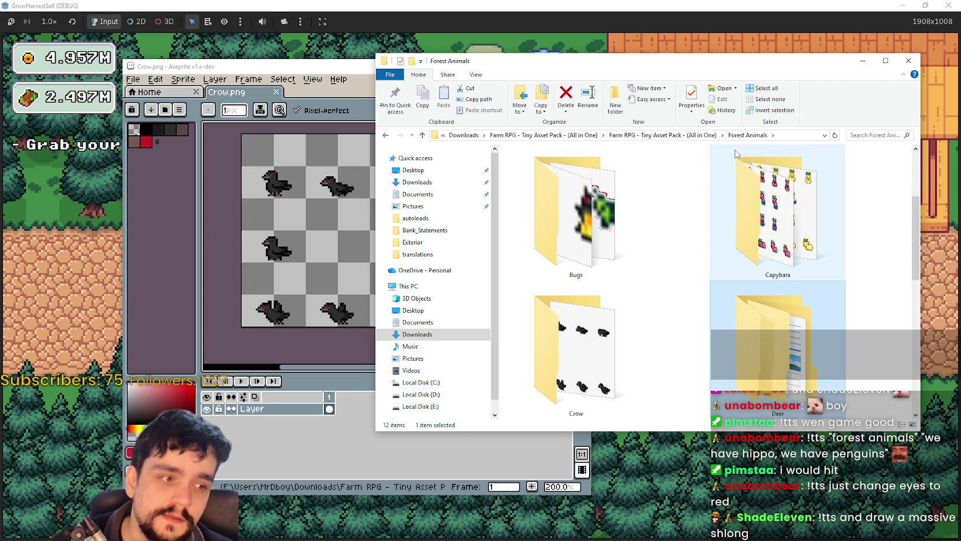
{"action": "mouse_move", "coordinate": [733, 161]}
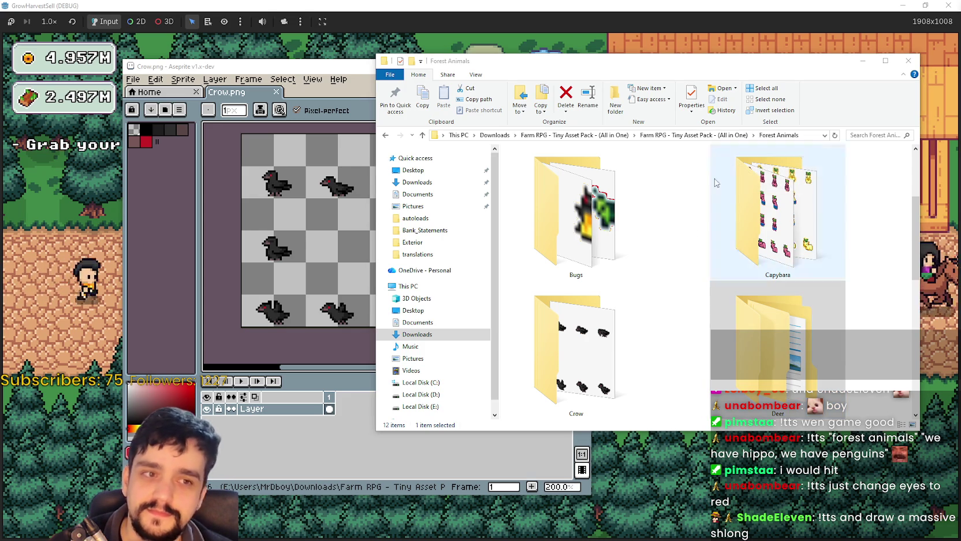
{"action": "double_click", "coordinate": [603, 230]}
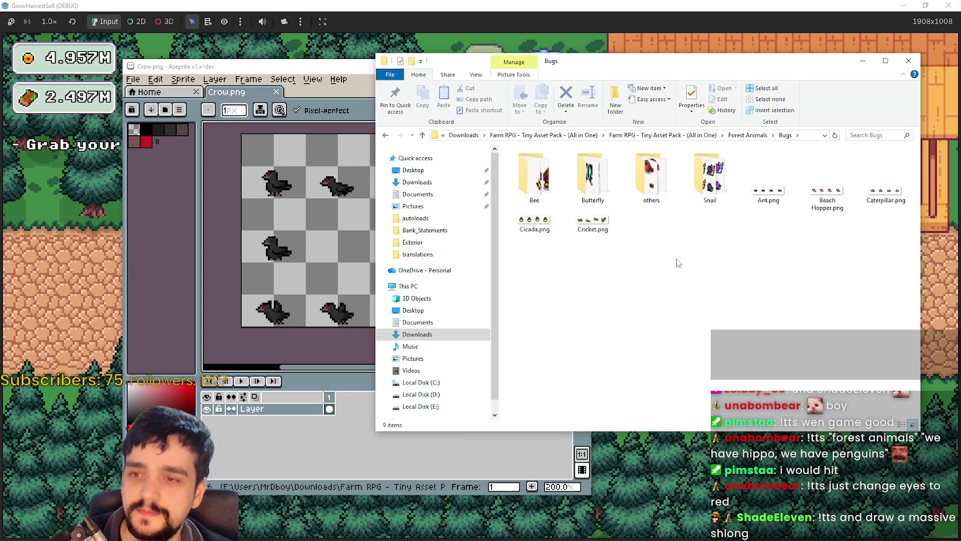
{"action": "right_click", "coordinate": [682, 264]}
{"action": "mouse_move", "coordinate": [799, 283]}
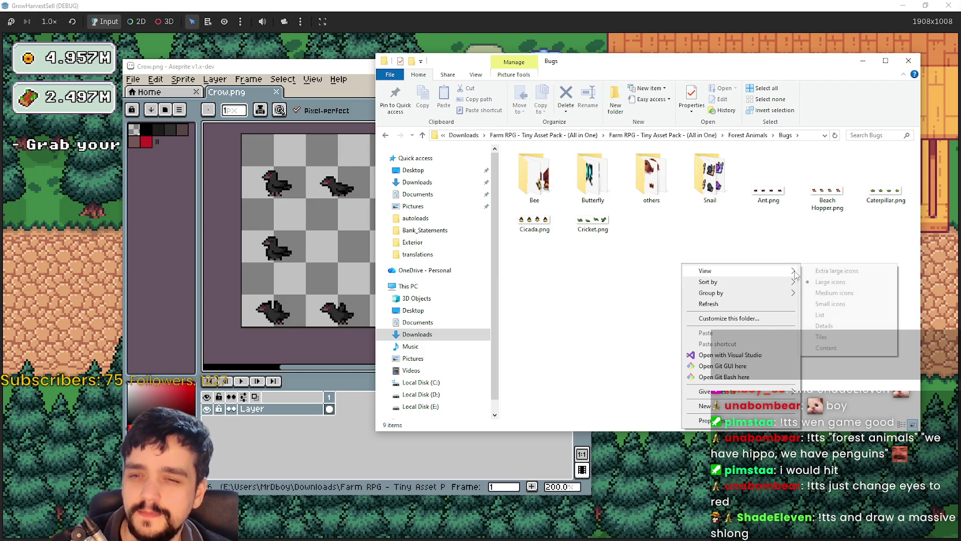
{"action": "left_click", "coordinate": [837, 271]}
Open Cricket.png from the Bugs folder in Aseprite
{"action": "scroll", "coordinate": [768, 260], "scroll_direction": "down", "scroll_amount": 2}
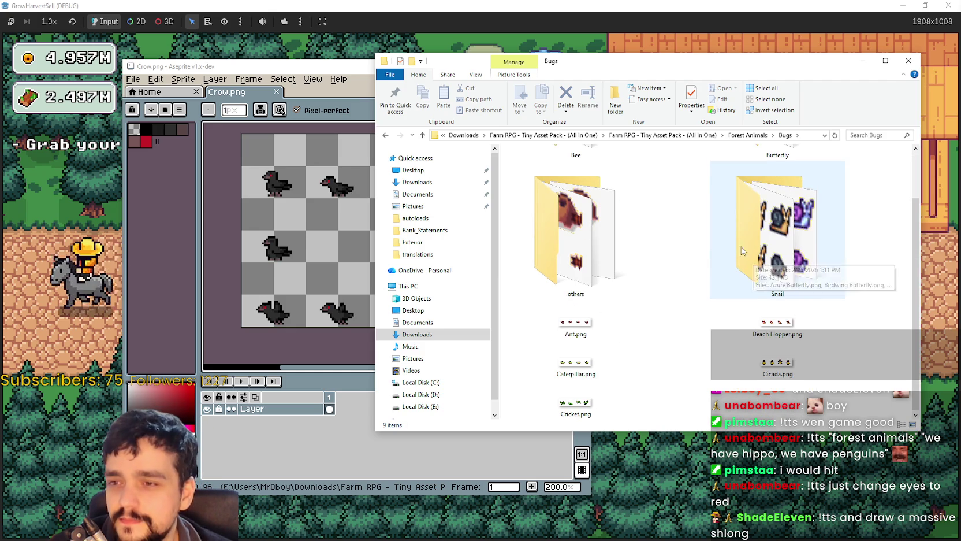
{"action": "left_click", "coordinate": [571, 255]}
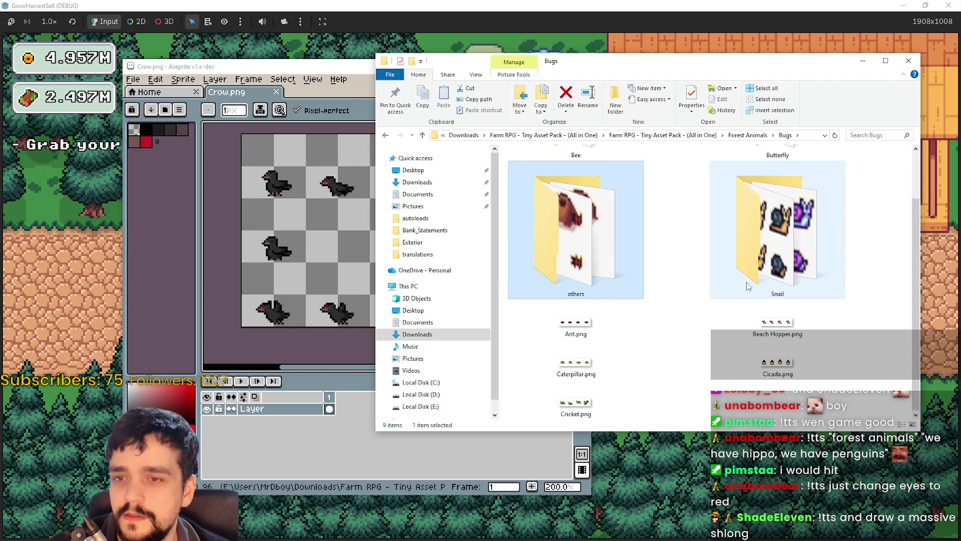
{"action": "left_click", "coordinate": [777, 260]}
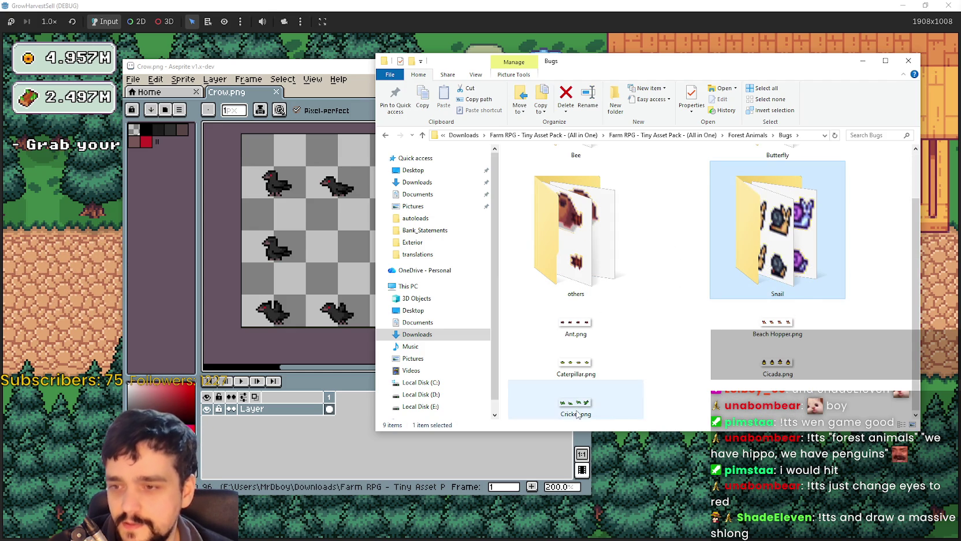
{"action": "double_click", "coordinate": [611, 401]}
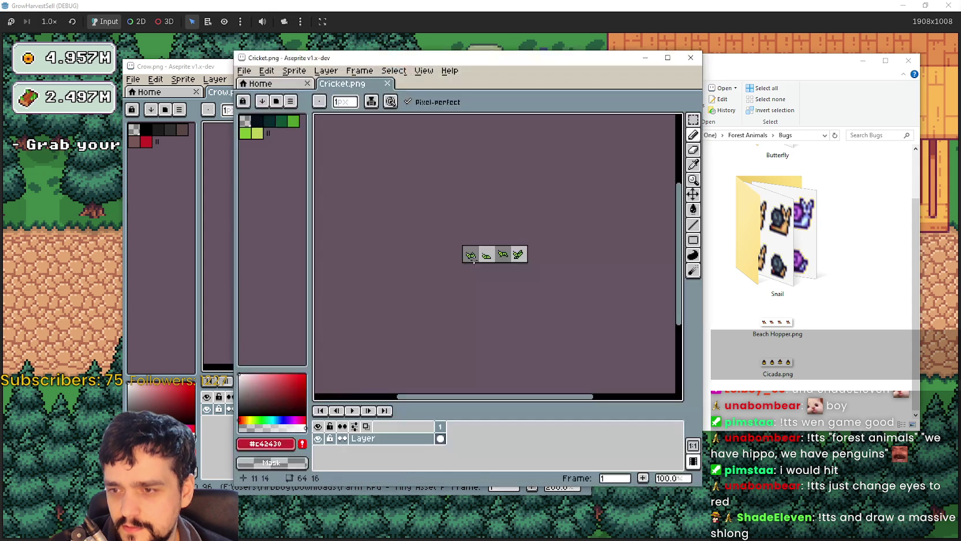
Close Cricket, then preview Cicada.png zoomed in and close it
{"action": "left_click", "coordinate": [689, 57]}
{"action": "double_click", "coordinate": [777, 362]}
{"action": "scroll", "coordinate": [507, 265], "scroll_direction": "up", "scroll_amount": 2}
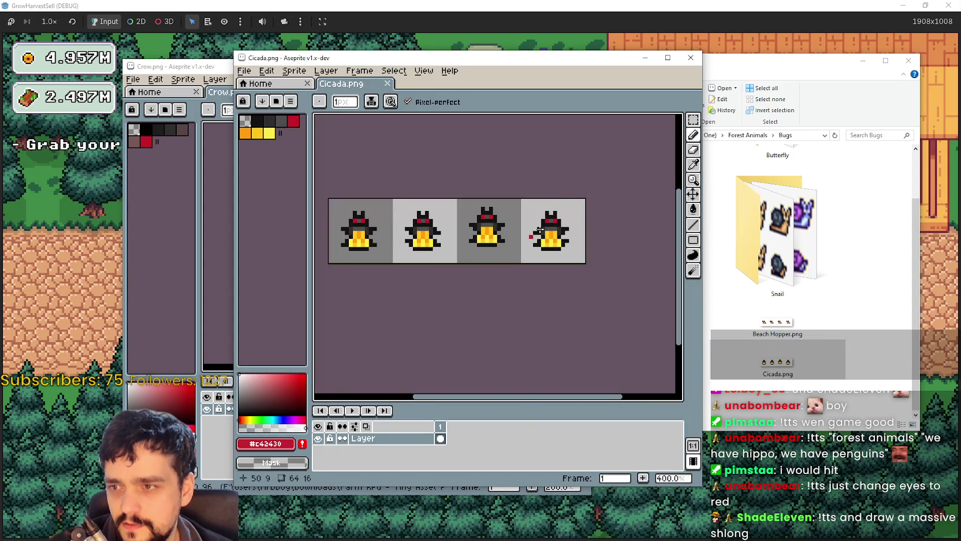
{"action": "left_click", "coordinate": [697, 62]}
Preview the Beach Hopper.png sheet enlarged, then close it
{"action": "left_click", "coordinate": [800, 334]}
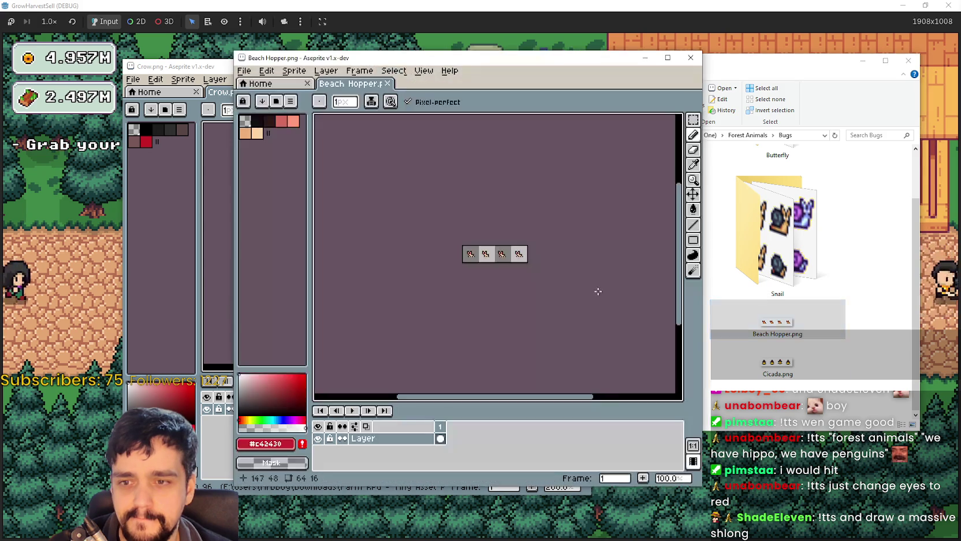
{"action": "scroll", "coordinate": [520, 257], "scroll_direction": "up", "scroll_amount": 2}
{"action": "scroll", "coordinate": [580, 290], "scroll_direction": "up", "scroll_amount": 1}
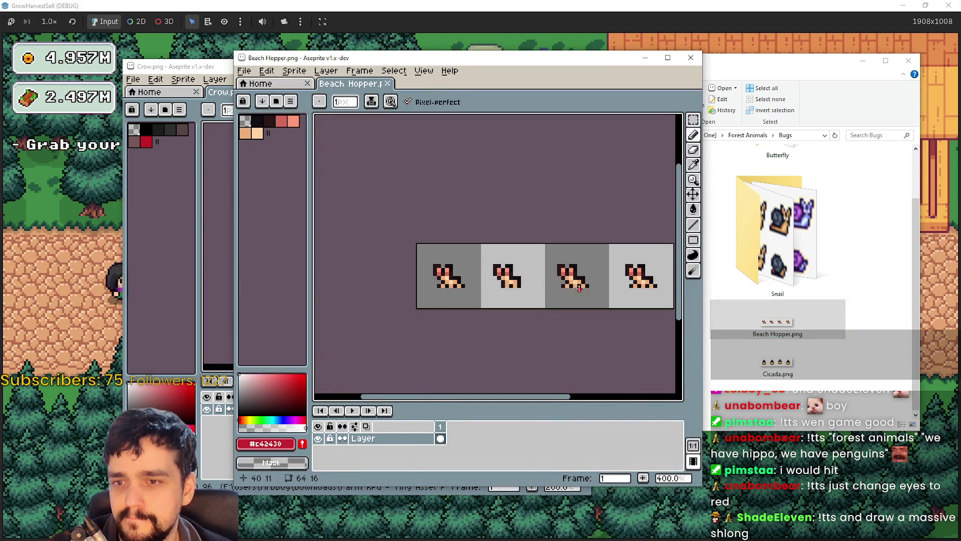
{"action": "left_click_drag", "start_coordinate": [511, 274], "coordinate": [497, 229]}
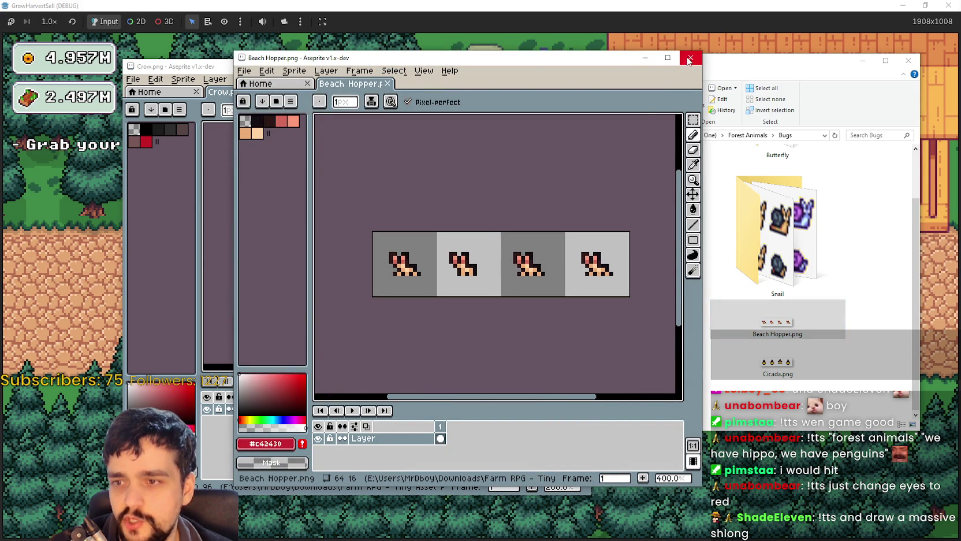
{"action": "left_click", "coordinate": [690, 58]}
Open Ant.png in Aseprite, zoom in on its sprites, and close it
{"action": "left_click", "coordinate": [584, 327]}
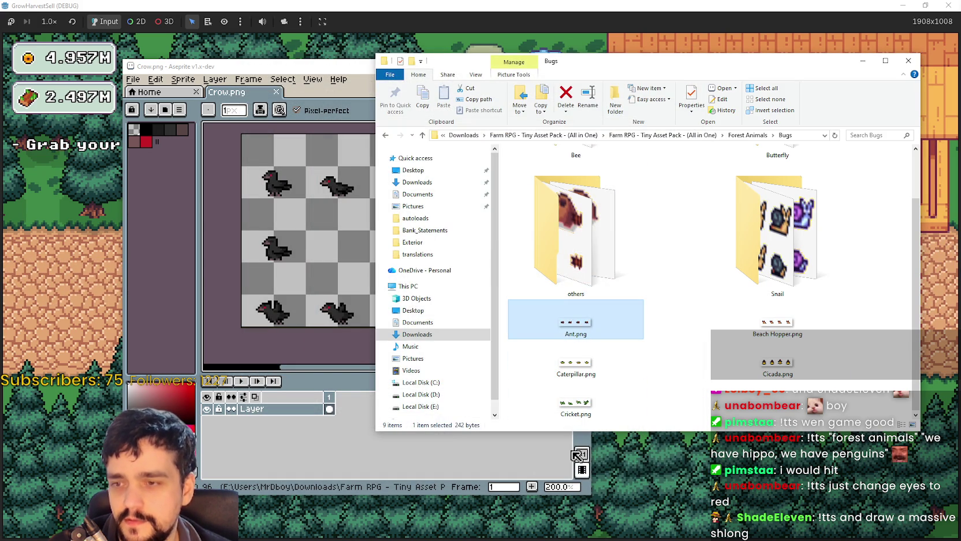
{"action": "double_click", "coordinate": [576, 324]}
{"action": "scroll", "coordinate": [561, 191], "scroll_direction": "up", "scroll_amount": 5}
{"action": "scroll", "coordinate": [560, 184], "scroll_direction": "down", "scroll_amount": 1}
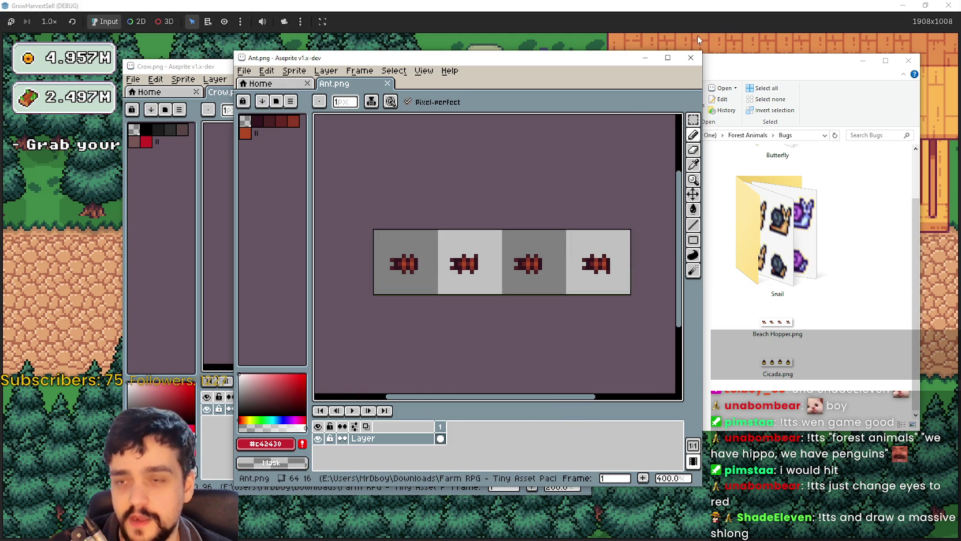
{"action": "left_click", "coordinate": [688, 60]}
Open the Bugs 'others' subfolder
{"action": "left_click", "coordinate": [607, 358]}
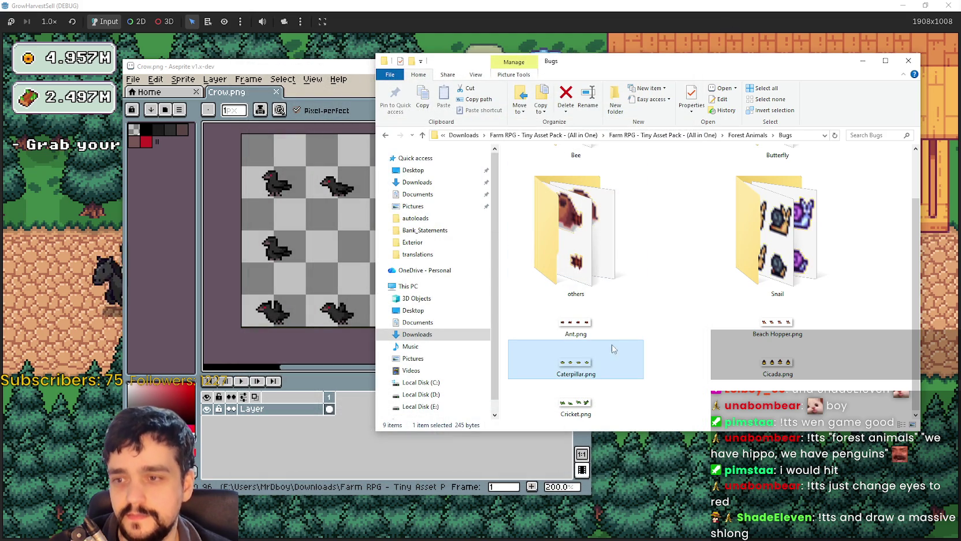
{"action": "scroll", "coordinate": [577, 272], "scroll_direction": "up", "scroll_amount": 1}
{"action": "double_click", "coordinate": [575, 268]}
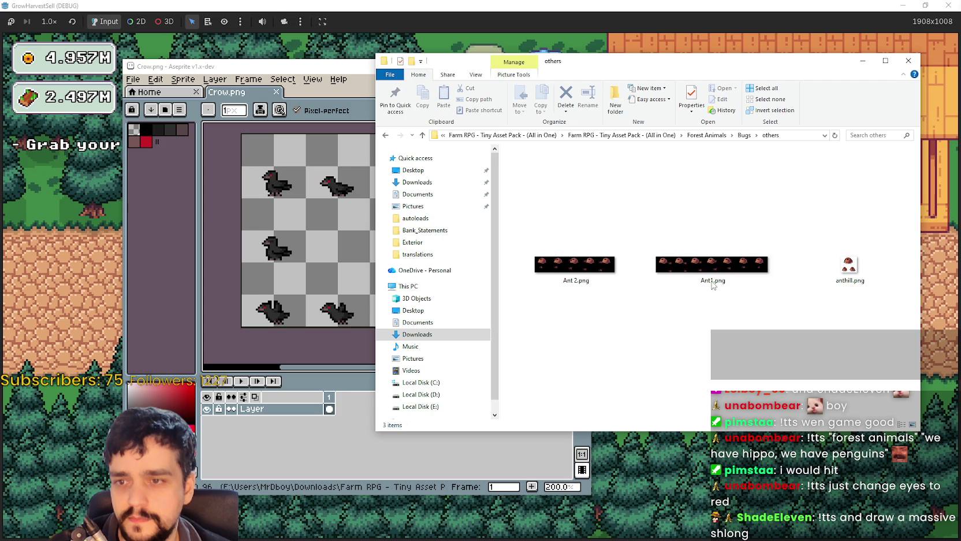
Preview Ant1.png zoomed in, then close its window
{"action": "left_click", "coordinate": [734, 245]}
{"action": "scroll", "coordinate": [529, 254], "scroll_direction": "up", "scroll_amount": 4}
{"action": "scroll", "coordinate": [529, 254], "scroll_direction": "down", "scroll_amount": 4}
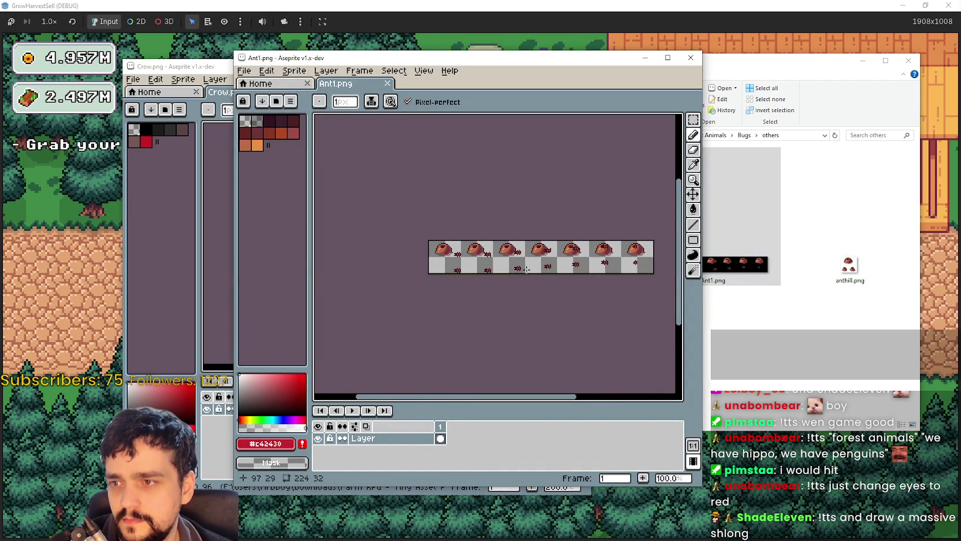
{"action": "scroll", "coordinate": [484, 265], "scroll_direction": "up", "scroll_amount": 2}
{"action": "left_click", "coordinate": [690, 57]}
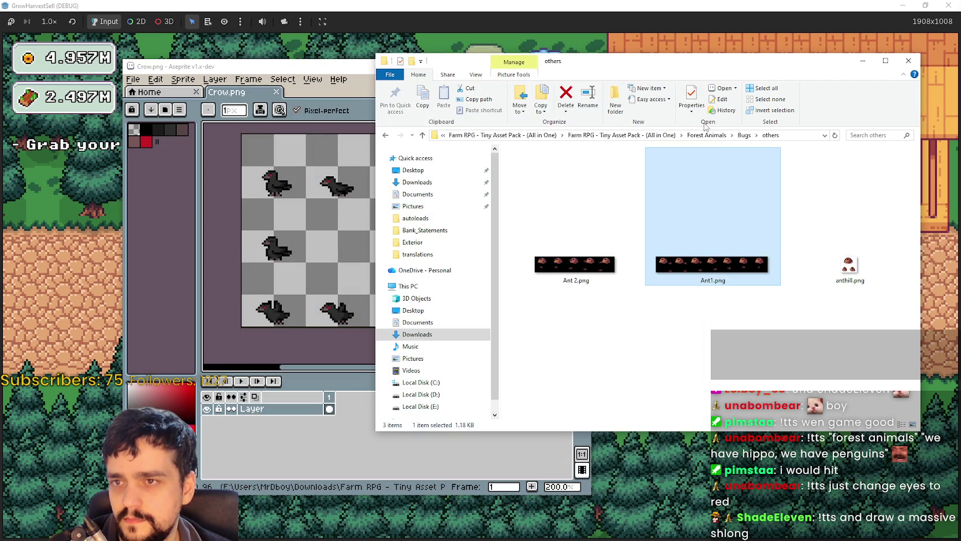
Go back up through Bugs and Forest Animals, then into Bugs > Butterfly
{"action": "left_click", "coordinate": [739, 136]}
{"action": "left_click", "coordinate": [711, 297]}
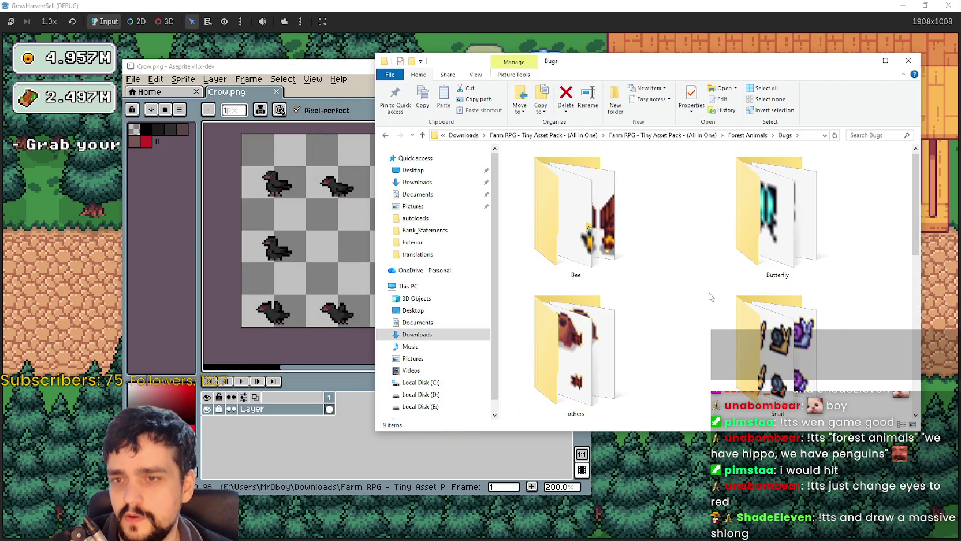
{"action": "left_click", "coordinate": [749, 135]}
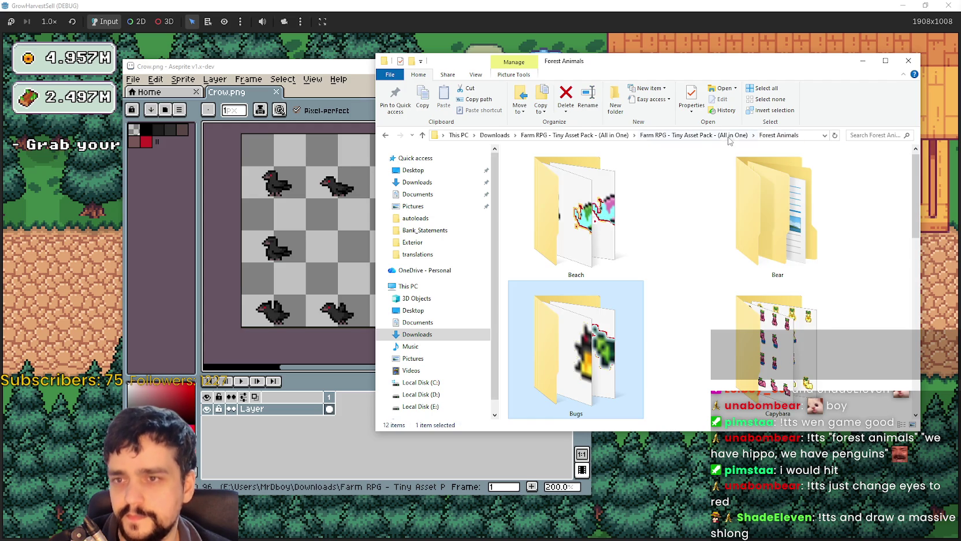
{"action": "scroll", "coordinate": [731, 361], "scroll_direction": "down", "scroll_amount": 2}
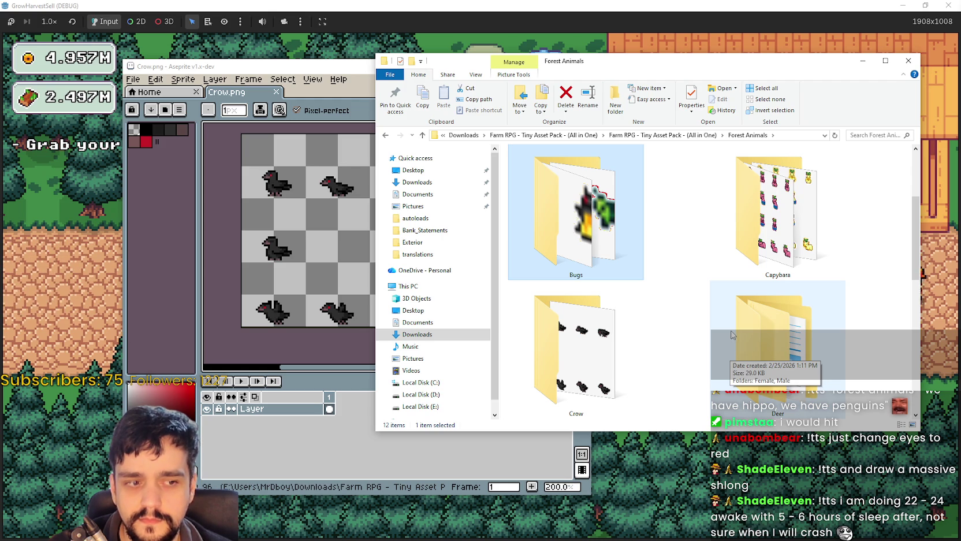
{"action": "double_click", "coordinate": [619, 223]}
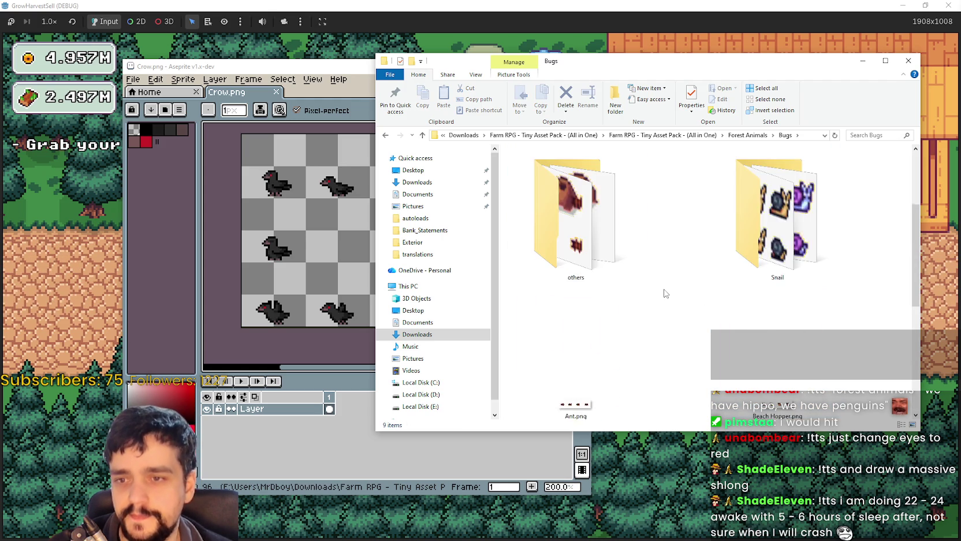
{"action": "double_click", "coordinate": [767, 218]}
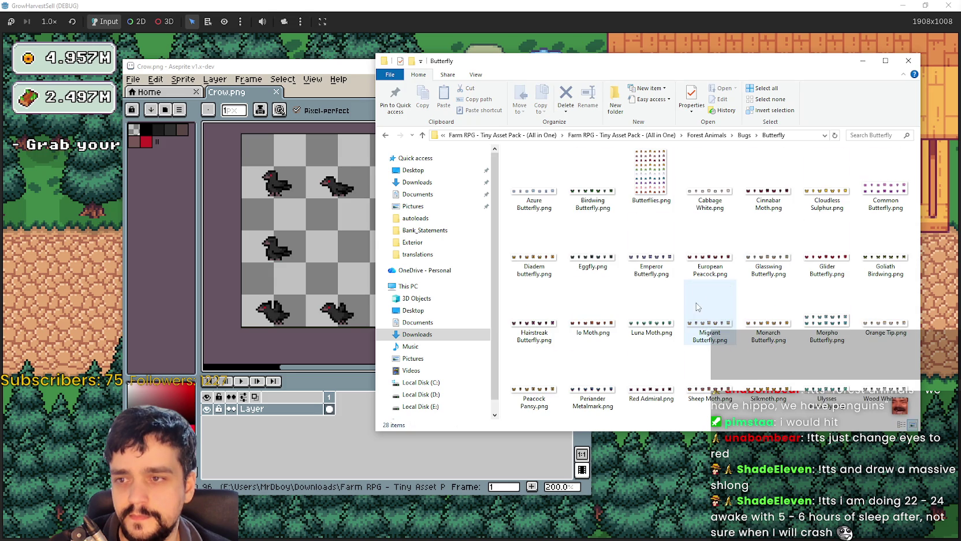
Open Butterflies.png from the Butterfly folder, then bring Explorer back up to Bugs
{"action": "left_click", "coordinate": [664, 227]}
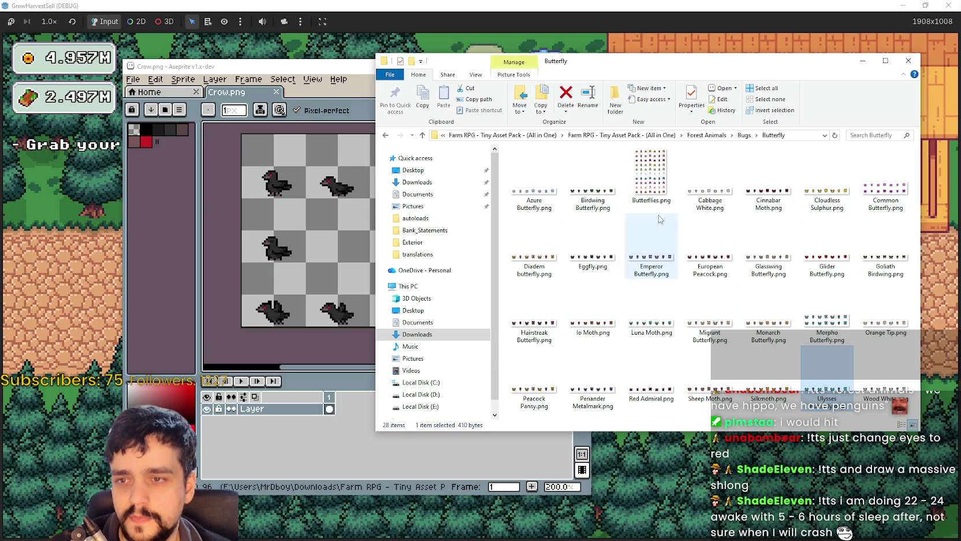
{"action": "left_click", "coordinate": [645, 186]}
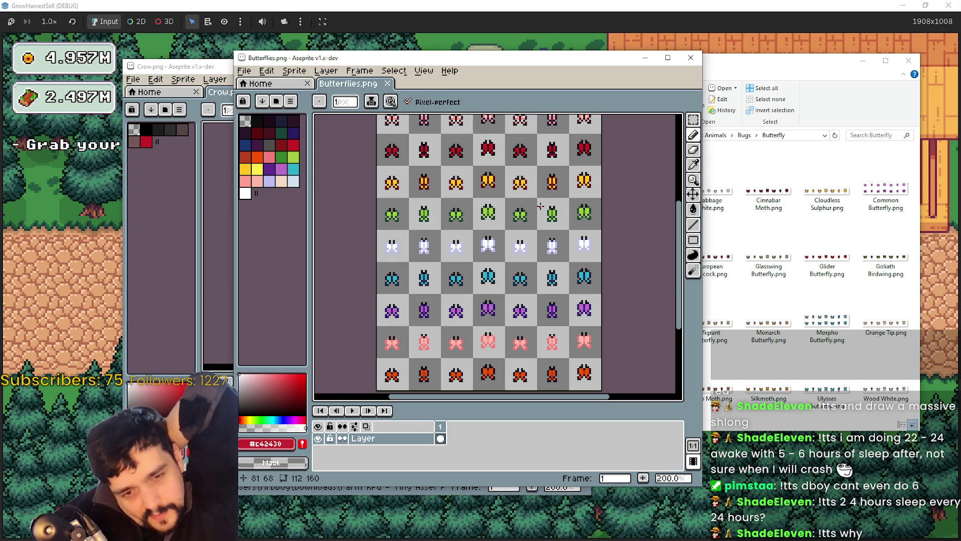
{"action": "left_click", "coordinate": [784, 339]}
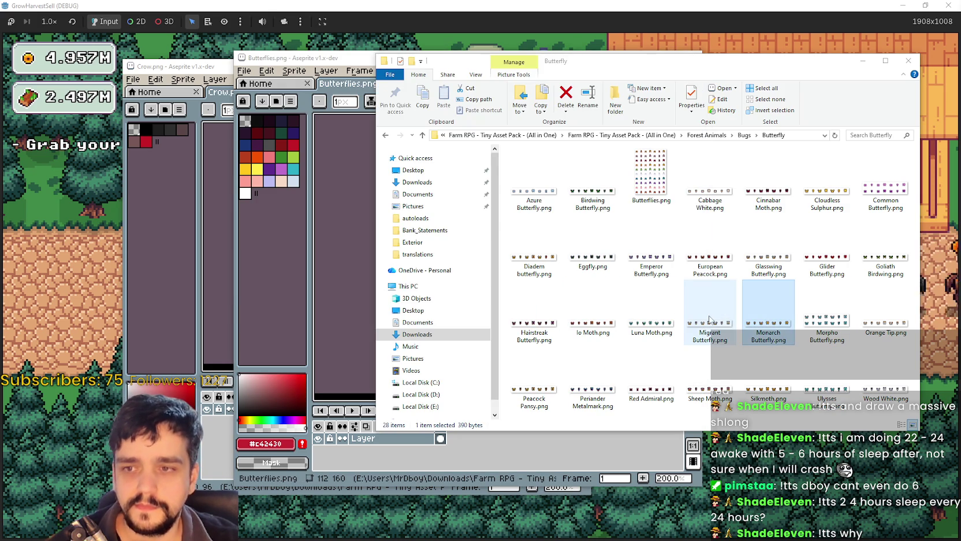
{"action": "left_click", "coordinate": [744, 135]}
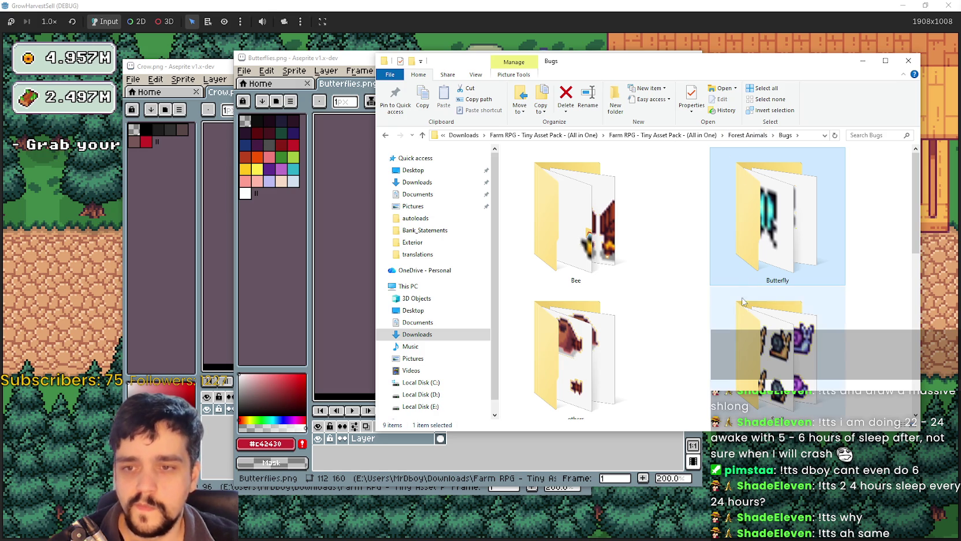
Look inside the Bugs > Bee folder, then climb back up to Forest Animals
{"action": "left_click", "coordinate": [748, 136]}
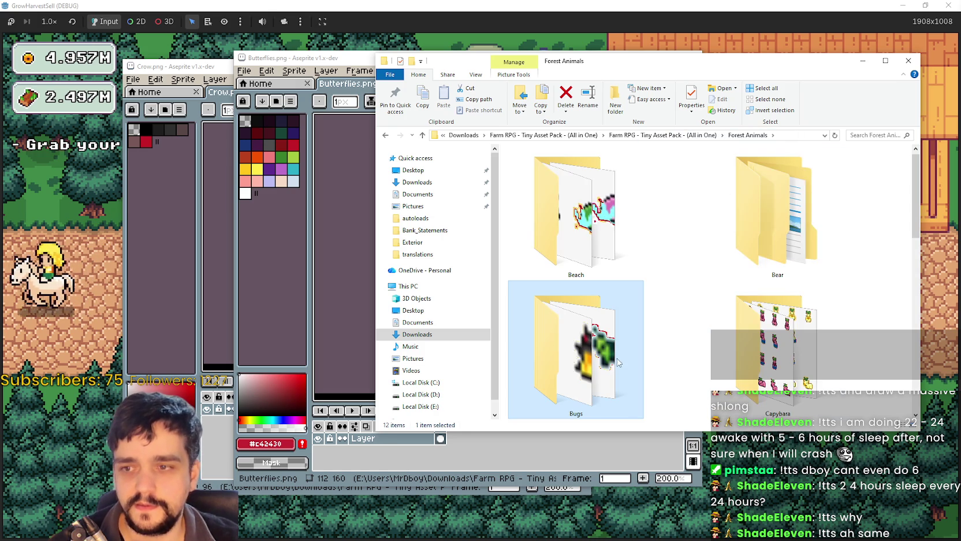
{"action": "double_click", "coordinate": [626, 341]}
{"action": "double_click", "coordinate": [584, 198]}
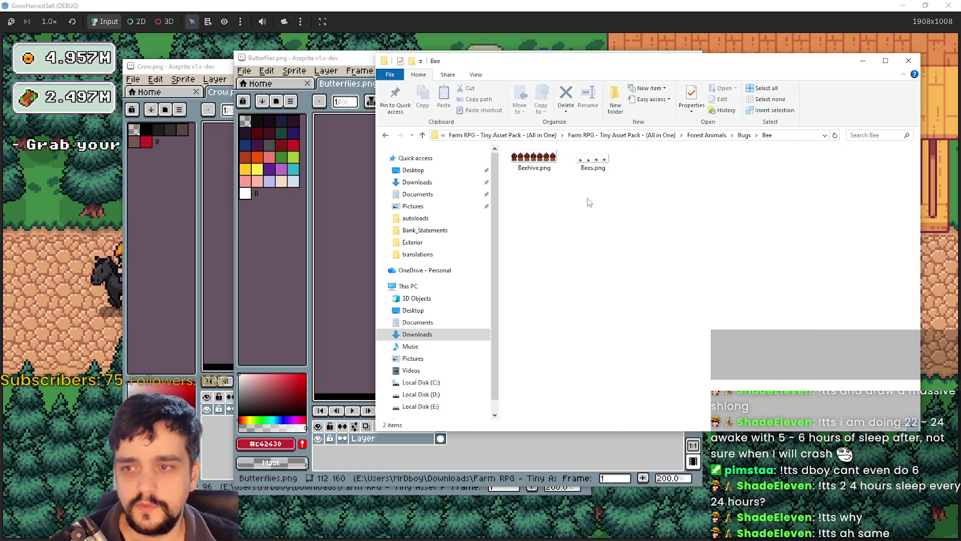
{"action": "left_click", "coordinate": [744, 135]}
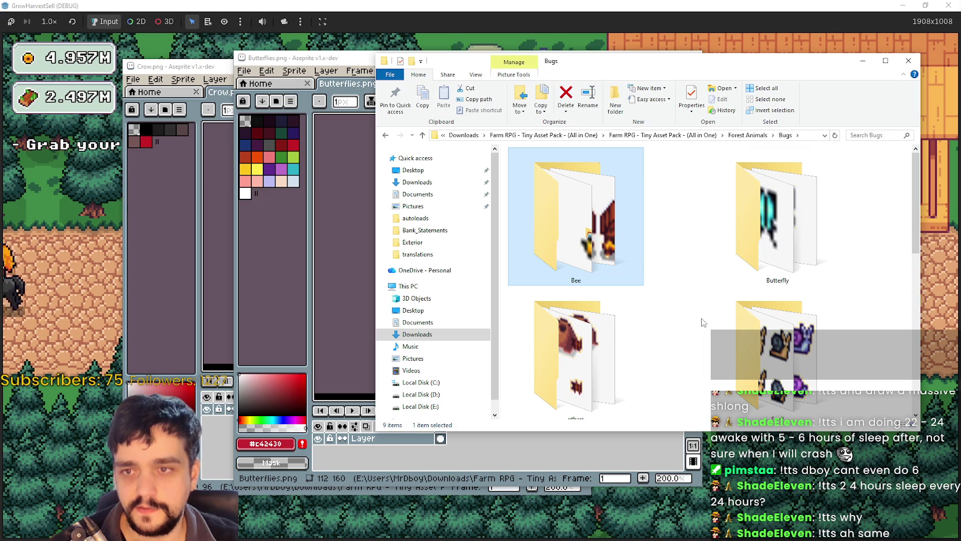
{"action": "left_click", "coordinate": [746, 135]}
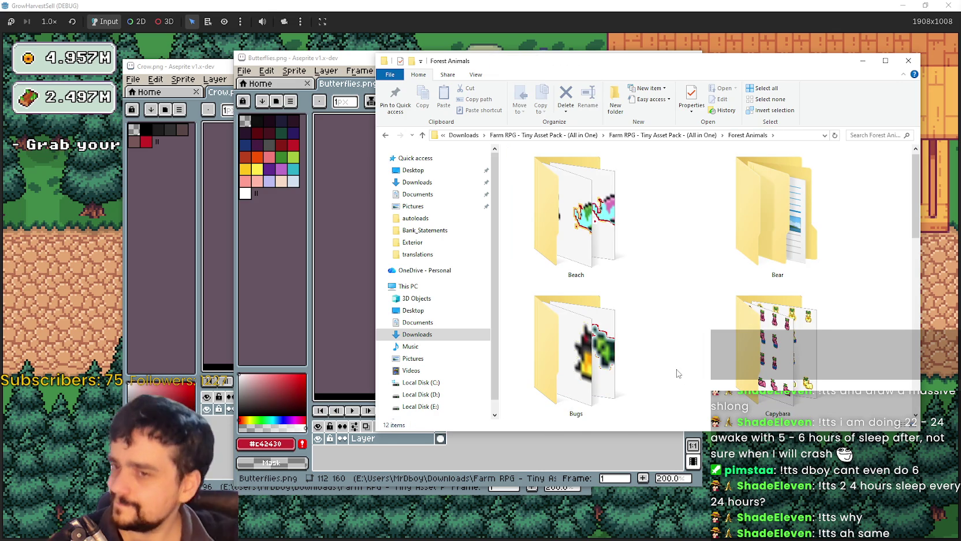
Zoom and pan around the Crow.png sprite sheet in Aseprite
{"action": "scroll", "coordinate": [694, 354], "scroll_direction": "down", "scroll_amount": 3}
{"action": "scroll", "coordinate": [693, 353], "scroll_direction": "up", "scroll_amount": 3}
{"action": "scroll", "coordinate": [751, 242], "scroll_direction": "down", "scroll_amount": 2}
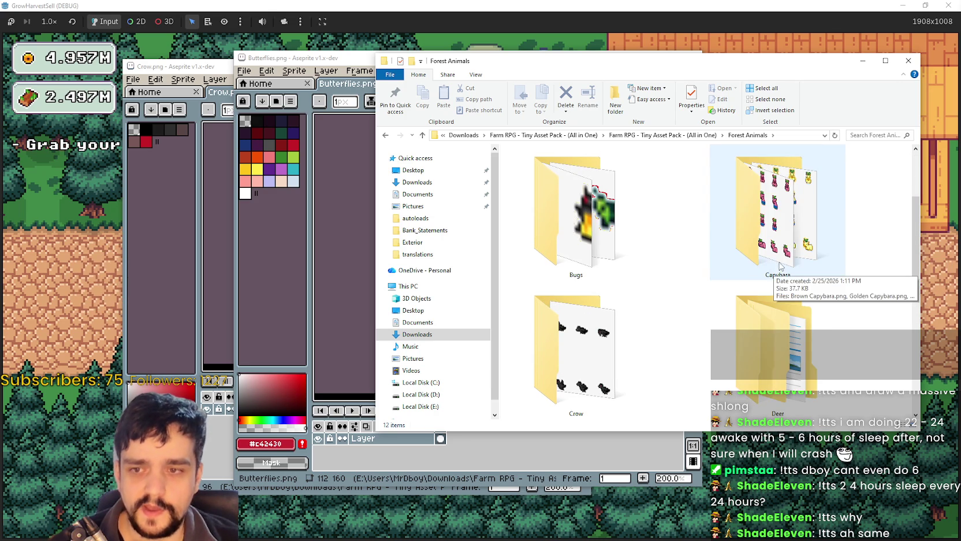
{"action": "scroll", "coordinate": [779, 292], "scroll_direction": "down", "scroll_amount": 2}
{"action": "scroll", "coordinate": [755, 332], "scroll_direction": "down", "scroll_amount": 2}
{"action": "mouse_move", "coordinate": [361, 63]}
{"action": "left_mouse_down"}
{"action": "mouse_move", "coordinate": [306, 68]}
{"action": "mouse_move", "coordinate": [335, 173]}
{"action": "mouse_move", "coordinate": [331, 101]}
{"action": "mouse_move", "coordinate": [246, 71]}
{"action": "left_mouse_up"}
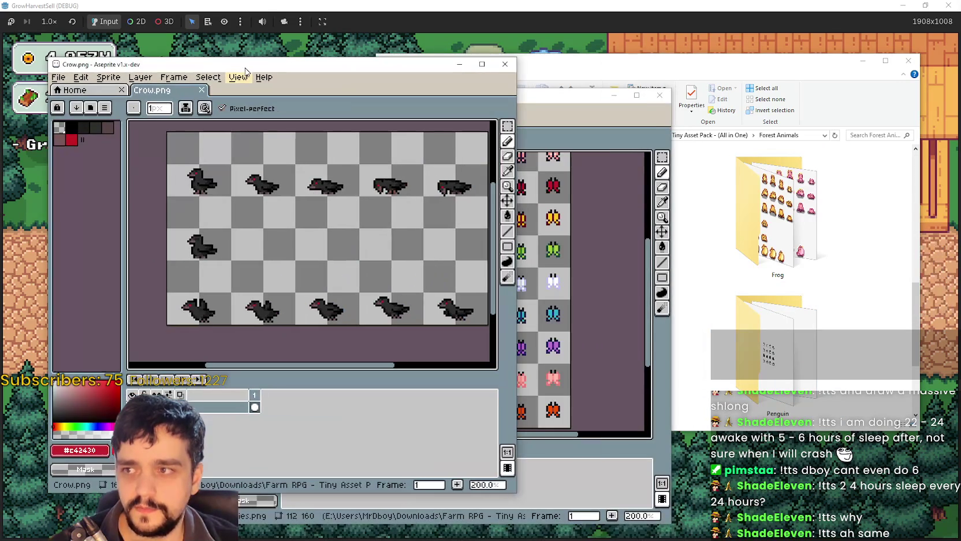
{"action": "scroll", "coordinate": [279, 324], "scroll_direction": "down", "scroll_amount": 1}
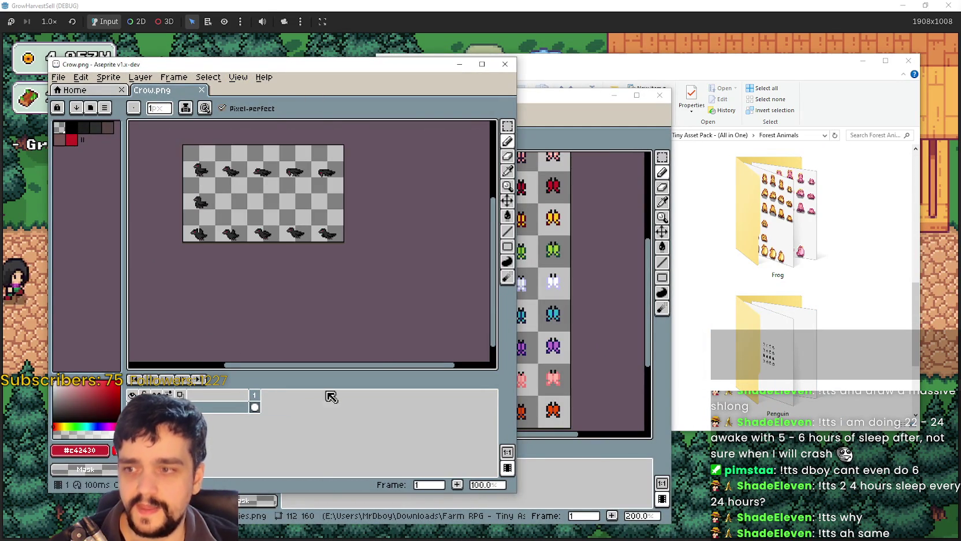
{"action": "scroll", "coordinate": [298, 323], "scroll_direction": "up", "scroll_amount": 2}
{"action": "mouse_move", "coordinate": [298, 300]}
{"action": "left_mouse_down"}
{"action": "mouse_move", "coordinate": [298, 256]}
{"action": "mouse_move", "coordinate": [306, 253]}
{"action": "mouse_move", "coordinate": [340, 337]}
{"action": "mouse_move", "coordinate": [296, 255]}
{"action": "left_mouse_up"}
{"action": "left_click_drag", "start_coordinate": [378, 227], "coordinate": [356, 294]}
{"action": "scroll", "coordinate": [358, 296], "scroll_direction": "down", "scroll_amount": 1}
{"action": "scroll", "coordinate": [358, 195], "scroll_direction": "up", "scroll_amount": 2}
{"action": "scroll", "coordinate": [362, 195], "scroll_direction": "down", "scroll_amount": 1}
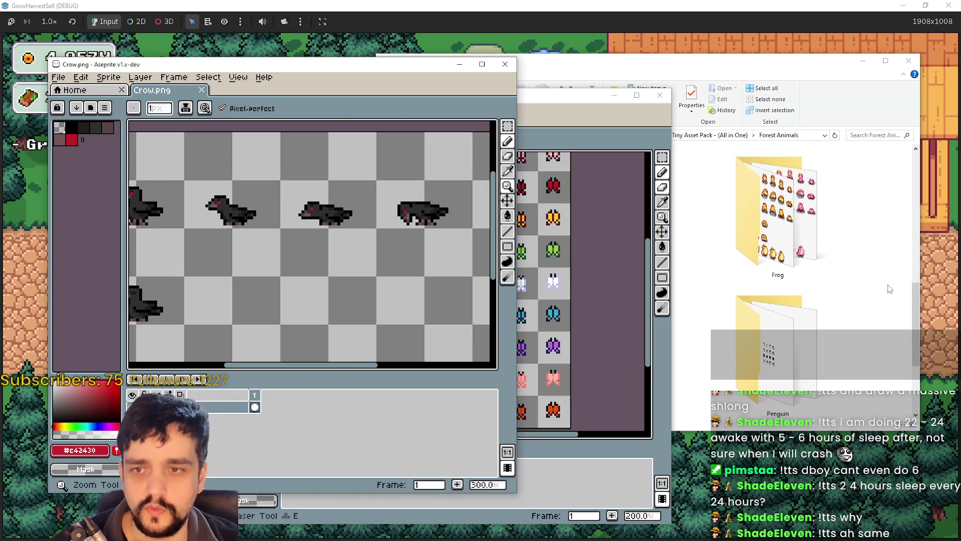
Bring the Forest Animals Explorer window to the front and scroll through it
{"action": "left_click", "coordinate": [900, 346]}
{"action": "scroll", "coordinate": [664, 321], "scroll_direction": "up", "scroll_amount": 2}
{"action": "scroll", "coordinate": [665, 321], "scroll_direction": "up", "scroll_amount": 1}
{"action": "scroll", "coordinate": [666, 317], "scroll_direction": "down", "scroll_amount": 1}
{"action": "scroll", "coordinate": [669, 315], "scroll_direction": "down", "scroll_amount": 1}
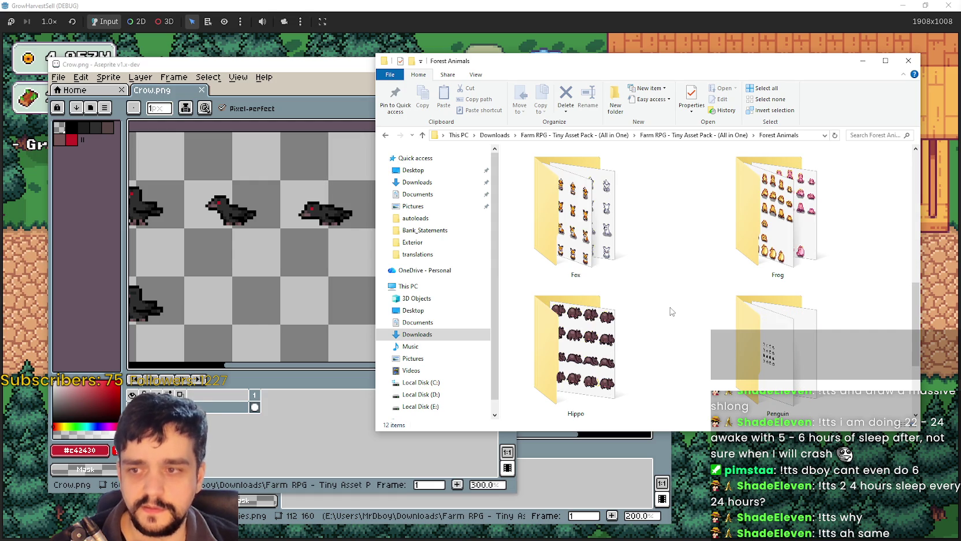
Preview Bear > Panda > Walk.png in Aseprite, panning across it, then close it
{"action": "scroll", "coordinate": [676, 311], "scroll_direction": "up", "scroll_amount": 3}
{"action": "double_click", "coordinate": [780, 243]}
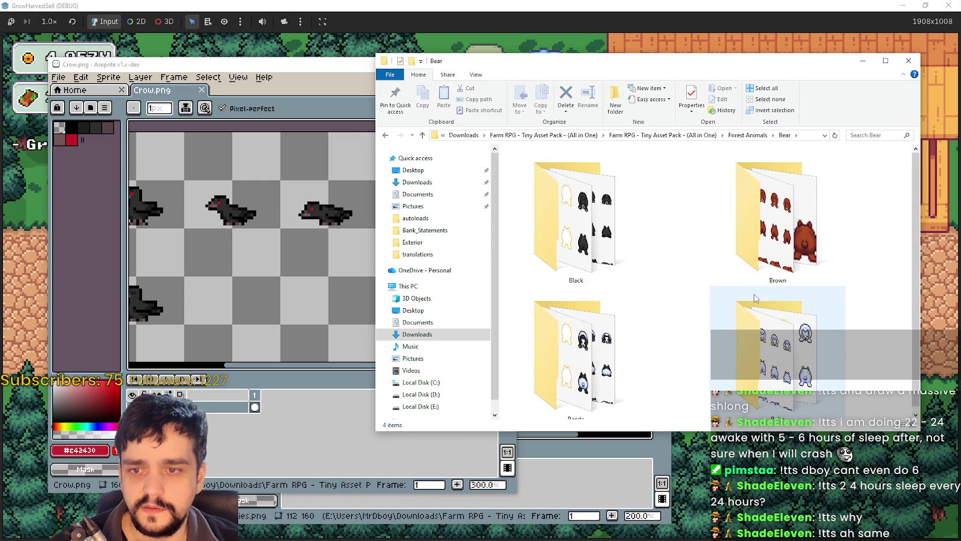
{"action": "left_click", "coordinate": [582, 334]}
{"action": "double_click", "coordinate": [557, 344]}
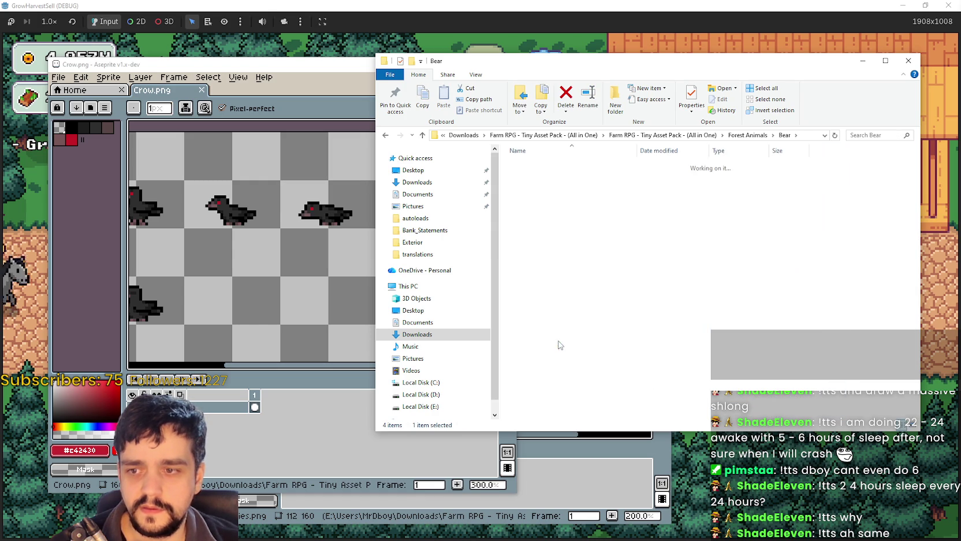
{"action": "double_click", "coordinate": [828, 184]}
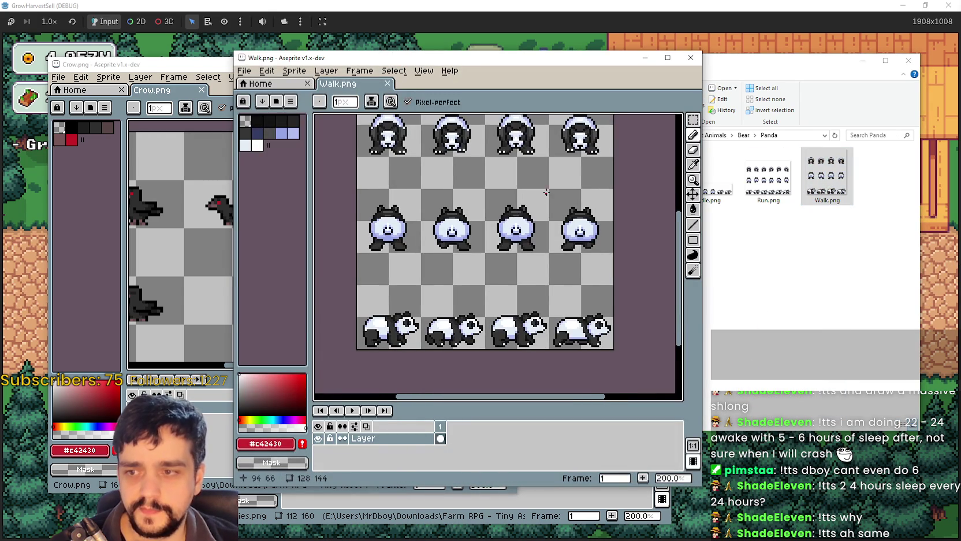
{"action": "scroll", "coordinate": [516, 261], "scroll_direction": "up", "scroll_amount": 1}
{"action": "mouse_move", "coordinate": [650, 325]}
{"action": "left_mouse_down"}
{"action": "mouse_move", "coordinate": [641, 265]}
{"action": "mouse_move", "coordinate": [628, 297]}
{"action": "left_mouse_up"}
{"action": "scroll", "coordinate": [629, 297], "scroll_direction": "down", "scroll_amount": 1}
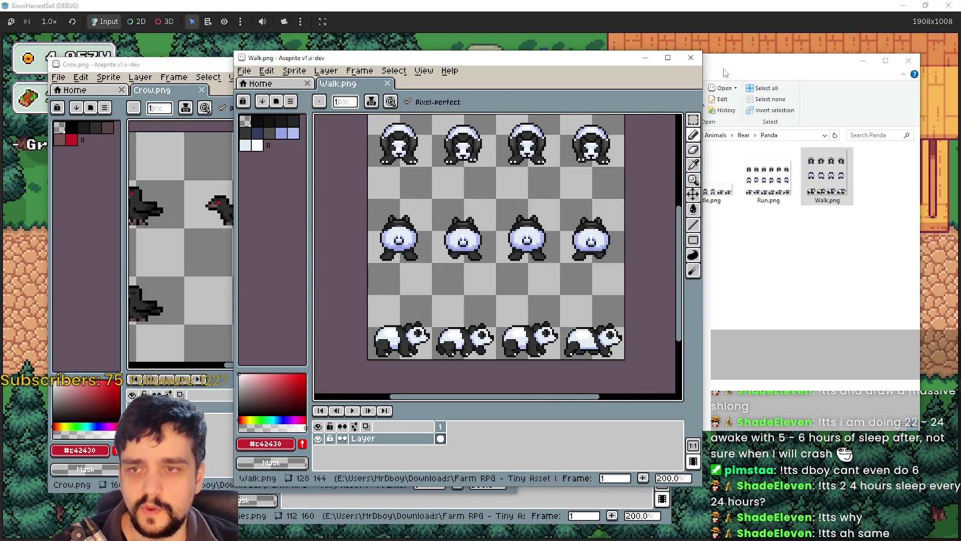
{"action": "left_click", "coordinate": [693, 63]}
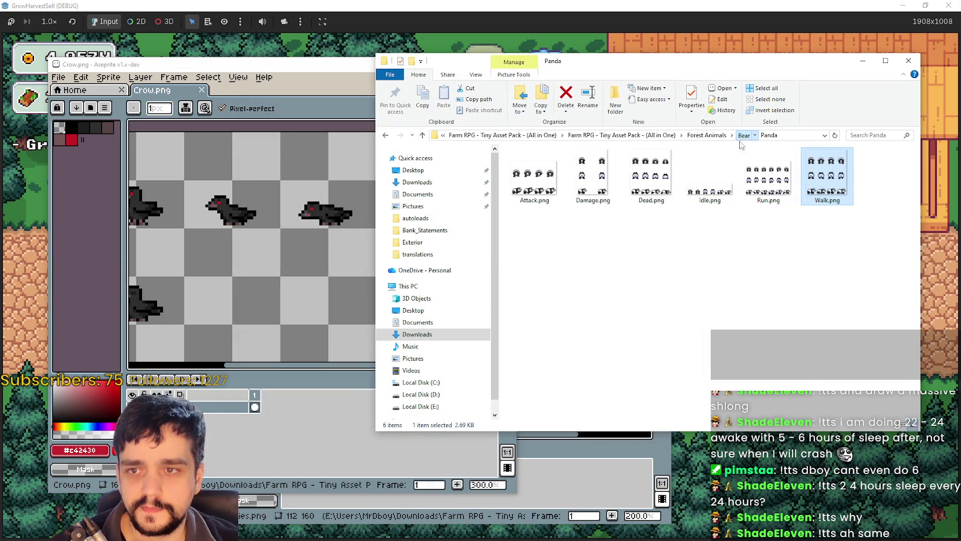
Return to the Bear folder and open the Brown bear subfolder
{"action": "left_click", "coordinate": [744, 135]}
{"action": "left_click", "coordinate": [784, 356]}
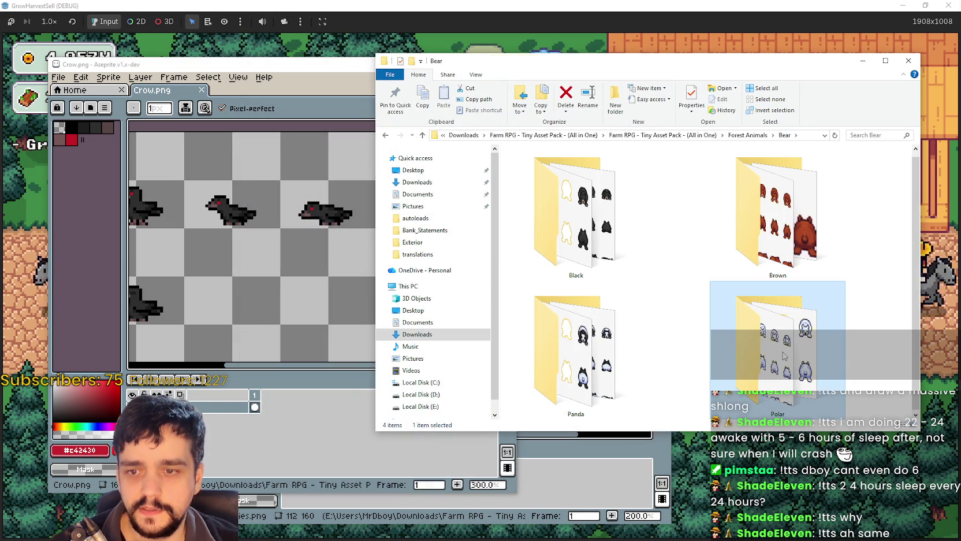
{"action": "left_click", "coordinate": [608, 212]}
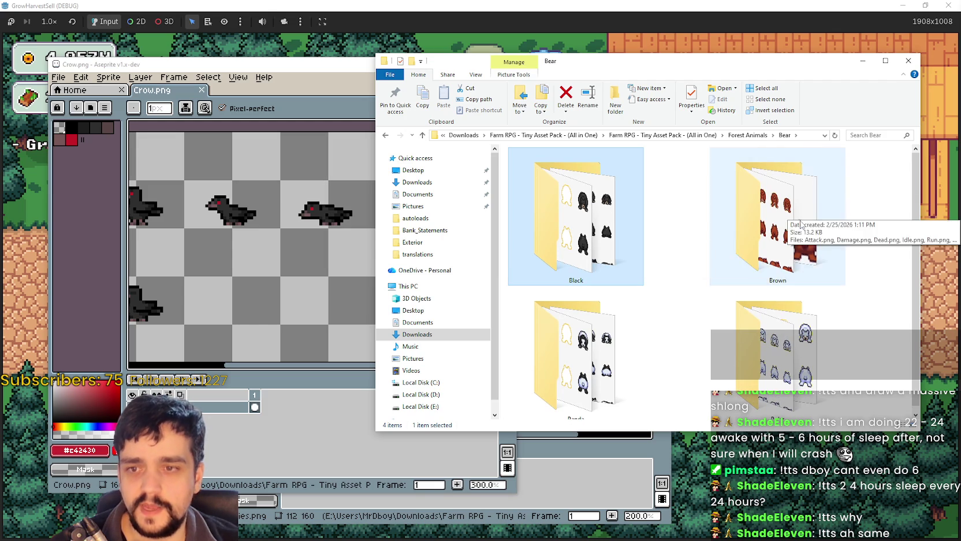
{"action": "left_click", "coordinate": [798, 260]}
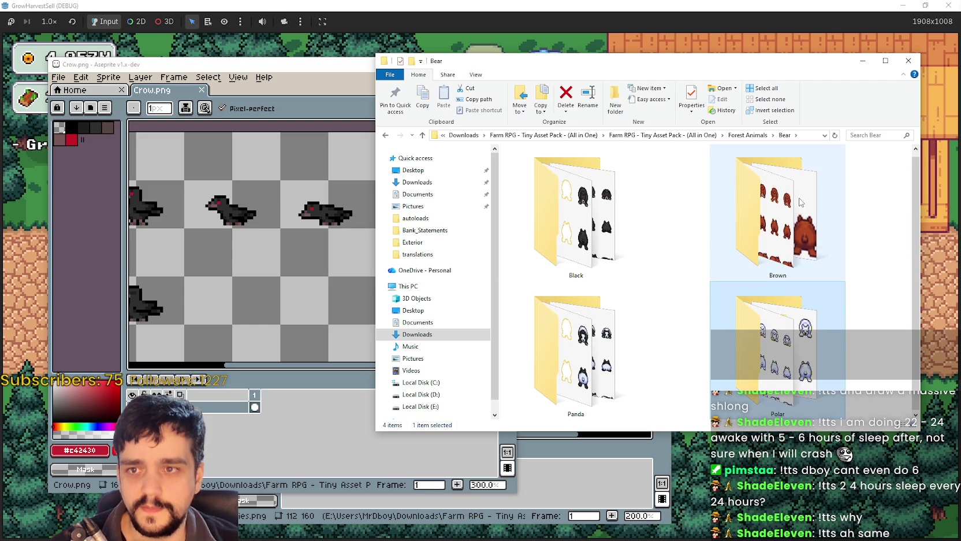
{"action": "double_click", "coordinate": [762, 236]}
{"action": "right_click", "coordinate": [633, 246]}
{"action": "left_click", "coordinate": [845, 212]}
Open the brown bear Walk.png sheet and zoom and pan around it
{"action": "double_click", "coordinate": [828, 164]}
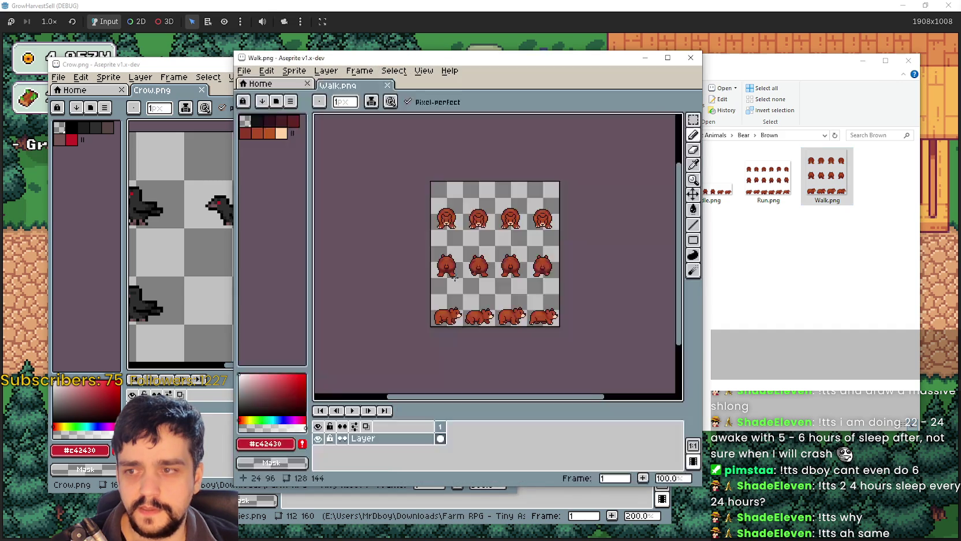
{"action": "scroll", "coordinate": [451, 244], "scroll_direction": "up", "scroll_amount": 1}
{"action": "mouse_move", "coordinate": [457, 262]}
{"action": "left_mouse_down"}
{"action": "mouse_move", "coordinate": [427, 241]}
{"action": "mouse_move", "coordinate": [419, 176]}
{"action": "left_mouse_up"}
{"action": "scroll", "coordinate": [435, 266], "scroll_direction": "up", "scroll_amount": 1}
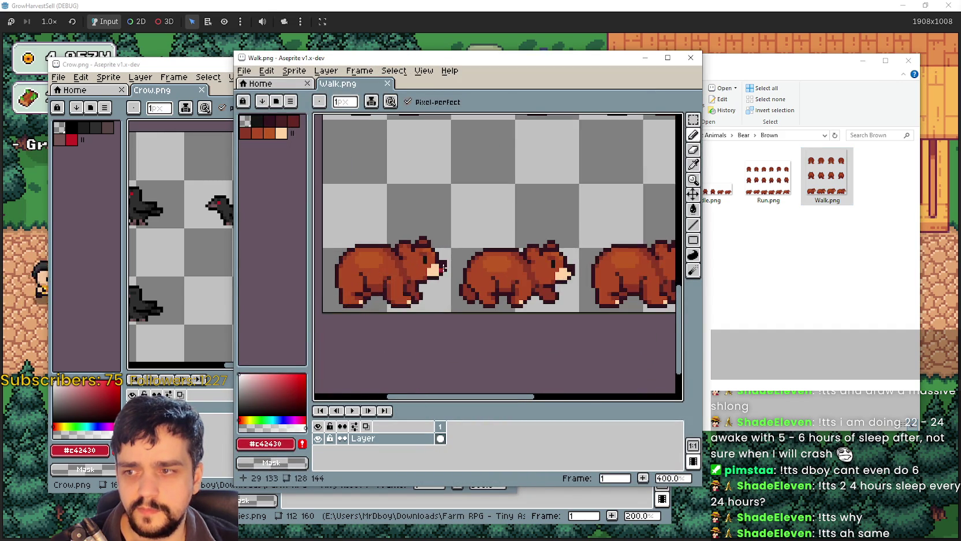
{"action": "scroll", "coordinate": [464, 268], "scroll_direction": "up", "scroll_amount": 1}
{"action": "scroll", "coordinate": [464, 268], "scroll_direction": "down", "scroll_amount": 2}
{"action": "scroll", "coordinate": [463, 268], "scroll_direction": "up", "scroll_amount": 2}
{"action": "scroll", "coordinate": [464, 268], "scroll_direction": "down", "scroll_amount": 4}
{"action": "scroll", "coordinate": [499, 197], "scroll_direction": "up", "scroll_amount": 2}
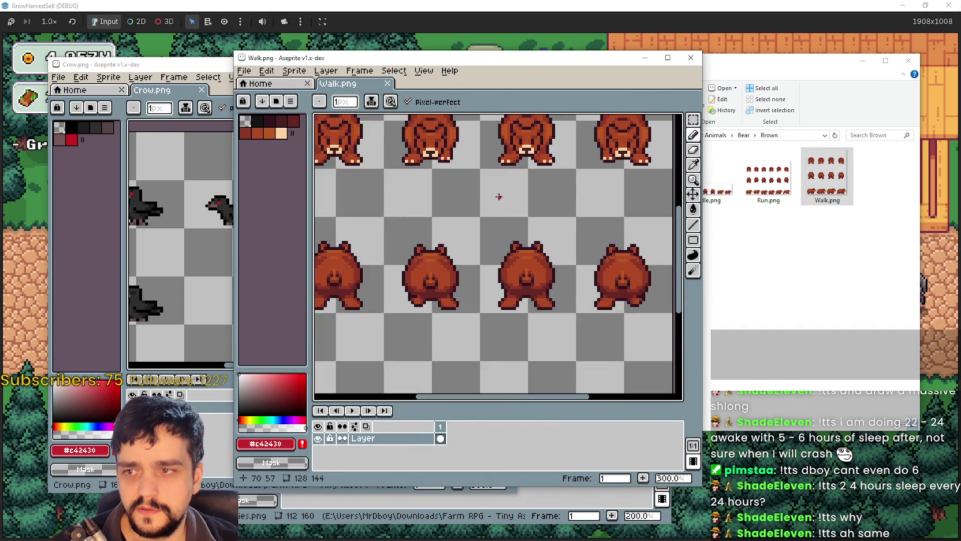
{"action": "scroll", "coordinate": [497, 198], "scroll_direction": "down", "scroll_amount": 1}
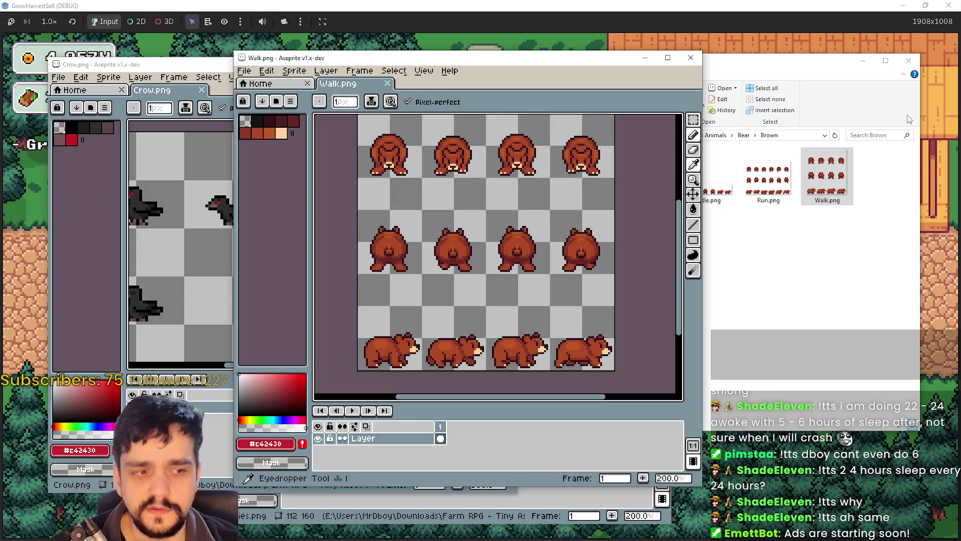
Preview the brown bear Damage.png and Attack.png sheets, closing each
{"action": "left_click", "coordinate": [774, 260]}
{"action": "left_click", "coordinate": [777, 178]}
{"action": "left_click", "coordinate": [660, 173]}
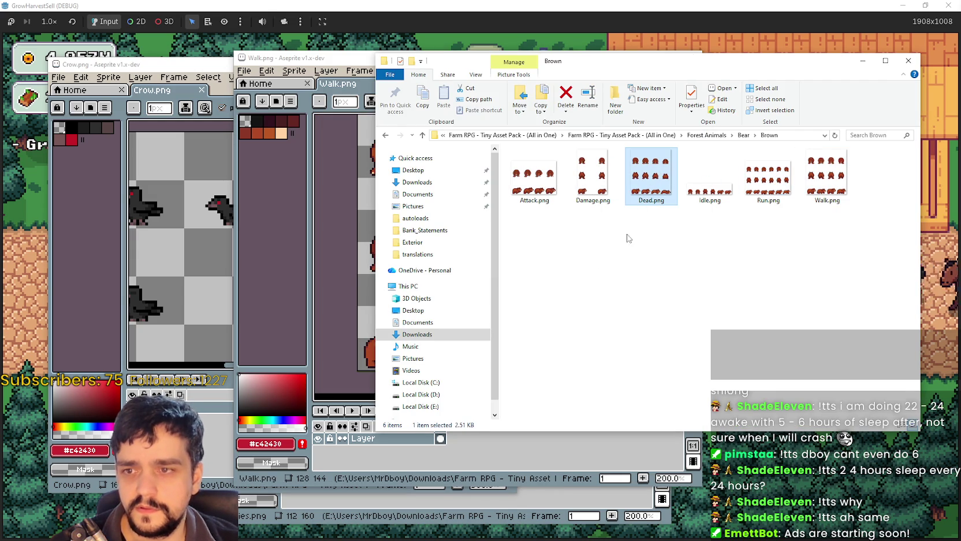
{"action": "double_click", "coordinate": [594, 174]}
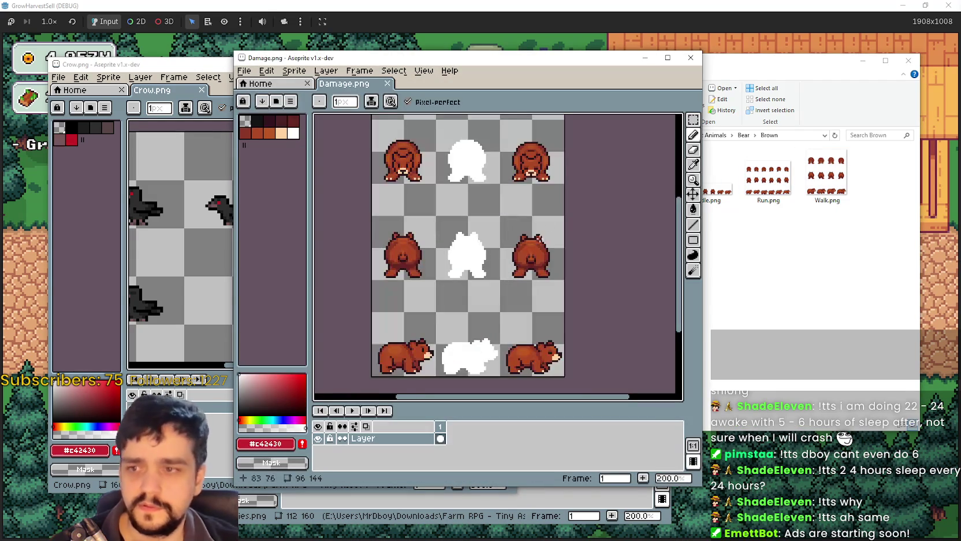
{"action": "left_click", "coordinate": [690, 58]}
{"action": "double_click", "coordinate": [469, 167]}
{"action": "scroll", "coordinate": [510, 246], "scroll_direction": "up", "scroll_amount": 1}
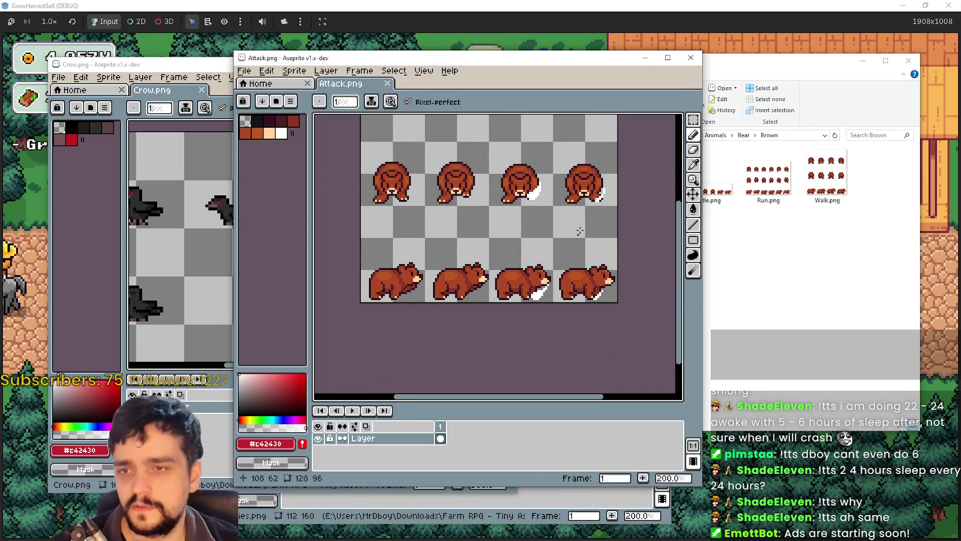
{"action": "left_click", "coordinate": [690, 58]}
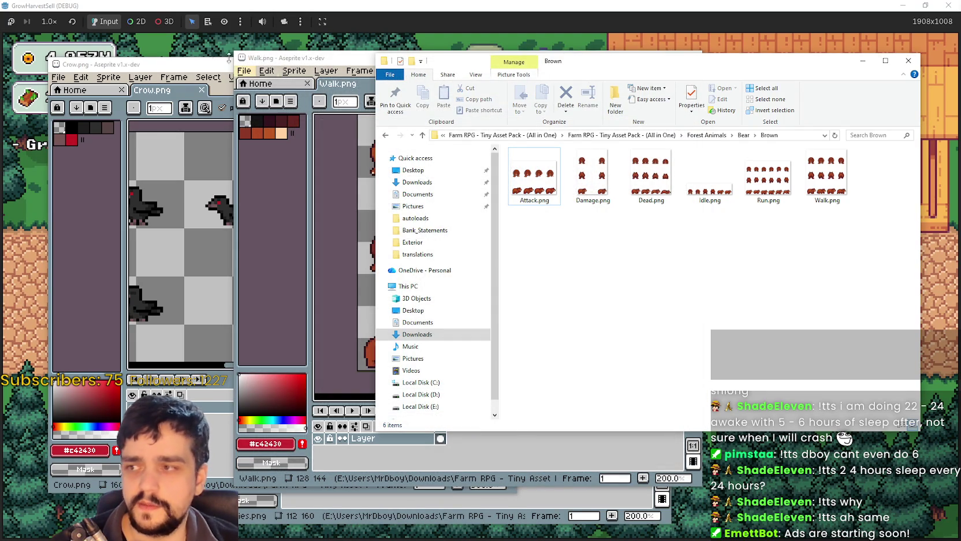
Move the Crow.png window higher, bring Walk.png forward, and return Explorer to Bear
{"action": "left_click_drag", "start_coordinate": [176, 68], "coordinate": [181, 47]}
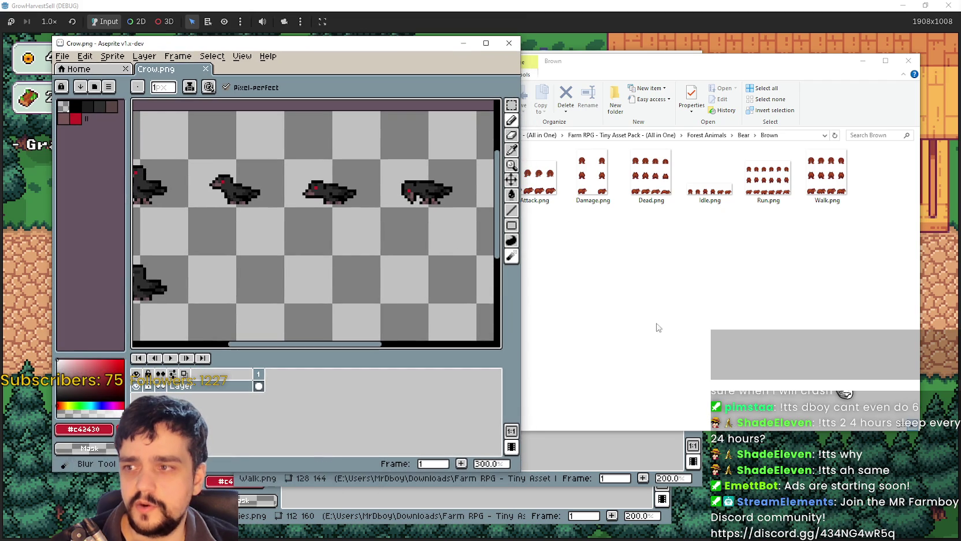
{"action": "left_click", "coordinate": [578, 479]}
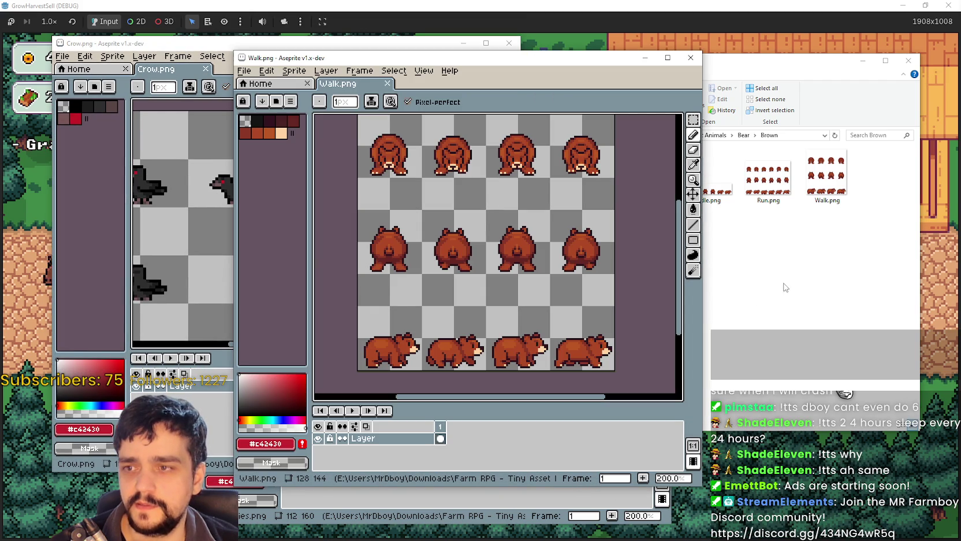
{"action": "left_click", "coordinate": [774, 294]}
{"action": "left_click", "coordinate": [744, 135]}
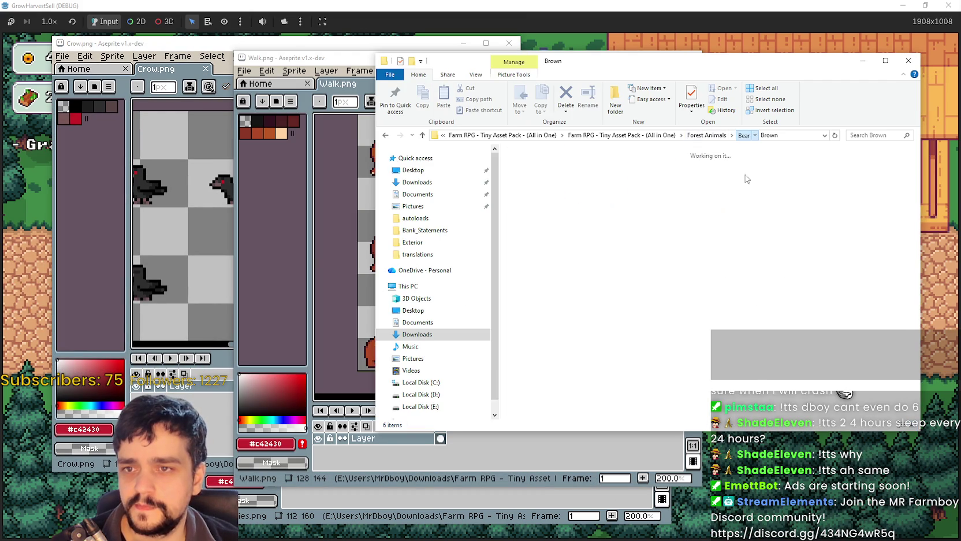
Go up to Forest Animals, scroll the listing, and open the Capybara folder
{"action": "left_click", "coordinate": [751, 135]}
{"action": "scroll", "coordinate": [754, 359], "scroll_direction": "down", "scroll_amount": 3}
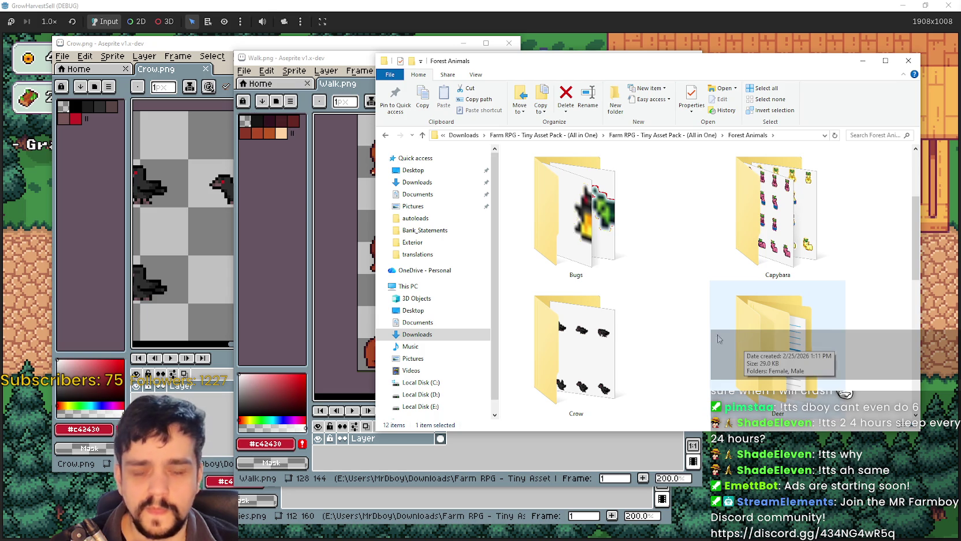
{"action": "scroll", "coordinate": [682, 322], "scroll_direction": "down", "scroll_amount": 5}
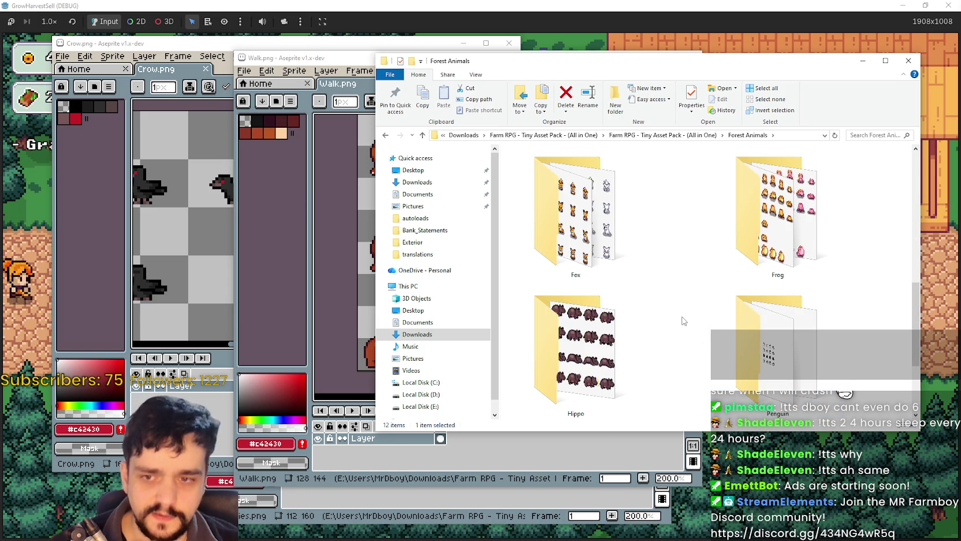
{"action": "scroll", "coordinate": [684, 316], "scroll_direction": "down", "scroll_amount": 3}
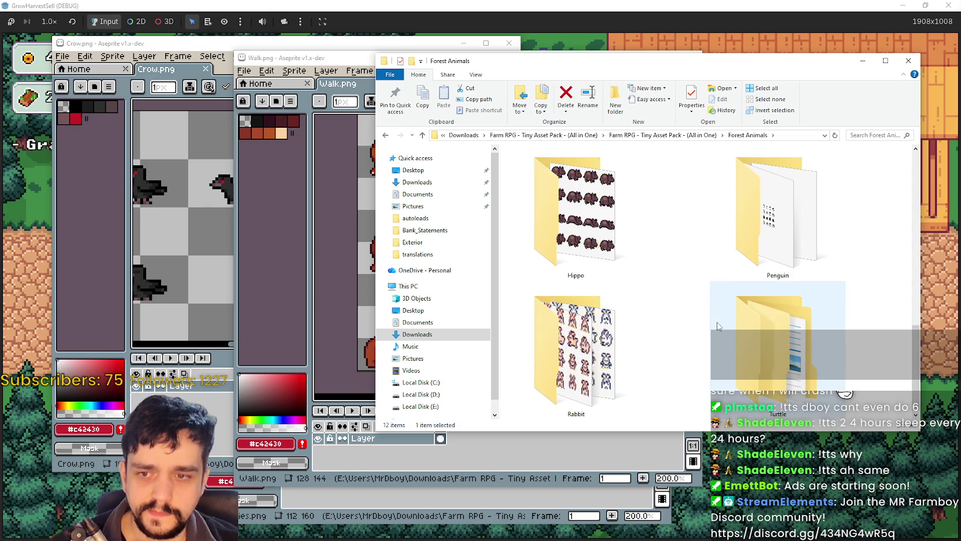
{"action": "scroll", "coordinate": [720, 326], "scroll_direction": "up", "scroll_amount": 5}
{"action": "scroll", "coordinate": [720, 325], "scroll_direction": "up", "scroll_amount": 3}
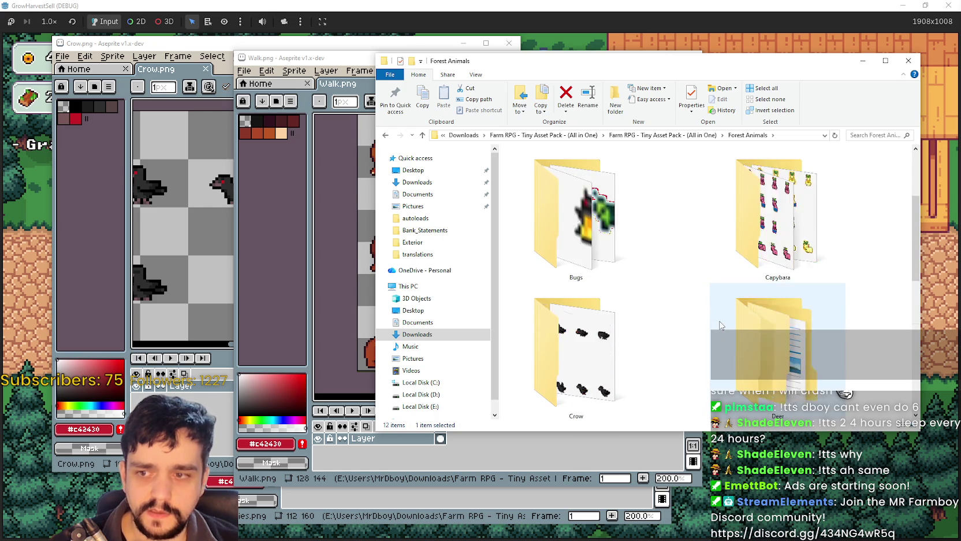
{"action": "scroll", "coordinate": [720, 325], "scroll_direction": "down", "scroll_amount": 2}
{"action": "scroll", "coordinate": [721, 325], "scroll_direction": "up", "scroll_amount": 2}
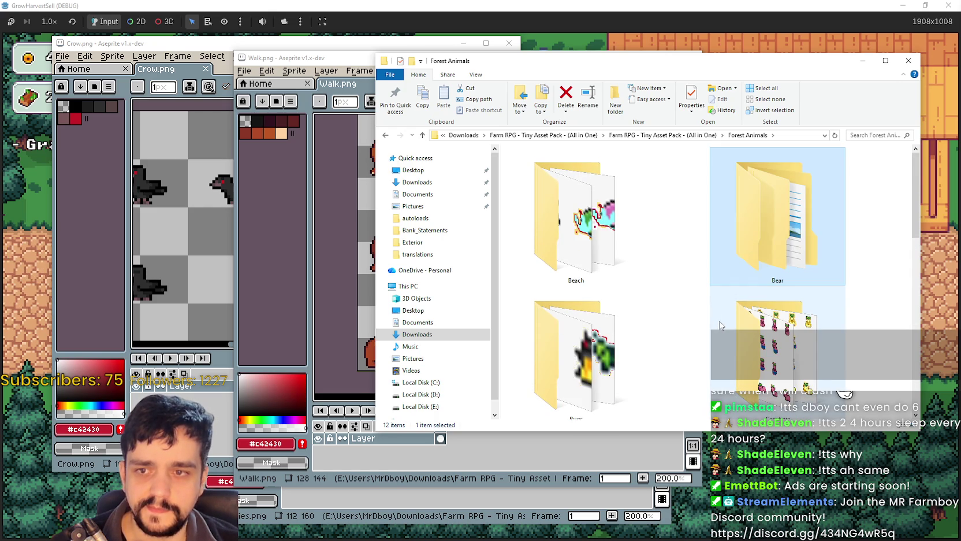
{"action": "double_click", "coordinate": [780, 338]}
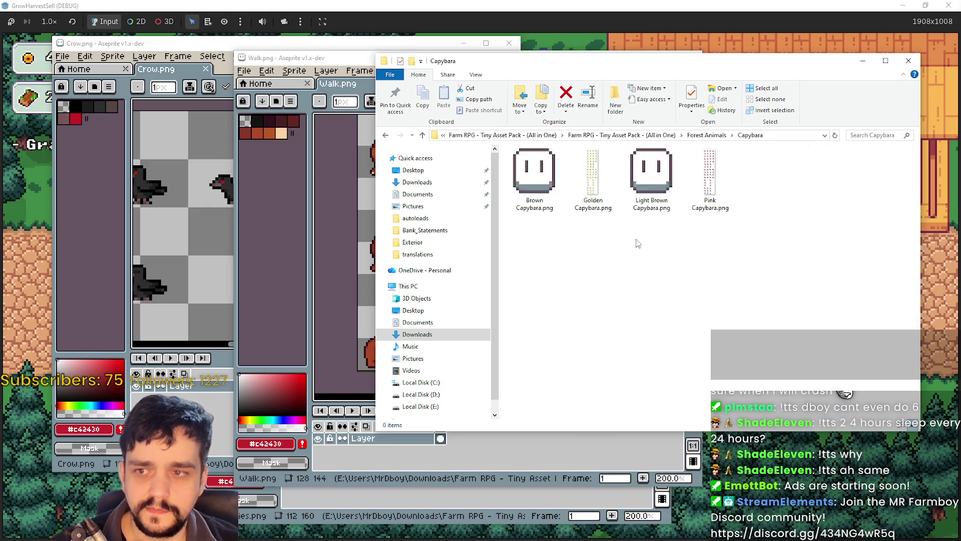
Preview Brown Capybara.png zoomed in, close it with Ctrl+W, and return to Forest Animals
{"action": "double_click", "coordinate": [542, 175]}
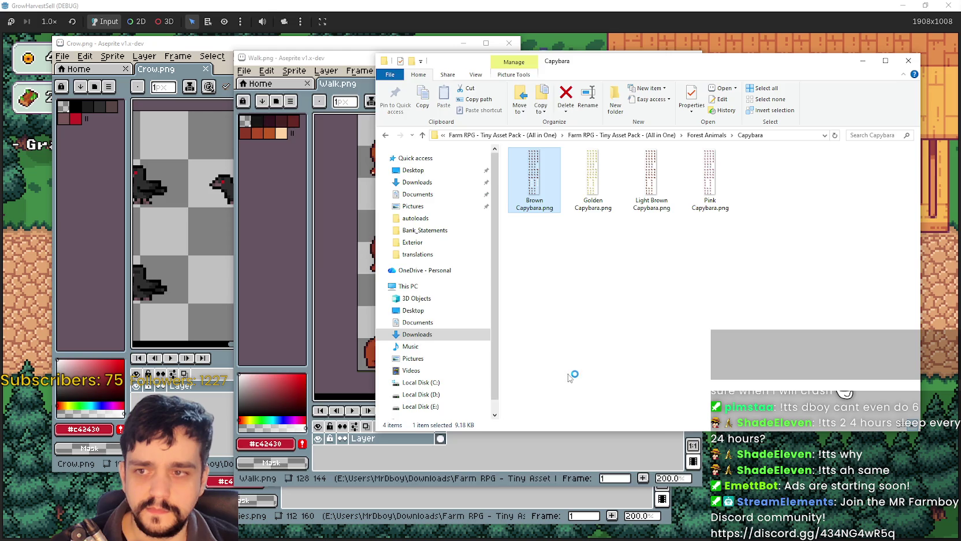
{"action": "scroll", "coordinate": [489, 349], "scroll_direction": "down", "scroll_amount": 2}
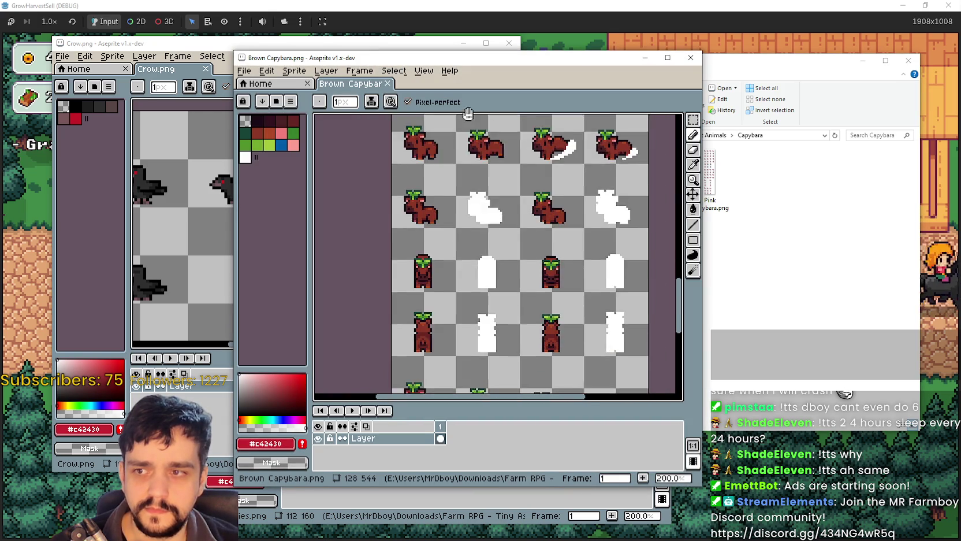
{"action": "scroll", "coordinate": [470, 346], "scroll_direction": "up", "scroll_amount": 5}
{"action": "scroll", "coordinate": [470, 346], "scroll_direction": "up", "scroll_amount": 6}
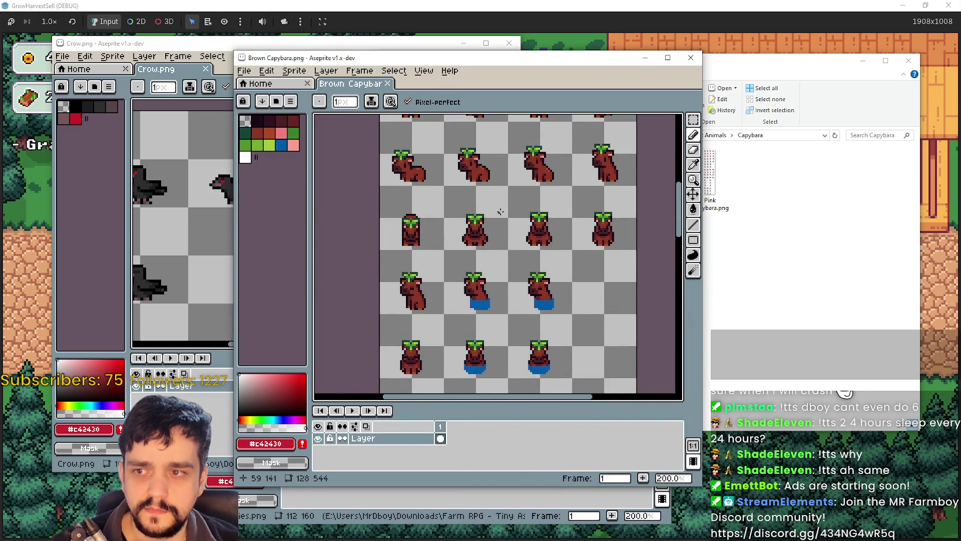
{"action": "scroll", "coordinate": [524, 278], "scroll_direction": "up", "scroll_amount": 2}
{"action": "scroll", "coordinate": [523, 277], "scroll_direction": "down", "scroll_amount": 2}
{"action": "key", "text": "ctrl+w"}
{"action": "left_click", "coordinate": [767, 146]}
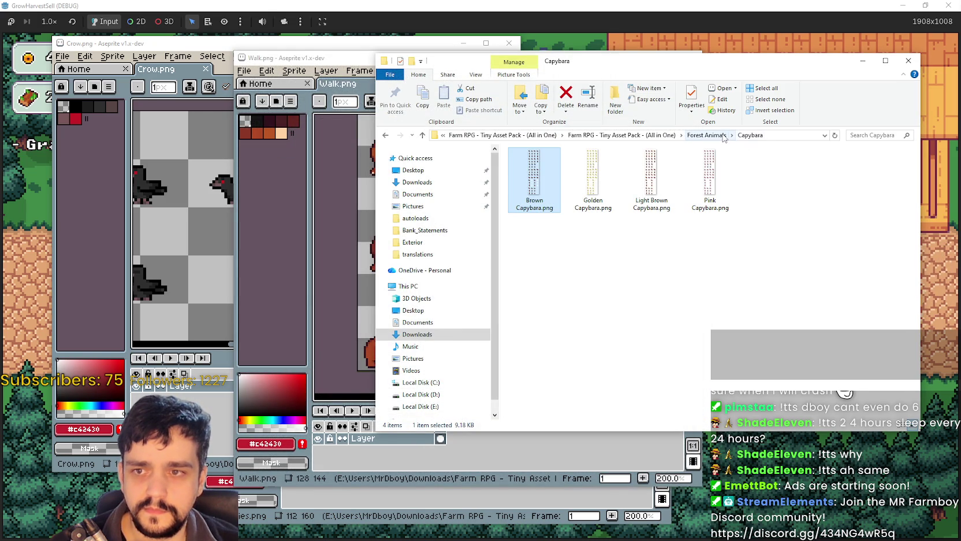
{"action": "left_click", "coordinate": [723, 136]}
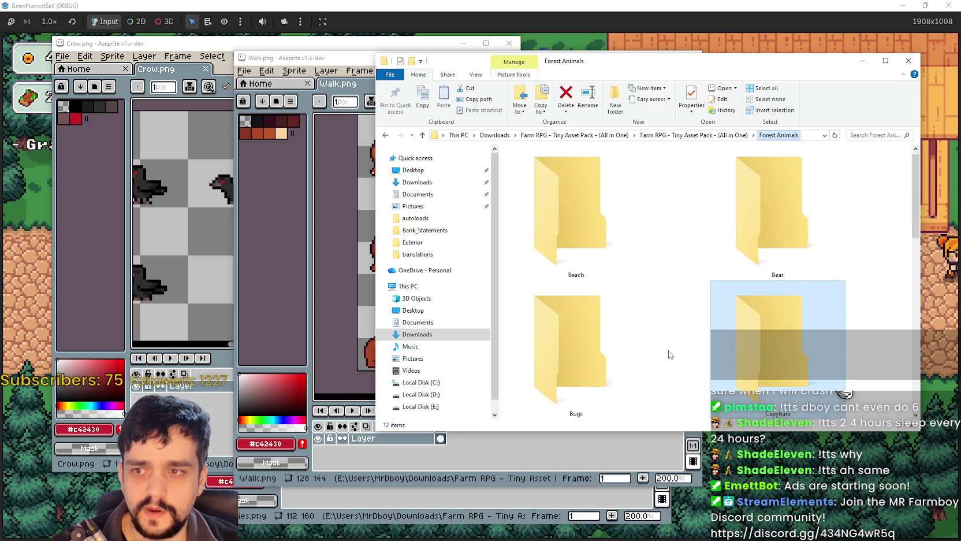
Scroll through the Forest Animals folder listing
{"action": "scroll", "coordinate": [666, 331], "scroll_direction": "down", "scroll_amount": 5}
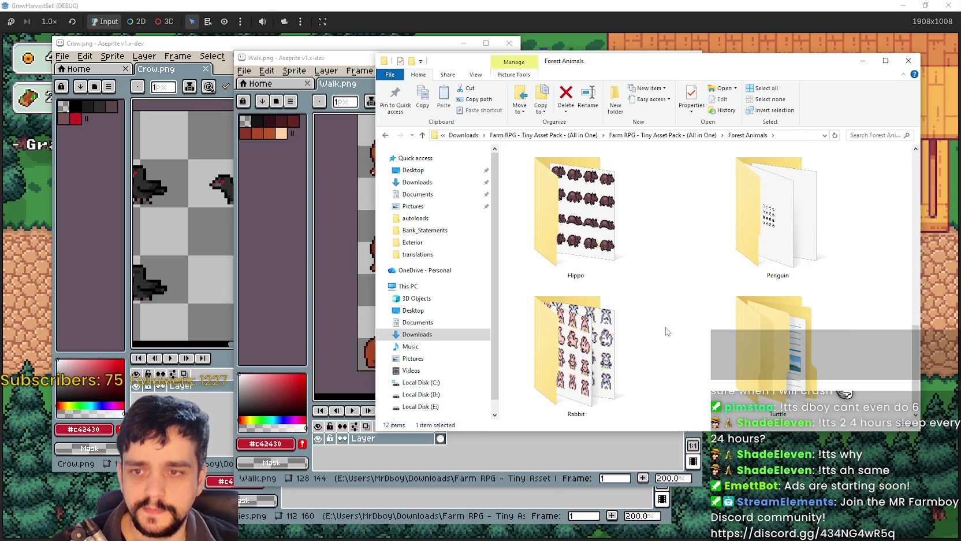
{"action": "scroll", "coordinate": [667, 327], "scroll_direction": "up", "scroll_amount": 2}
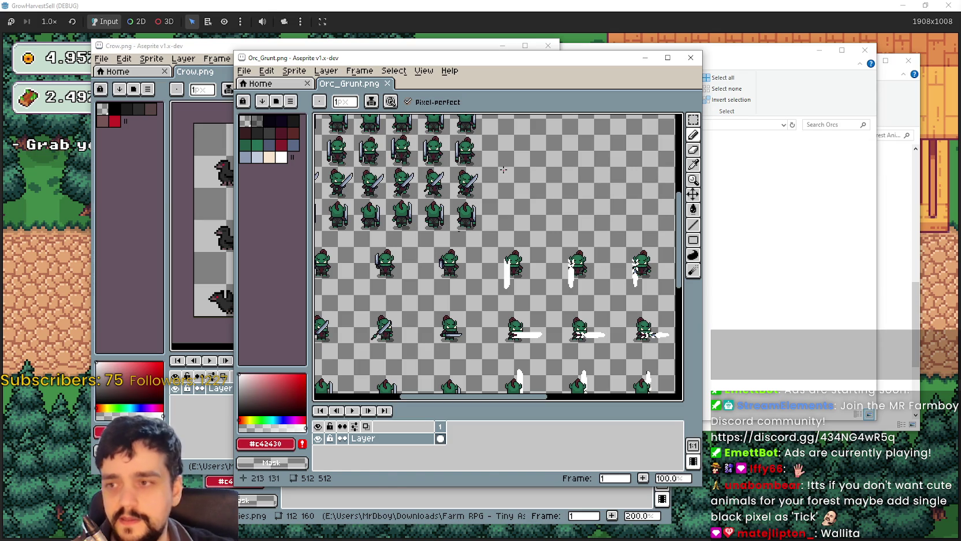
Close the Orc_Grunt window and open Orc_Chief.png in Aseprite
{"action": "scroll", "coordinate": [503, 169], "scroll_direction": "down", "scroll_amount": 3}
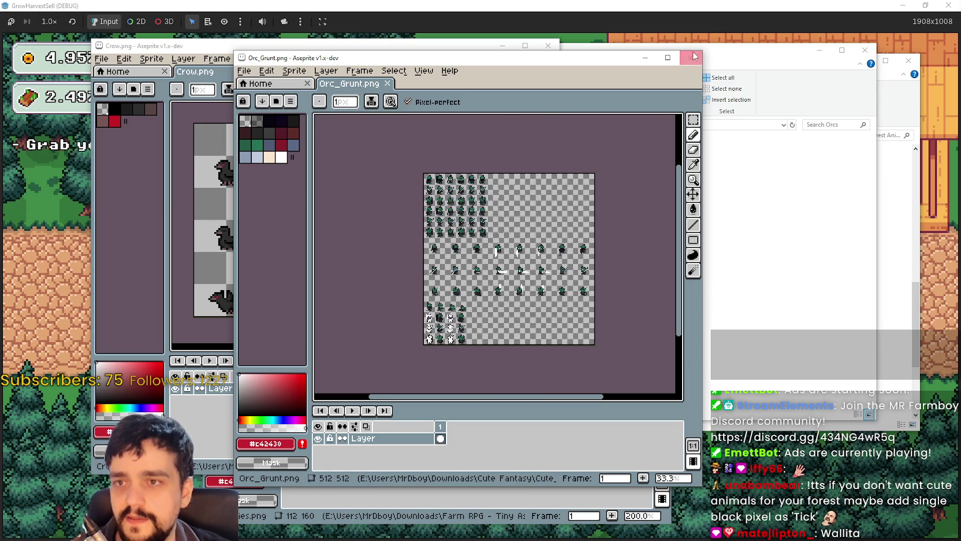
{"action": "left_click", "coordinate": [691, 57]}
{"action": "left_click", "coordinate": [718, 268]}
{"action": "double_click", "coordinate": [539, 157]}
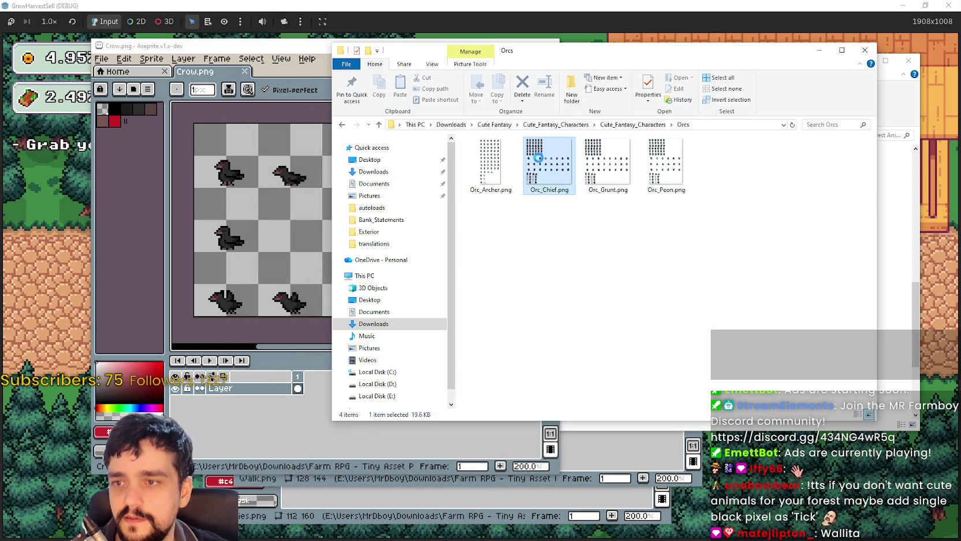
{"action": "scroll", "coordinate": [536, 304], "scroll_direction": "down", "scroll_amount": 3}
{"action": "scroll", "coordinate": [549, 295], "scroll_direction": "up", "scroll_amount": 1}
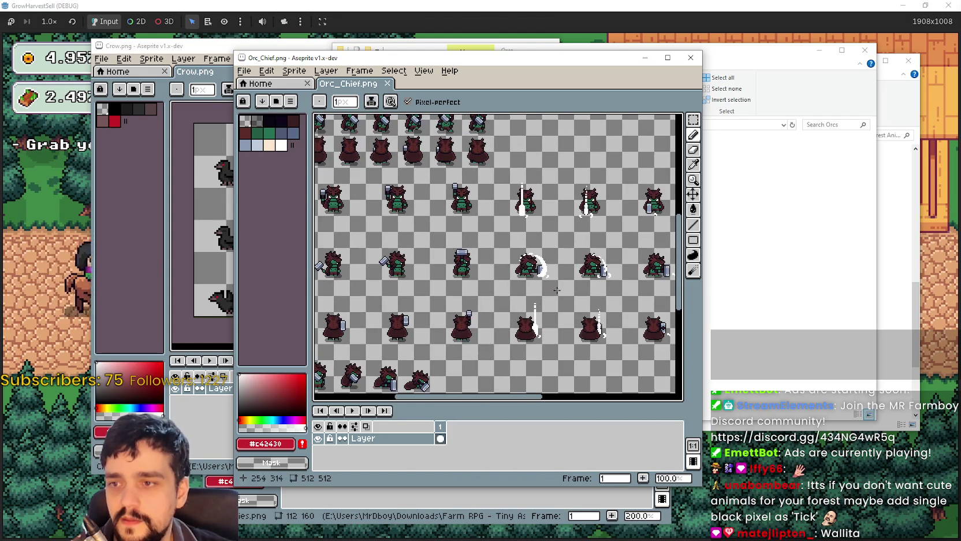
{"action": "scroll", "coordinate": [554, 289], "scroll_direction": "up", "scroll_amount": 2}
Maximize the Orc_Chief window and pan across the orc chief sprites
{"action": "left_click", "coordinate": [668, 58]}
{"action": "scroll", "coordinate": [635, 173], "scroll_direction": "down", "scroll_amount": 1}
{"action": "left_click_drag", "start_coordinate": [614, 298], "coordinate": [436, 187]}
{"action": "scroll", "coordinate": [442, 193], "scroll_direction": "down", "scroll_amount": 2}
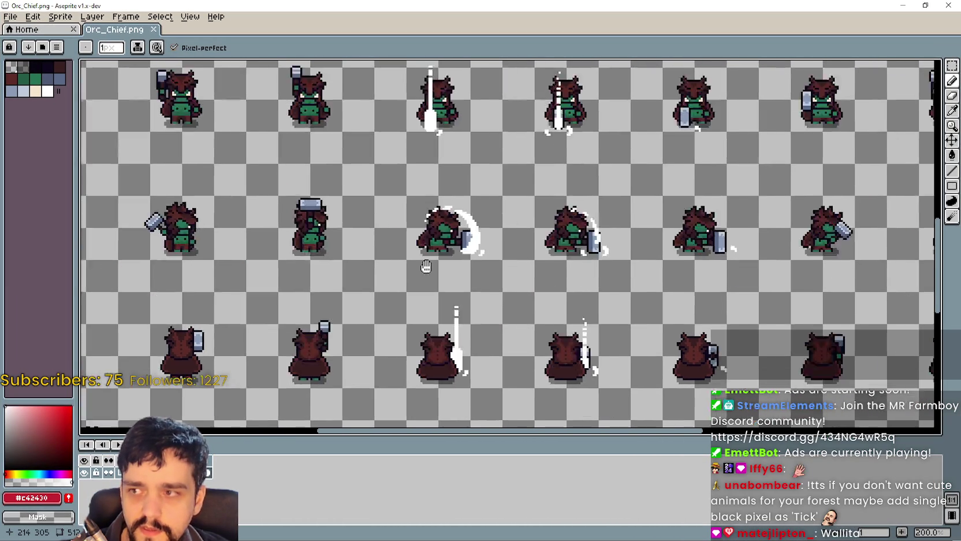
Zoom in and out on the Orc_Chief sheet and pan across its sprites
{"action": "scroll", "coordinate": [589, 238], "scroll_direction": "down", "scroll_amount": 1}
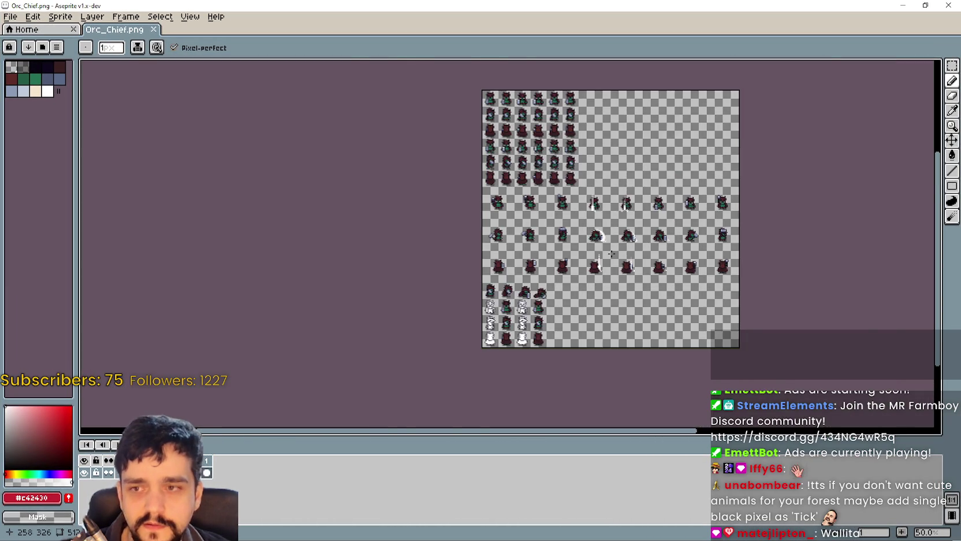
{"action": "scroll", "coordinate": [616, 239], "scroll_direction": "up", "scroll_amount": 1}
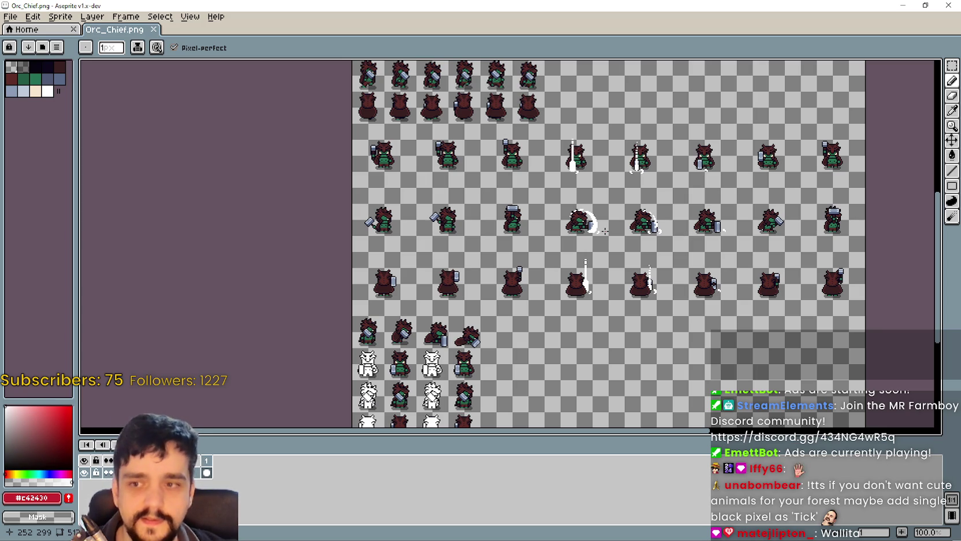
{"action": "scroll", "coordinate": [605, 231], "scroll_direction": "up", "scroll_amount": 1}
{"action": "scroll", "coordinate": [613, 223], "scroll_direction": "down", "scroll_amount": 2}
{"action": "scroll", "coordinate": [622, 210], "scroll_direction": "up", "scroll_amount": 1}
{"action": "left_click_drag", "start_coordinate": [624, 209], "coordinate": [563, 217]}
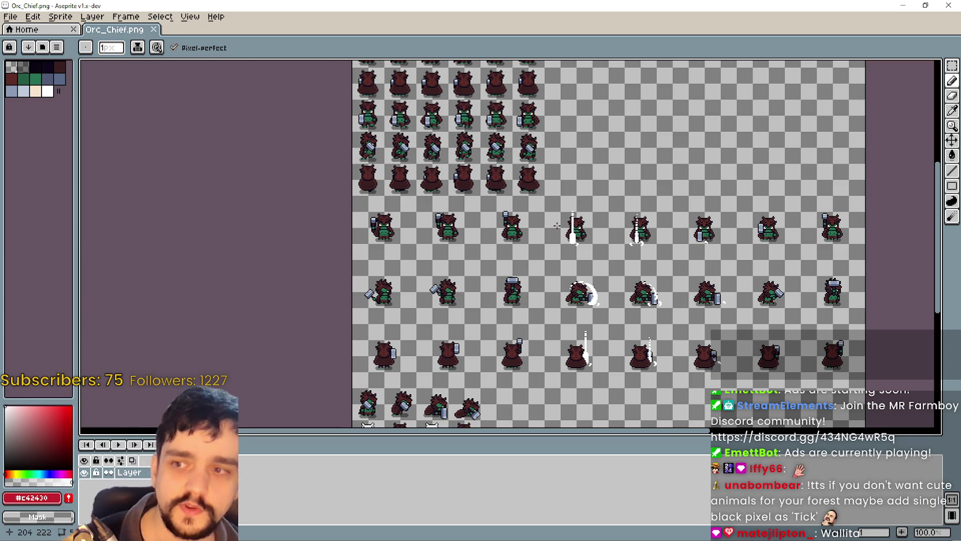
Zoom through the orc chief frames once more, then close the Orc_Chief.png window
{"action": "scroll", "coordinate": [418, 135], "scroll_direction": "up", "scroll_amount": 1}
{"action": "scroll", "coordinate": [460, 135], "scroll_direction": "up", "scroll_amount": 1}
{"action": "scroll", "coordinate": [514, 260], "scroll_direction": "down", "scroll_amount": 2}
{"action": "scroll", "coordinate": [497, 200], "scroll_direction": "up", "scroll_amount": 2}
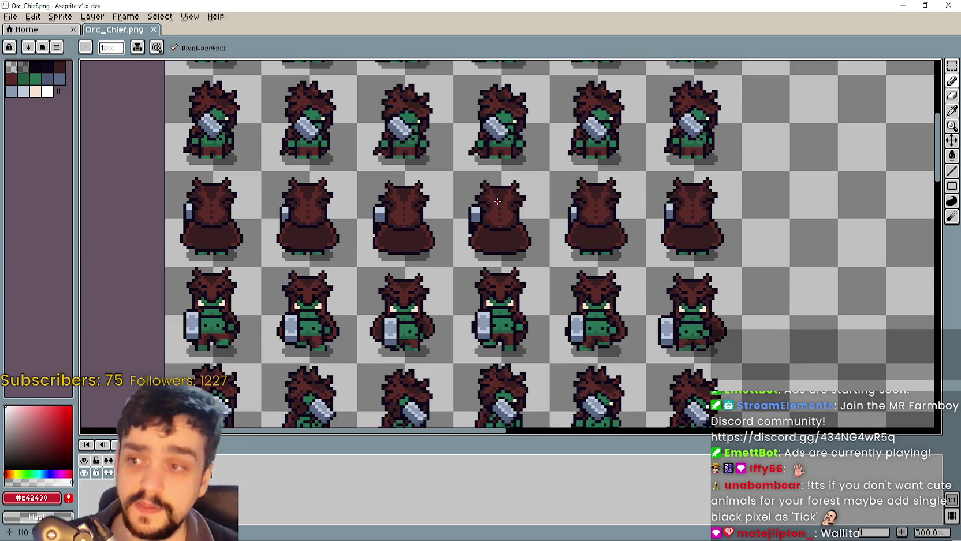
{"action": "scroll", "coordinate": [509, 216], "scroll_direction": "down", "scroll_amount": 3}
{"action": "scroll", "coordinate": [588, 114], "scroll_direction": "up", "scroll_amount": 1}
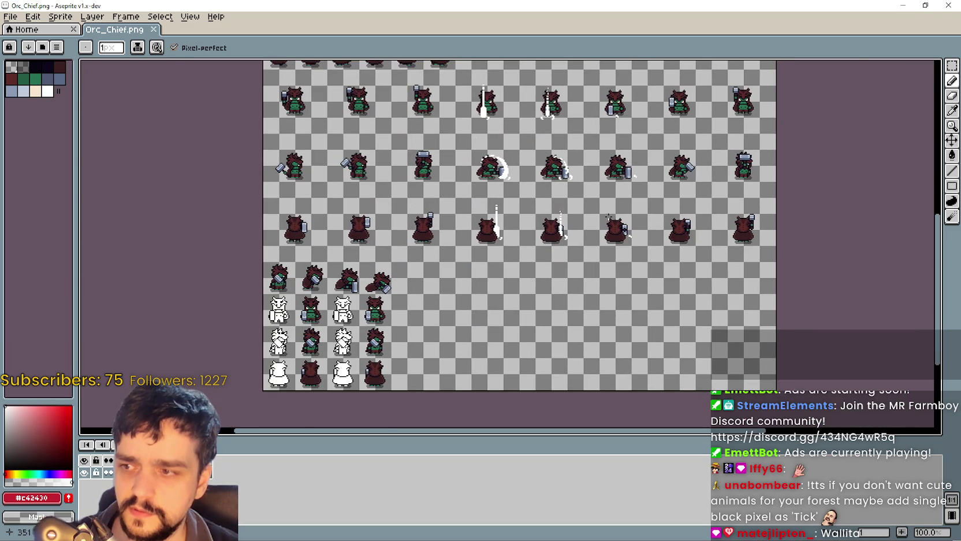
{"action": "scroll", "coordinate": [508, 214], "scroll_direction": "up", "scroll_amount": 1}
{"action": "scroll", "coordinate": [544, 154], "scroll_direction": "down", "scroll_amount": 1}
{"action": "left_click", "coordinate": [946, 6]}
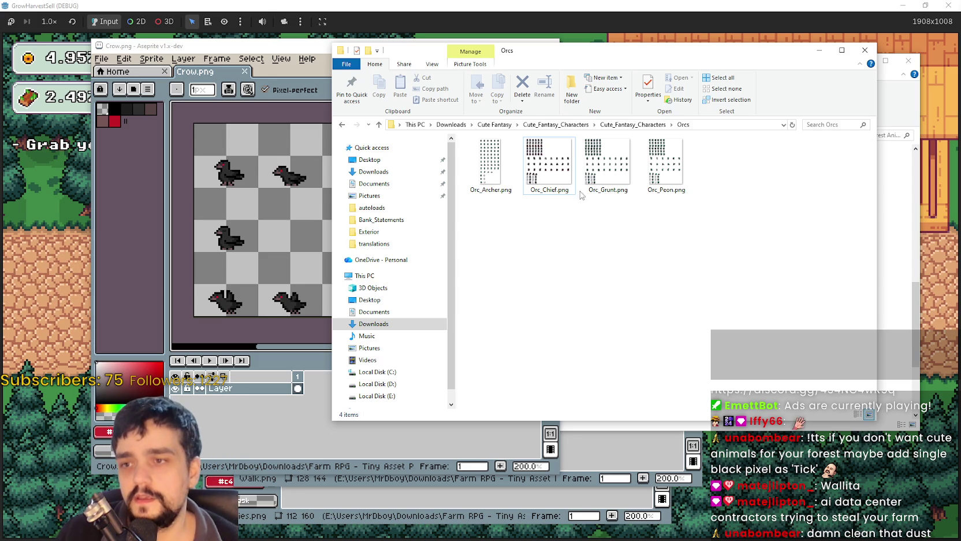
{"action": "double_click", "coordinate": [588, 164]}
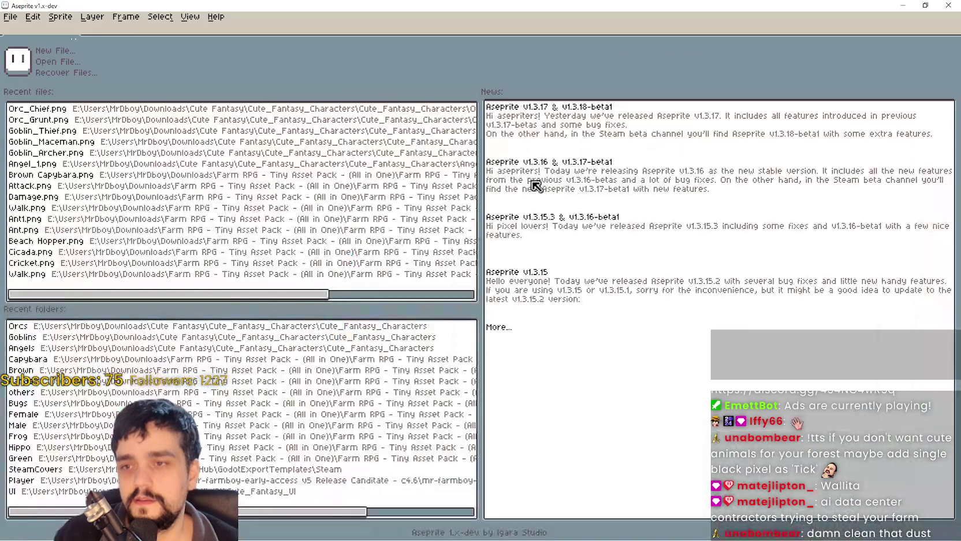
{"action": "scroll", "coordinate": [465, 177], "scroll_direction": "up", "scroll_amount": 1}
{"action": "scroll", "coordinate": [550, 192], "scroll_direction": "down", "scroll_amount": 2}
{"action": "scroll", "coordinate": [586, 277], "scroll_direction": "down", "scroll_amount": 1}
{"action": "scroll", "coordinate": [591, 329], "scroll_direction": "up", "scroll_amount": 2}
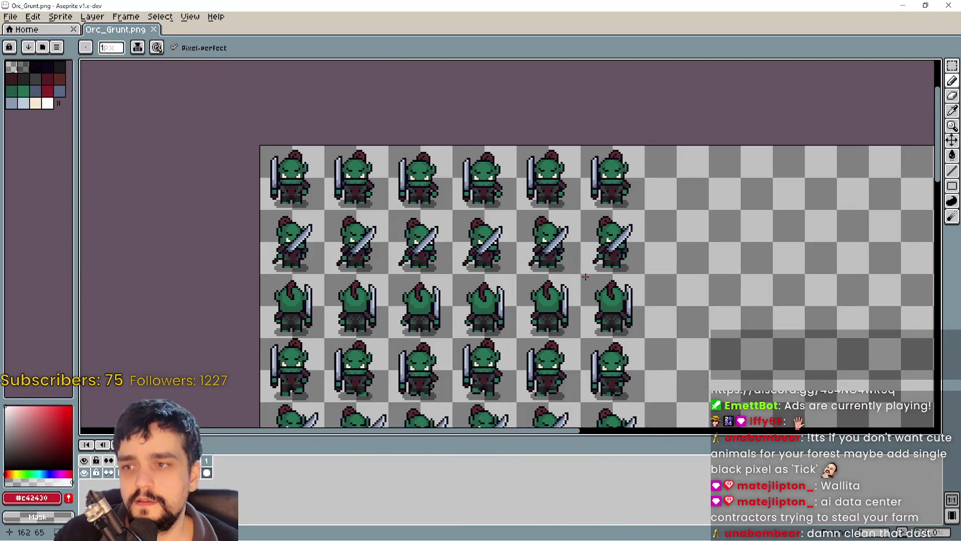
{"action": "scroll", "coordinate": [548, 253], "scroll_direction": "down", "scroll_amount": 3}
{"action": "scroll", "coordinate": [521, 151], "scroll_direction": "up", "scroll_amount": 1}
{"action": "scroll", "coordinate": [521, 173], "scroll_direction": "up", "scroll_amount": 2}
{"action": "scroll", "coordinate": [587, 228], "scroll_direction": "left", "scroll_amount": 3}
{"action": "left_click", "coordinate": [948, 5]}
{"action": "double_click", "coordinate": [670, 183]}
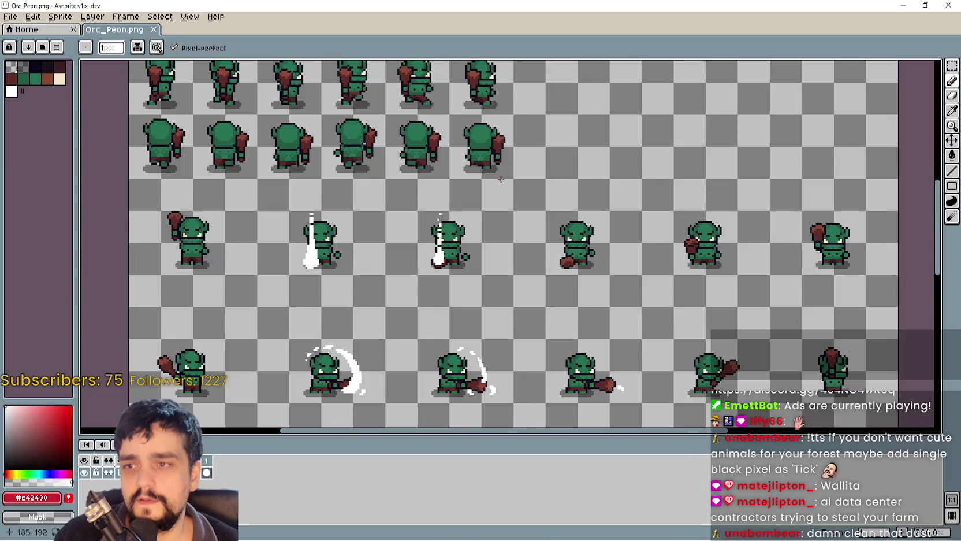
{"action": "scroll", "coordinate": [498, 162], "scroll_direction": "down", "scroll_amount": 2}
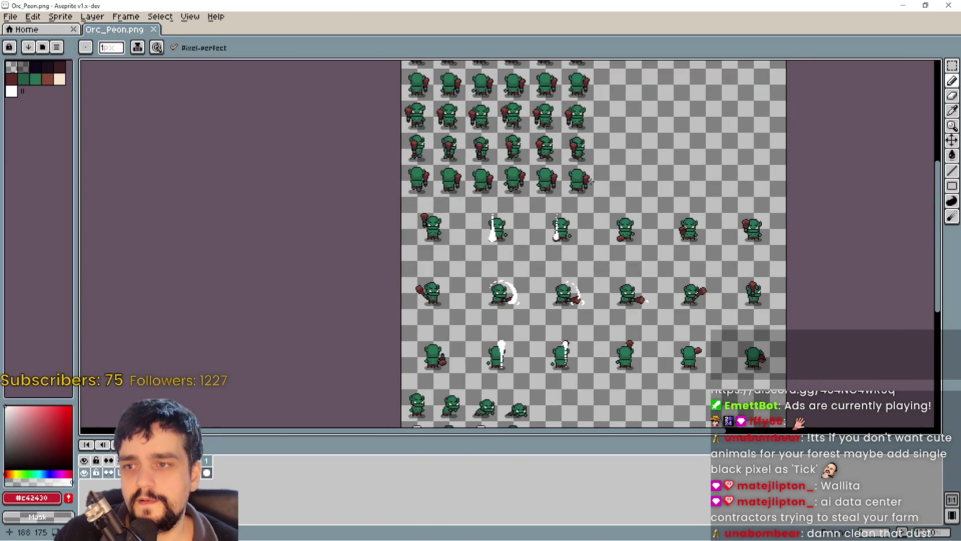
{"action": "scroll", "coordinate": [527, 237], "scroll_direction": "up", "scroll_amount": 2}
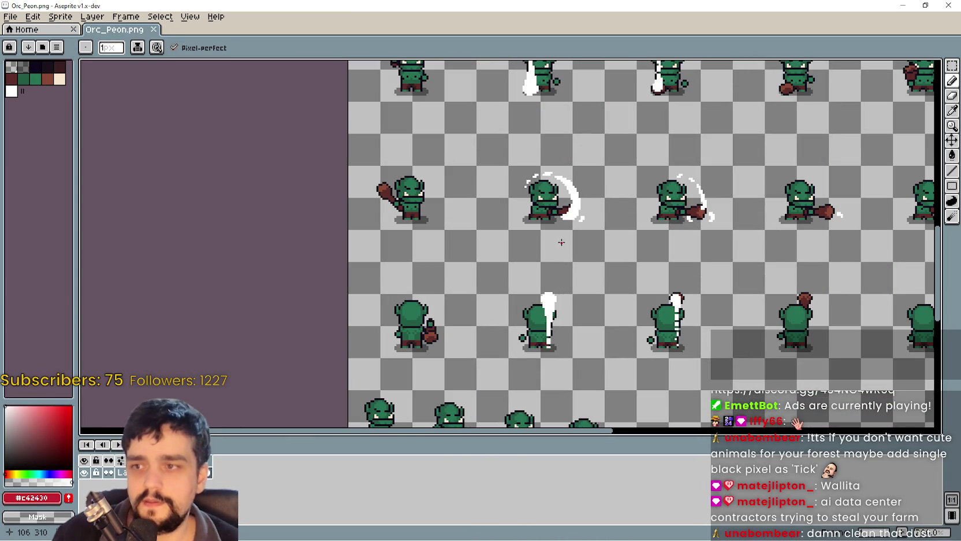
{"action": "mouse_move", "coordinate": [671, 314]}
{"action": "left_mouse_down"}
{"action": "mouse_move", "coordinate": [615, 205]}
{"action": "mouse_move", "coordinate": [626, 199]}
{"action": "mouse_move", "coordinate": [647, 300]}
{"action": "mouse_move", "coordinate": [635, 312]}
{"action": "mouse_move", "coordinate": [557, 260]}
{"action": "left_mouse_up"}
{"action": "scroll", "coordinate": [317, 267], "scroll_direction": "down", "scroll_amount": 2}
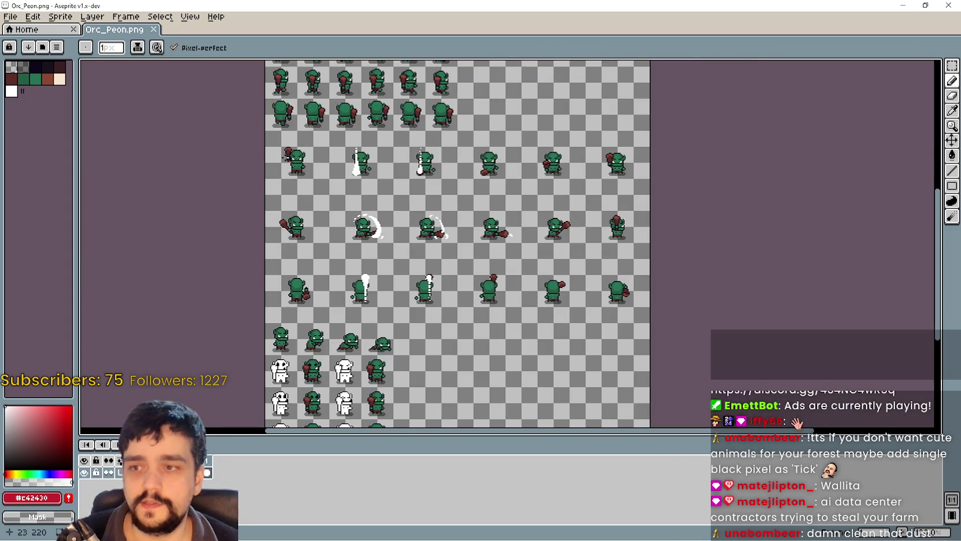
{"action": "scroll", "coordinate": [306, 168], "scroll_direction": "up", "scroll_amount": 1}
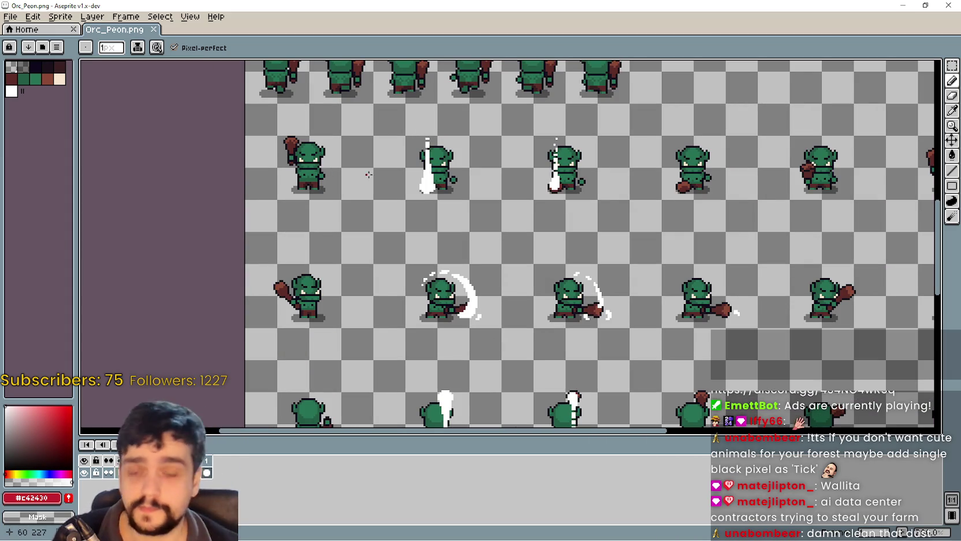
{"action": "scroll", "coordinate": [506, 285], "scroll_direction": "up", "scroll_amount": 3}
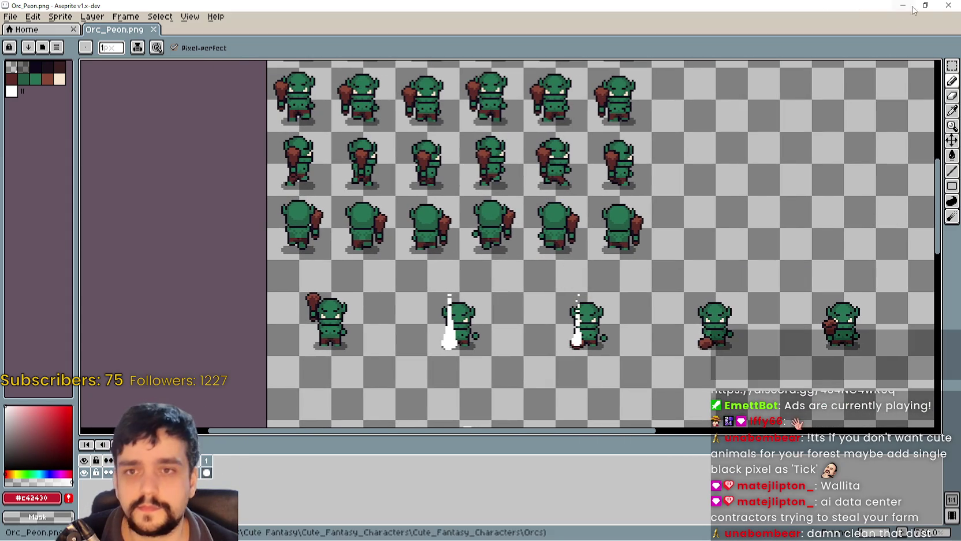
{"action": "left_click", "coordinate": [948, 6]}
{"action": "left_click", "coordinate": [549, 165]}
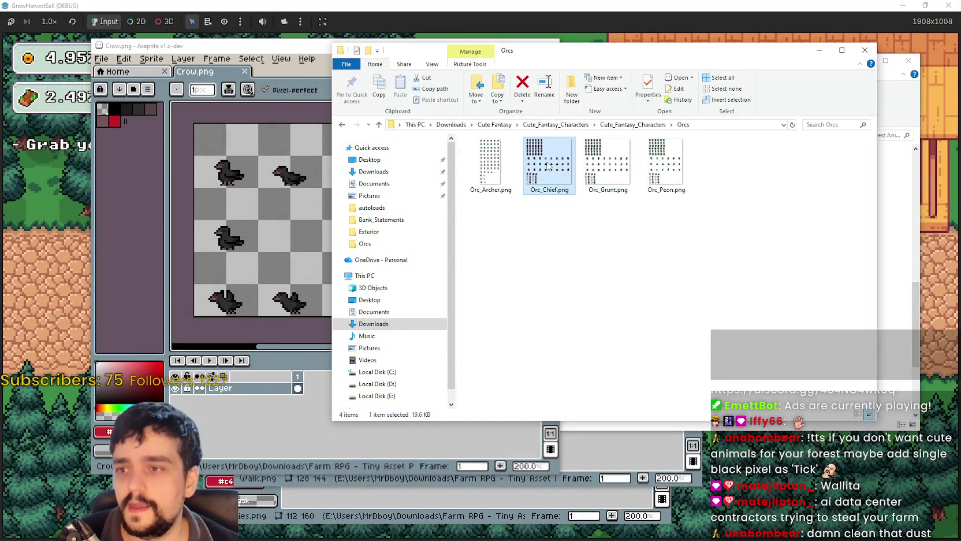
Briefly preview the Orc_Archer.png sheet's bow-wielding orcs in Aseprite, then close it
{"action": "double_click", "coordinate": [499, 165]}
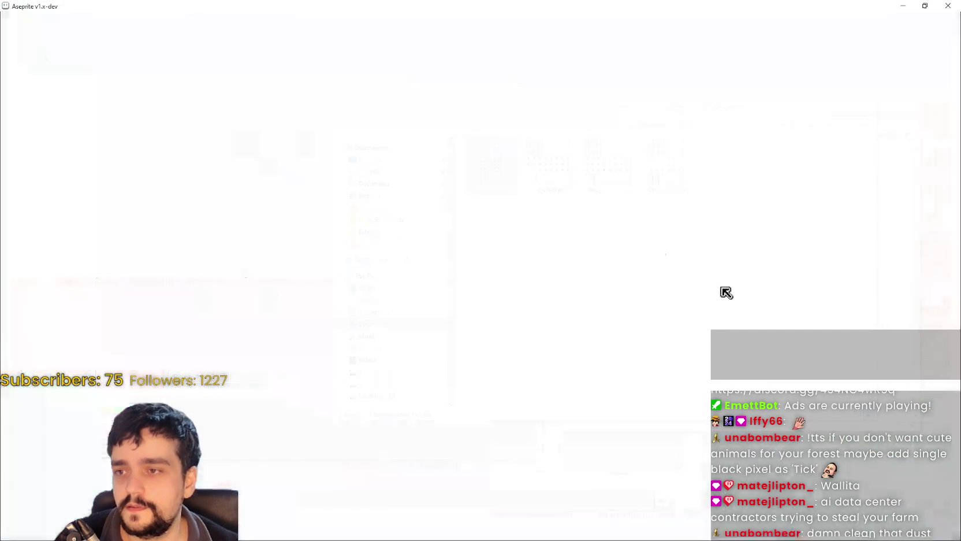
{"action": "scroll", "coordinate": [600, 289], "scroll_direction": "up", "scroll_amount": 2}
{"action": "left_click_drag", "start_coordinate": [600, 290], "coordinate": [610, 197]}
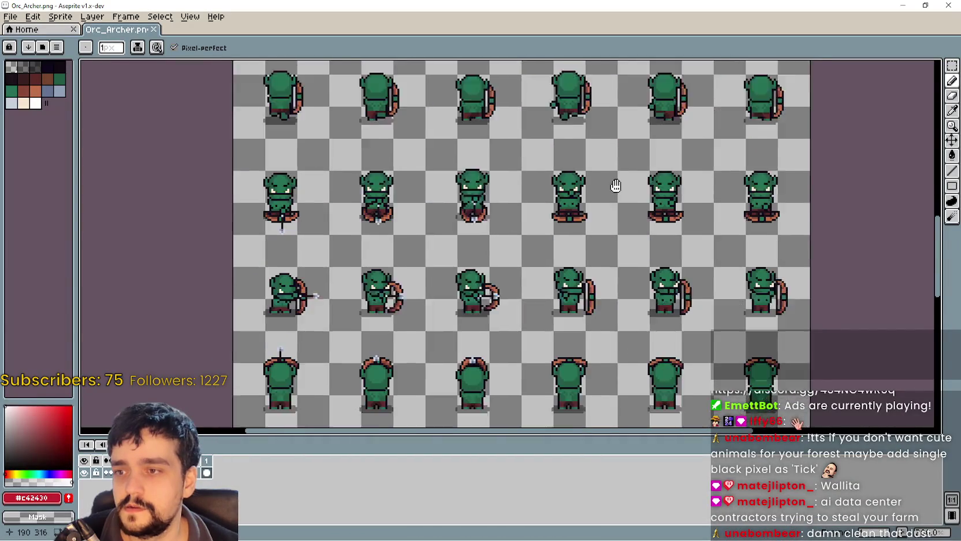
{"action": "left_click", "coordinate": [948, 5]}
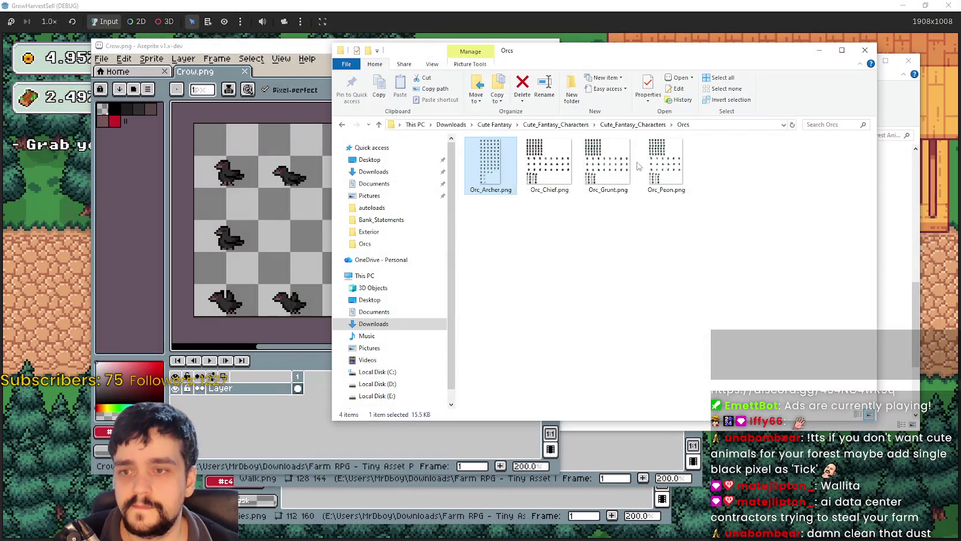
Open Orc_Chief.png and zoom and pan to the enlarged hooded chief sprites
{"action": "double_click", "coordinate": [555, 149]}
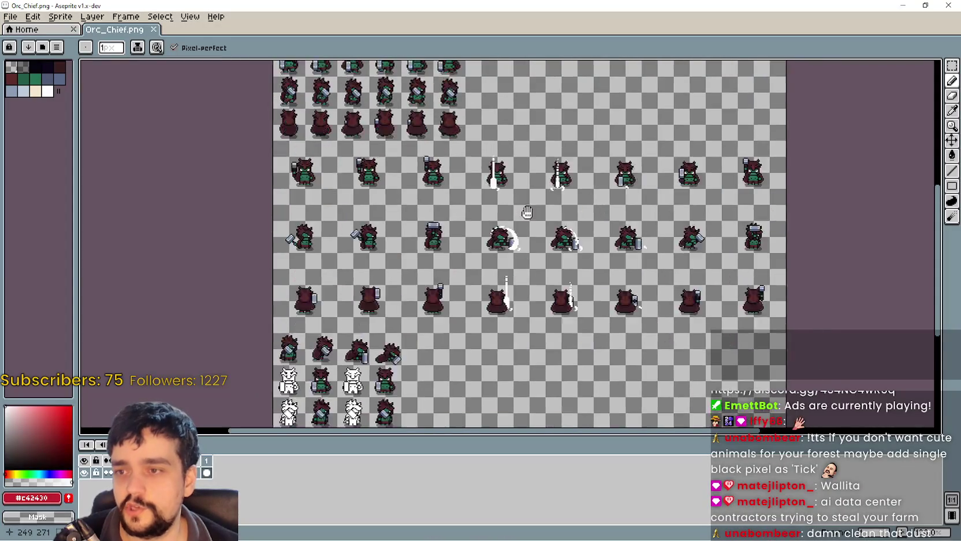
{"action": "scroll", "coordinate": [507, 241], "scroll_direction": "up", "scroll_amount": 2}
{"action": "mouse_move", "coordinate": [564, 223]}
{"action": "left_mouse_down"}
{"action": "mouse_move", "coordinate": [481, 215]}
{"action": "mouse_move", "coordinate": [620, 322]}
{"action": "mouse_move", "coordinate": [615, 210]}
{"action": "mouse_move", "coordinate": [650, 58]}
{"action": "mouse_move", "coordinate": [578, 245]}
{"action": "mouse_move", "coordinate": [534, 272]}
{"action": "left_mouse_up"}
{"action": "scroll", "coordinate": [495, 181], "scroll_direction": "down", "scroll_amount": 2}
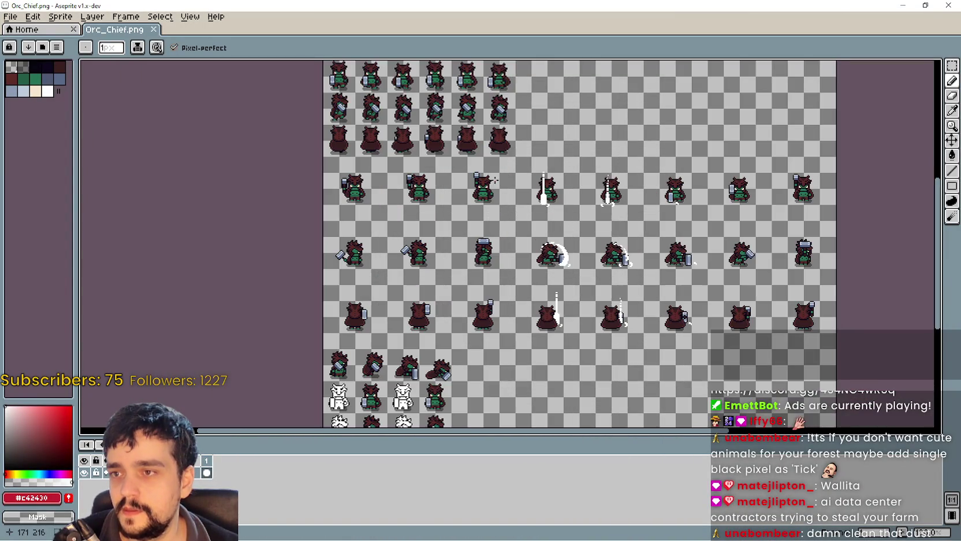
{"action": "scroll", "coordinate": [495, 181], "scroll_direction": "down", "scroll_amount": 2}
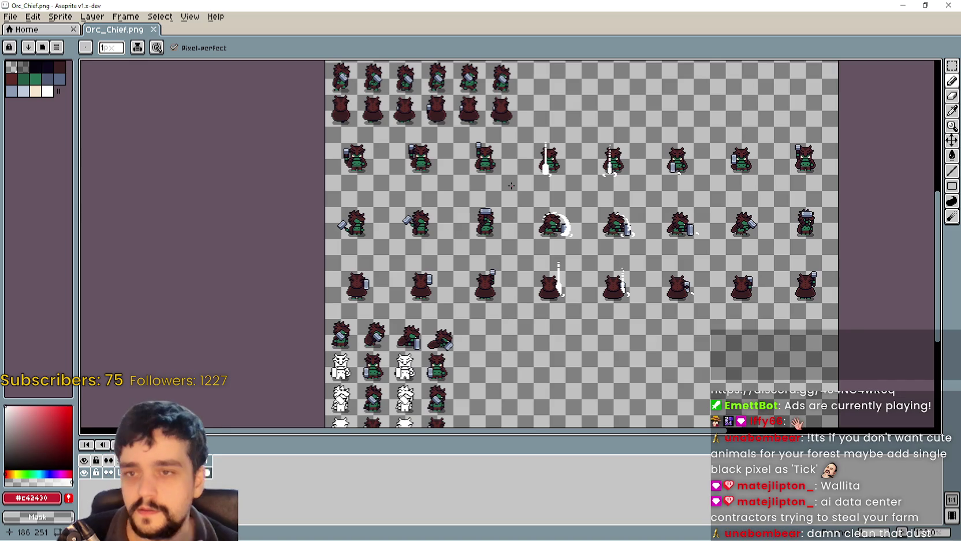
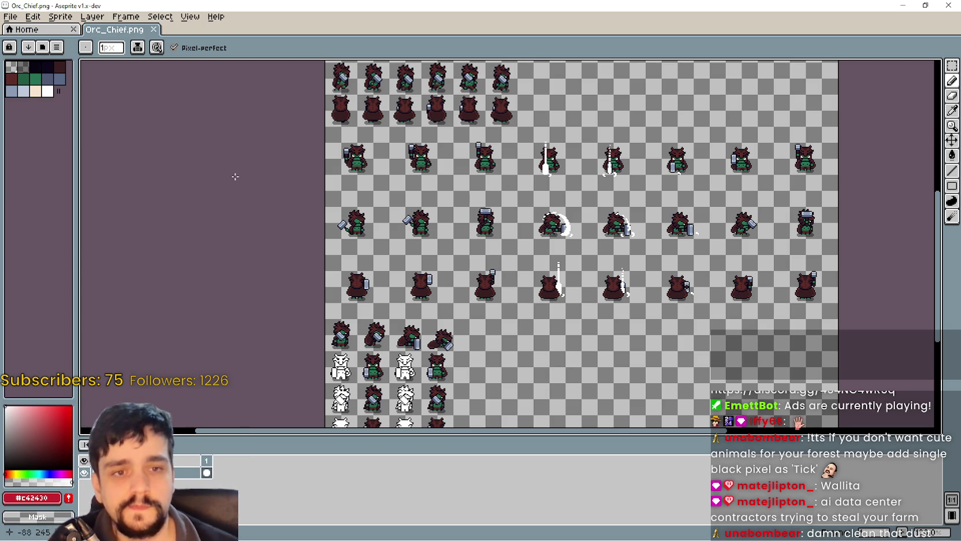
Restore down the maximized Orc_Chief window so the file browser behind it shows
{"action": "scroll", "coordinate": [425, 258], "scroll_direction": "down", "scroll_amount": 3}
{"action": "scroll", "coordinate": [489, 261], "scroll_direction": "up", "scroll_amount": 1}
{"action": "scroll", "coordinate": [543, 262], "scroll_direction": "down", "scroll_amount": 1}
{"action": "scroll", "coordinate": [604, 263], "scroll_direction": "up", "scroll_amount": 5}
{"action": "key", "text": "super+Down"}
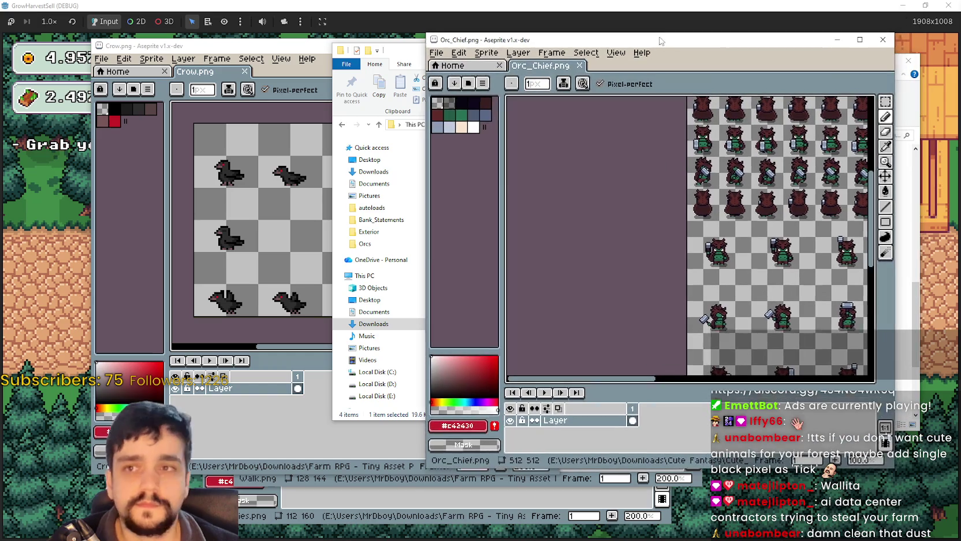
In File Explorer, browse into the Cute_Fantasy_Dungeons folder and back up to Cute Fantasy
{"action": "key", "text": "alt+Tab"}
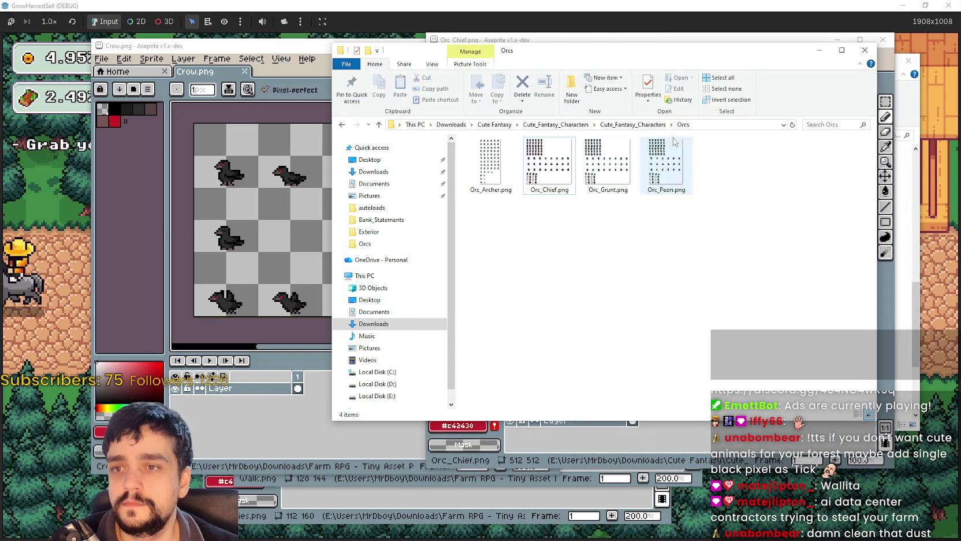
{"action": "key", "text": "alt+Up"}
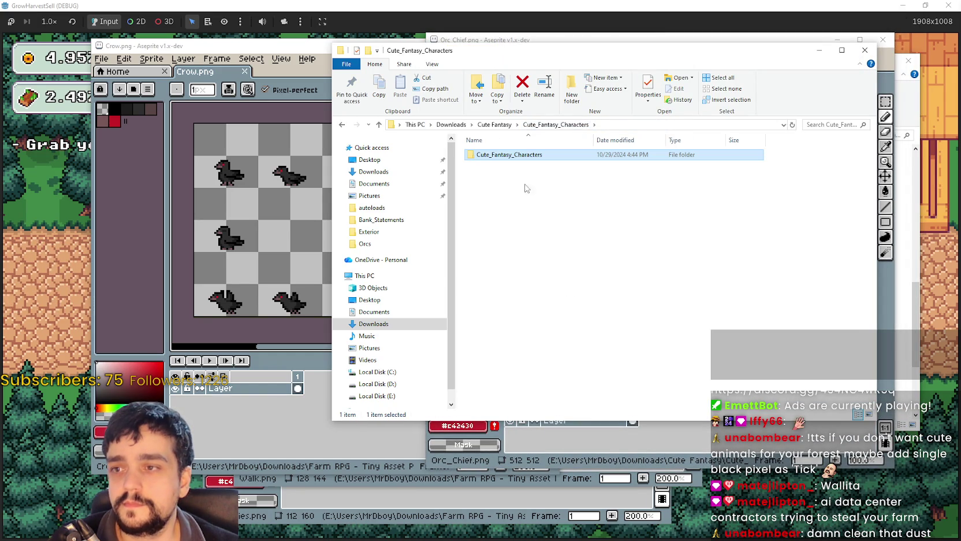
{"action": "left_click", "coordinate": [496, 125]}
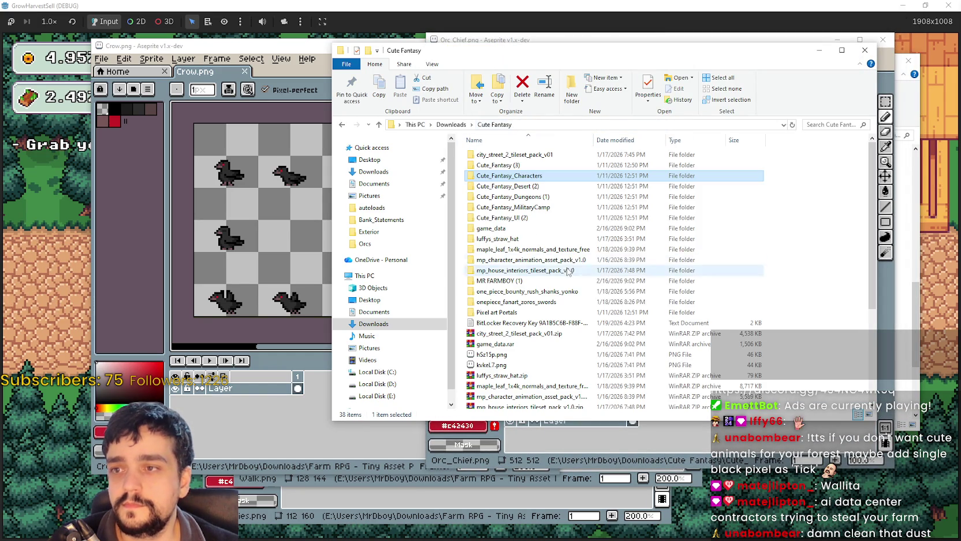
{"action": "left_click", "coordinate": [535, 197]}
{"action": "double_click", "coordinate": [535, 198]}
{"action": "double_click", "coordinate": [534, 154]}
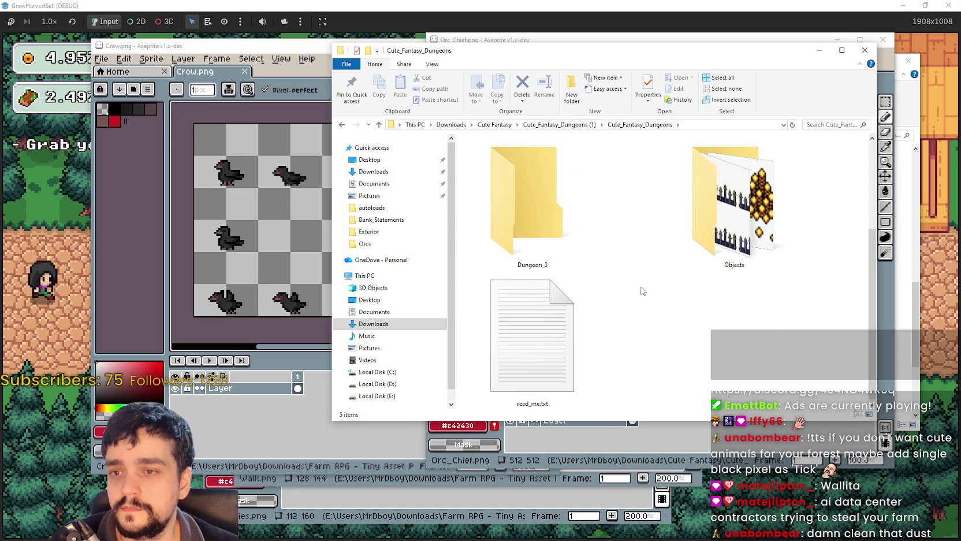
{"action": "left_click", "coordinate": [552, 125]}
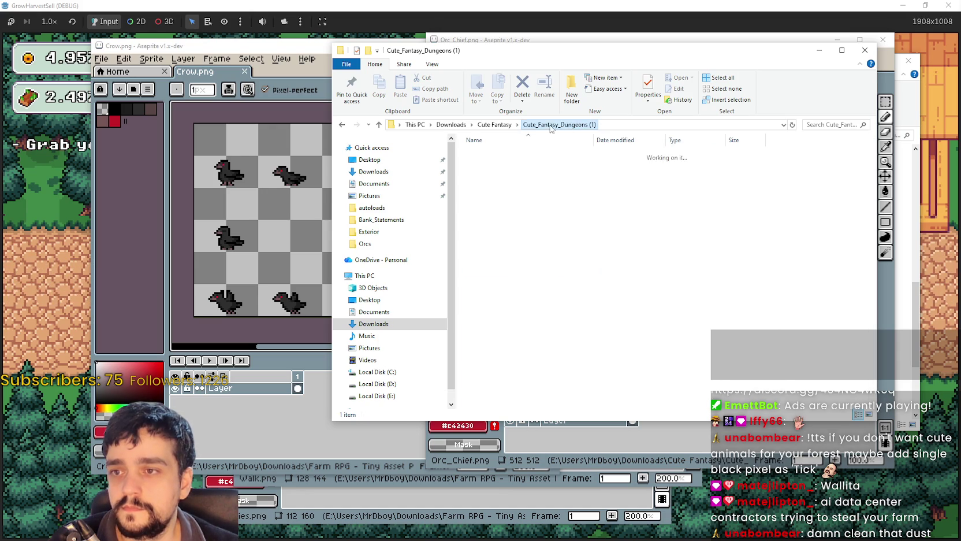
{"action": "left_click", "coordinate": [495, 125]}
Check Banners_Anim.png inside Cute_Fantasy_MilitaryCamp, then return to the Cute Fantasy folder
{"action": "left_click", "coordinate": [510, 208]}
{"action": "double_click", "coordinate": [511, 209]}
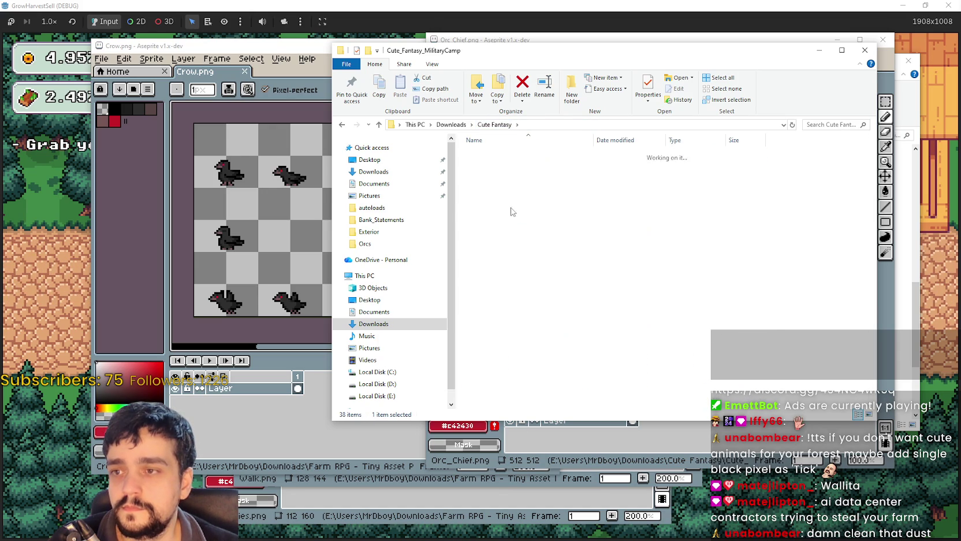
{"action": "double_click", "coordinate": [520, 157]}
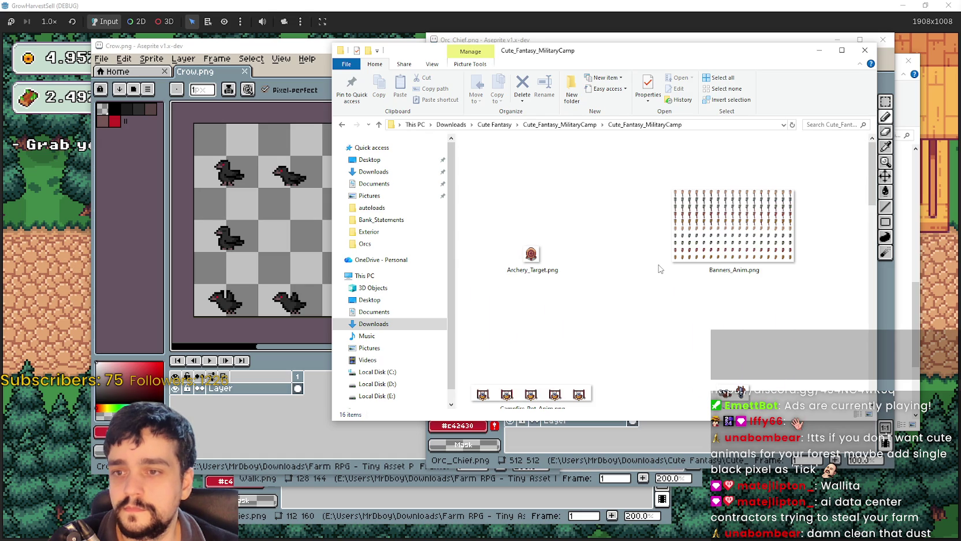
{"action": "left_click", "coordinate": [703, 235]}
{"action": "scroll", "coordinate": [817, 319], "scroll_direction": "down", "scroll_amount": 10}
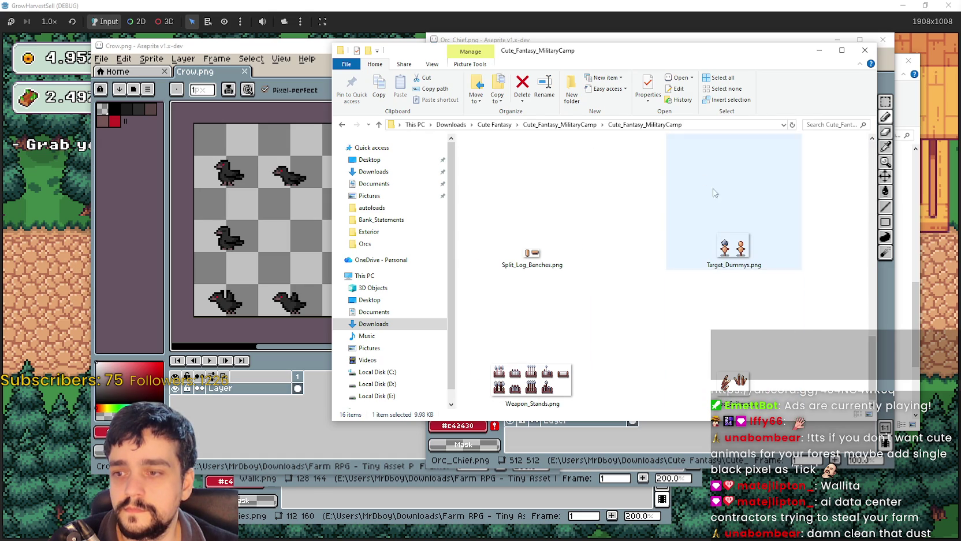
{"action": "left_click", "coordinate": [558, 125]}
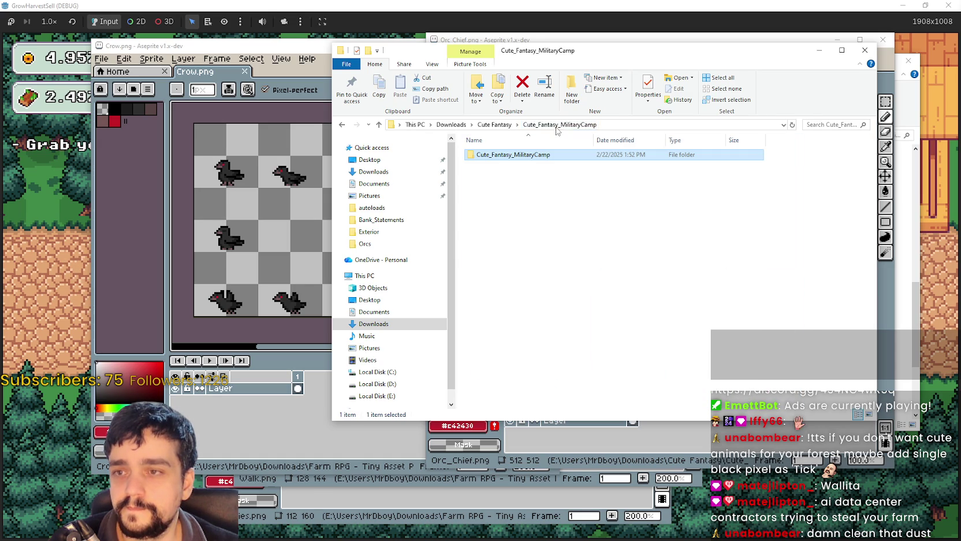
{"action": "left_click", "coordinate": [494, 125]}
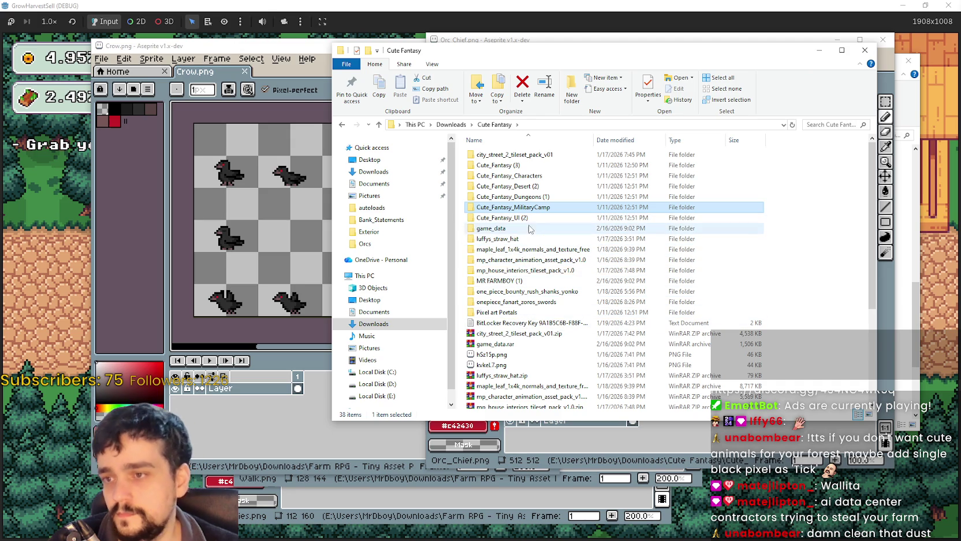
Open Cute_Fantasy (3) > Cute_Fantasy > Enemies and view it as extra-large icons
{"action": "double_click", "coordinate": [527, 165]}
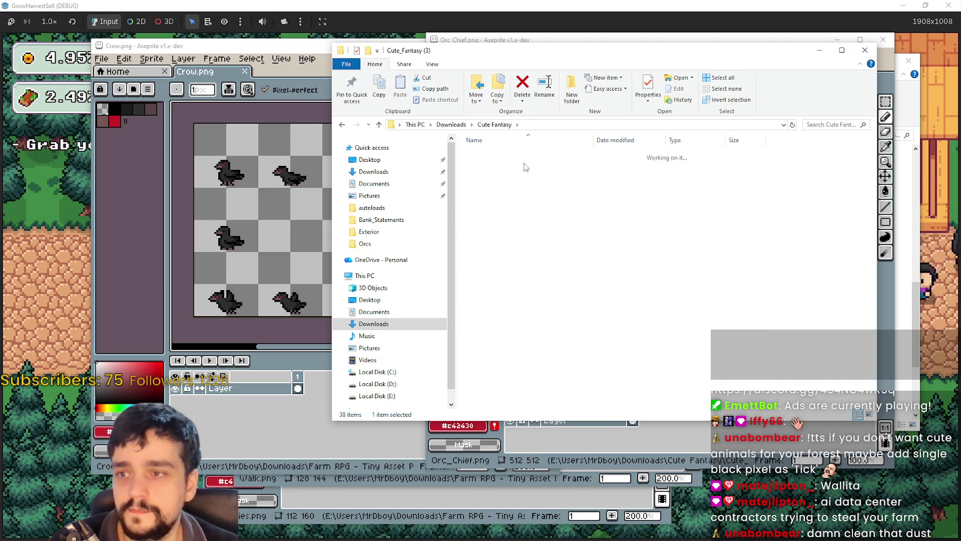
{"action": "double_click", "coordinate": [525, 156]}
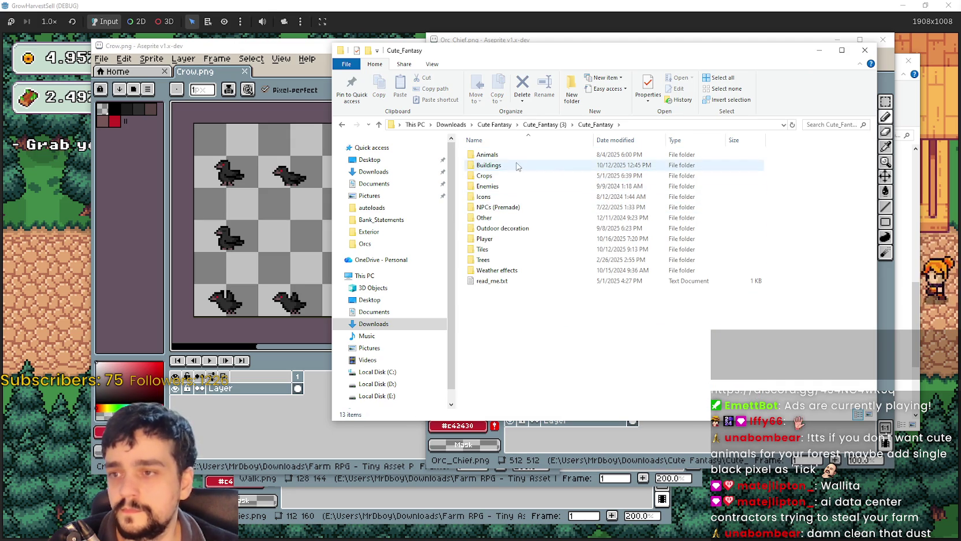
{"action": "double_click", "coordinate": [514, 187]}
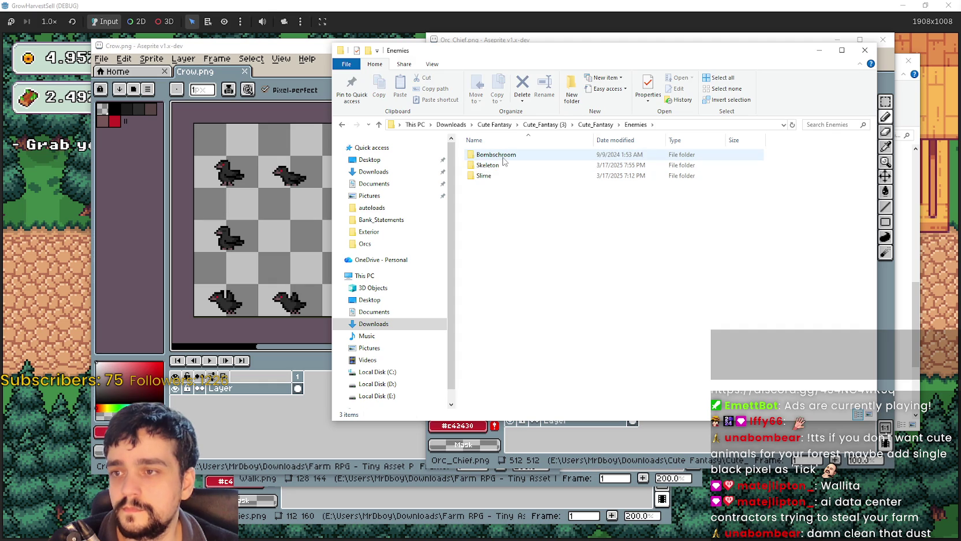
{"action": "right_click", "coordinate": [510, 192]}
{"action": "mouse_move", "coordinate": [587, 200]}
{"action": "left_click", "coordinate": [653, 200]}
Open Slime_Medium_Red.png from Slime > Slime_Medium in Aseprite
{"action": "double_click", "coordinate": [808, 230]}
{"action": "left_click", "coordinate": [504, 168]}
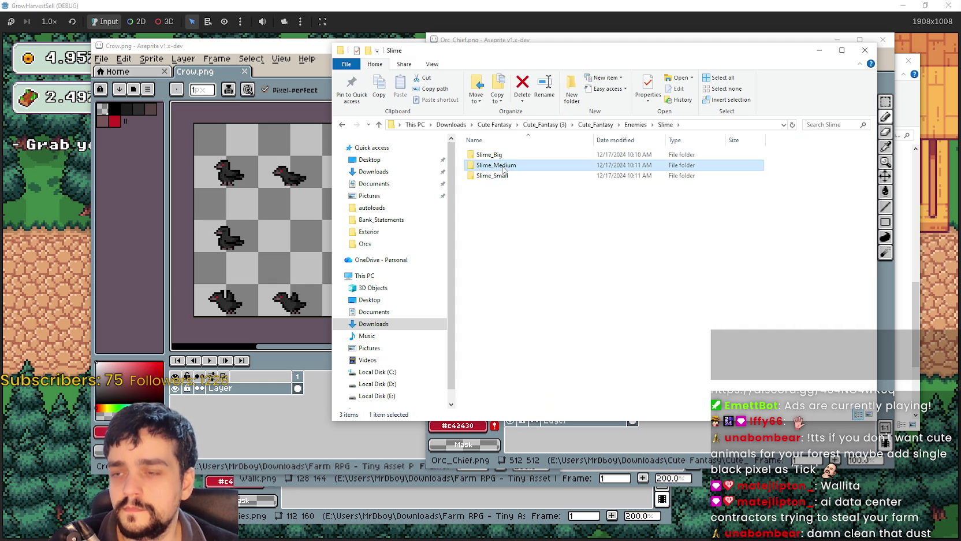
{"action": "double_click", "coordinate": [504, 169]}
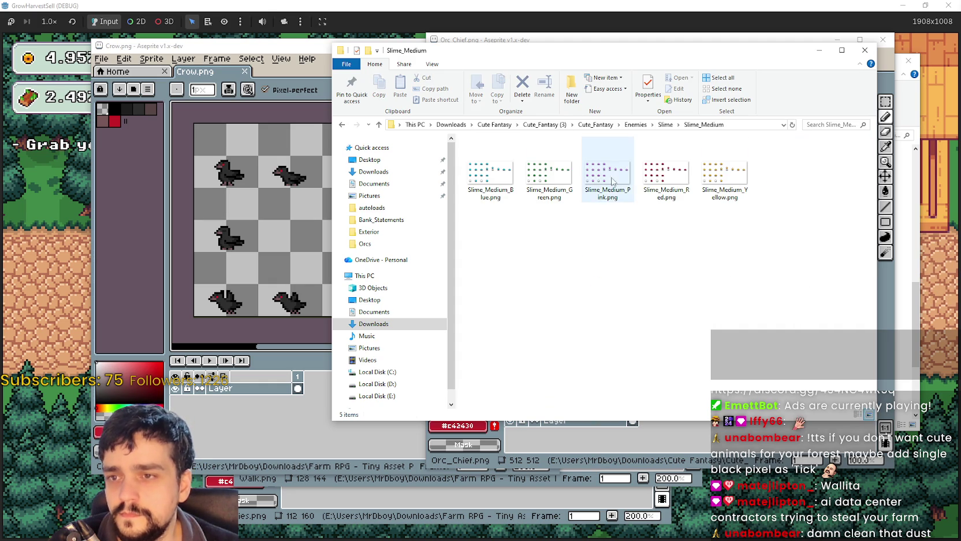
{"action": "left_click", "coordinate": [656, 166]}
{"action": "double_click", "coordinate": [666, 174]}
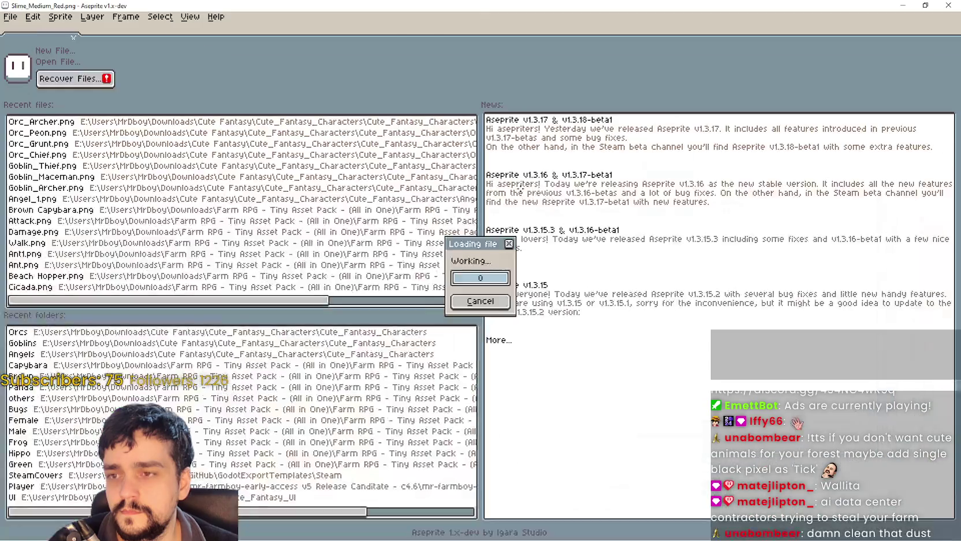
Close Slime_Medium_Red and open Slime_Big_Red.png from the Slime_Big folder
{"action": "scroll", "coordinate": [504, 232], "scroll_direction": "down", "scroll_amount": 3}
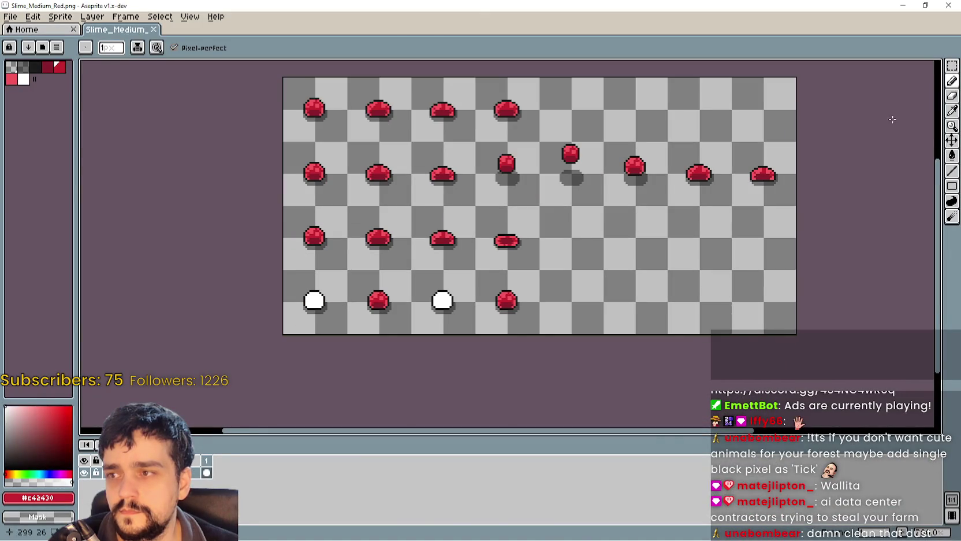
{"action": "left_click", "coordinate": [949, 5]}
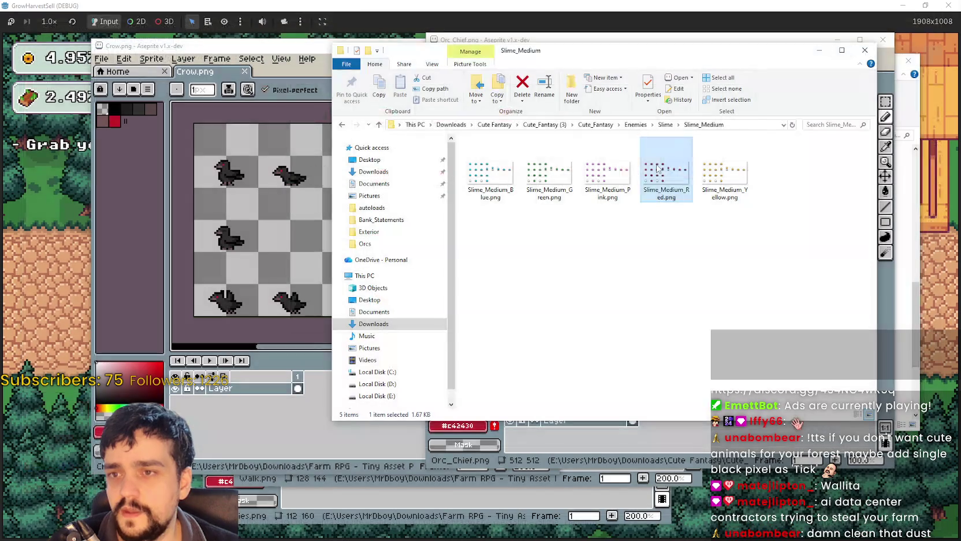
{"action": "left_click", "coordinate": [678, 125]}
{"action": "left_click", "coordinate": [668, 125]}
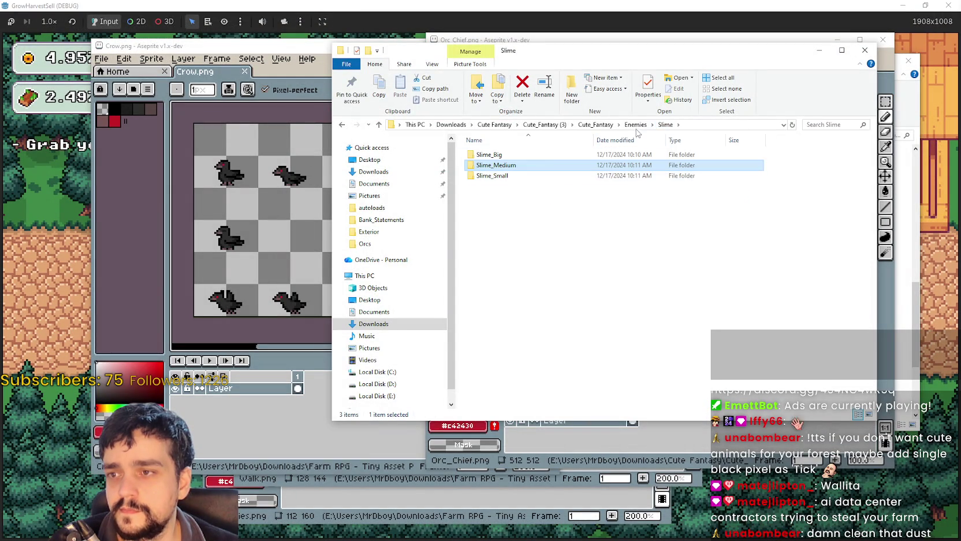
{"action": "double_click", "coordinate": [493, 154]}
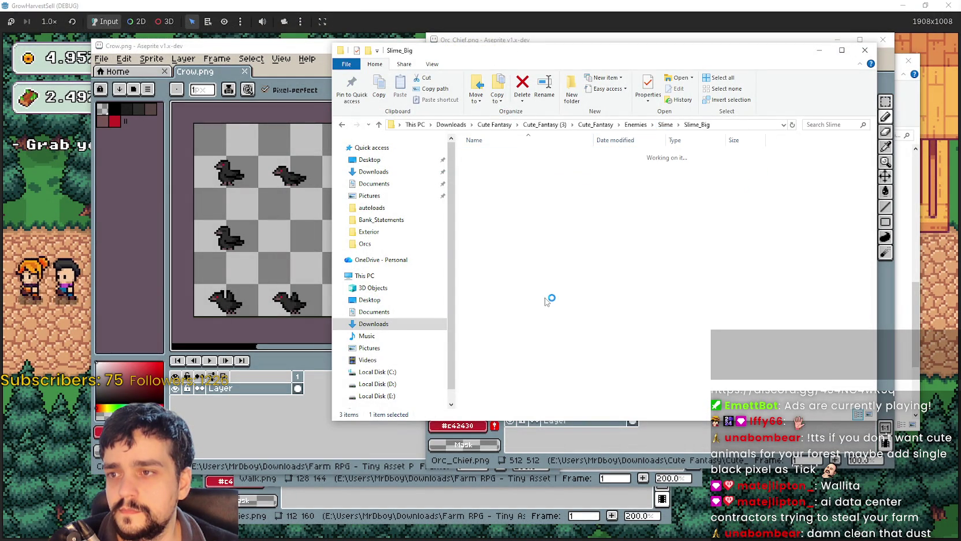
{"action": "left_click", "coordinate": [657, 167]}
{"action": "double_click", "coordinate": [656, 167]}
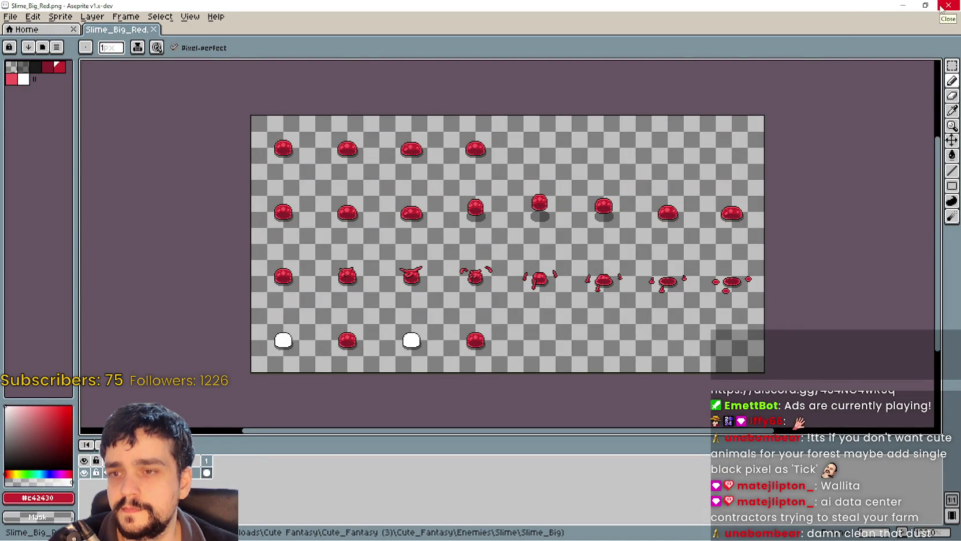
Zoom around the Slime_Big_Red frames, then close the sheet
{"action": "scroll", "coordinate": [593, 247], "scroll_direction": "up", "scroll_amount": 2}
{"action": "scroll", "coordinate": [324, 283], "scroll_direction": "down", "scroll_amount": 1}
{"action": "scroll", "coordinate": [375, 265], "scroll_direction": "up", "scroll_amount": 1}
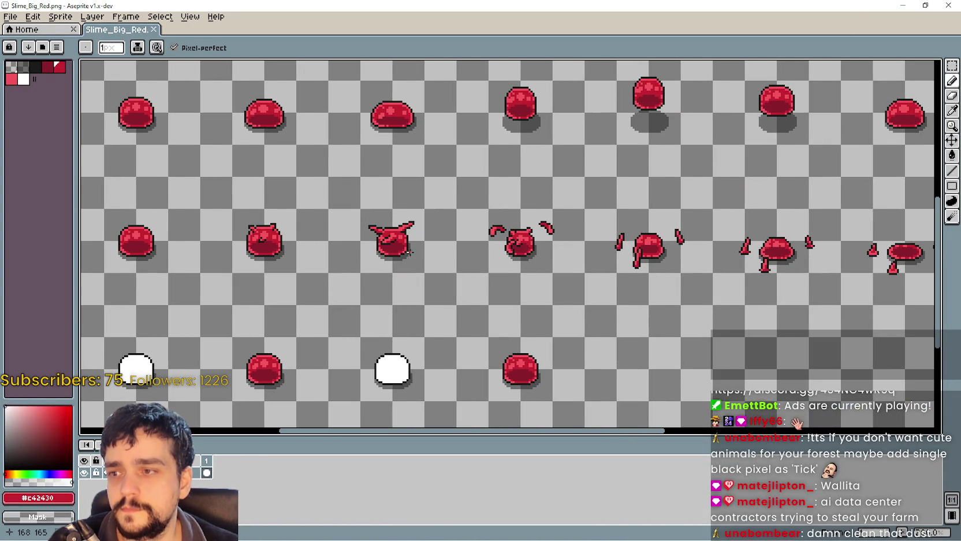
{"action": "scroll", "coordinate": [395, 271], "scroll_direction": "down", "scroll_amount": 2}
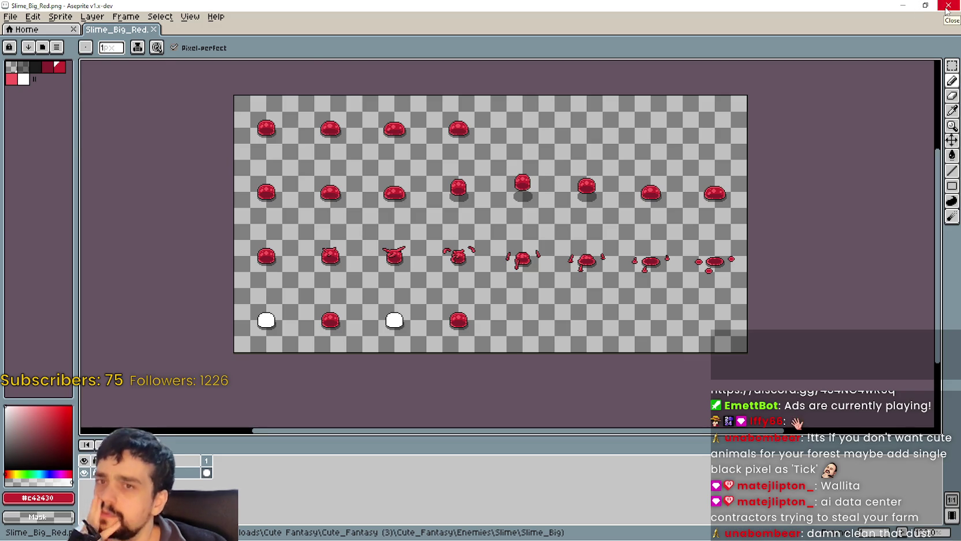
{"action": "left_click", "coordinate": [947, 7]}
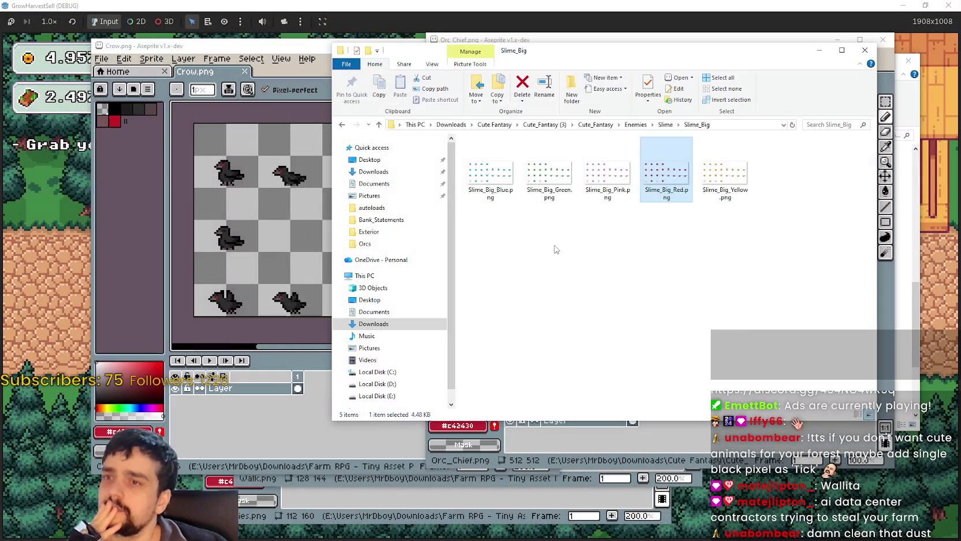
Open Bombschroom.png from the Enemies > Bombschroom folder in Aseprite
{"action": "left_click", "coordinate": [642, 125]}
{"action": "double_click", "coordinate": [584, 260]}
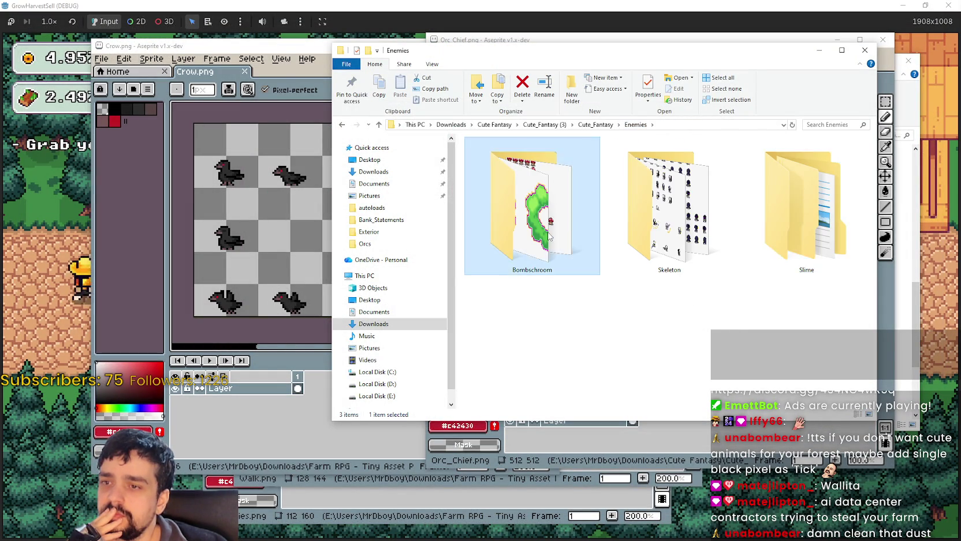
{"action": "key", "text": "Return"}
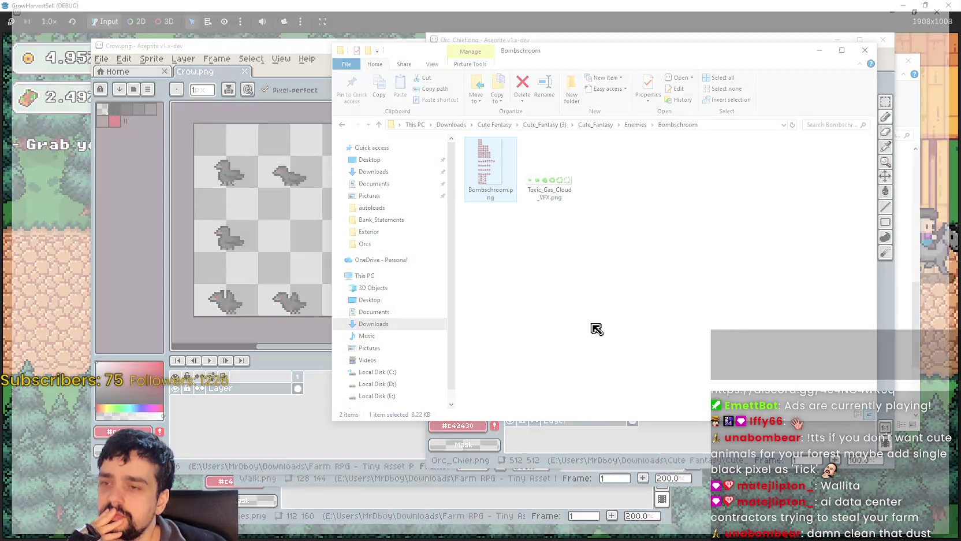
{"action": "scroll", "coordinate": [496, 134], "scroll_direction": "up", "scroll_amount": 5}
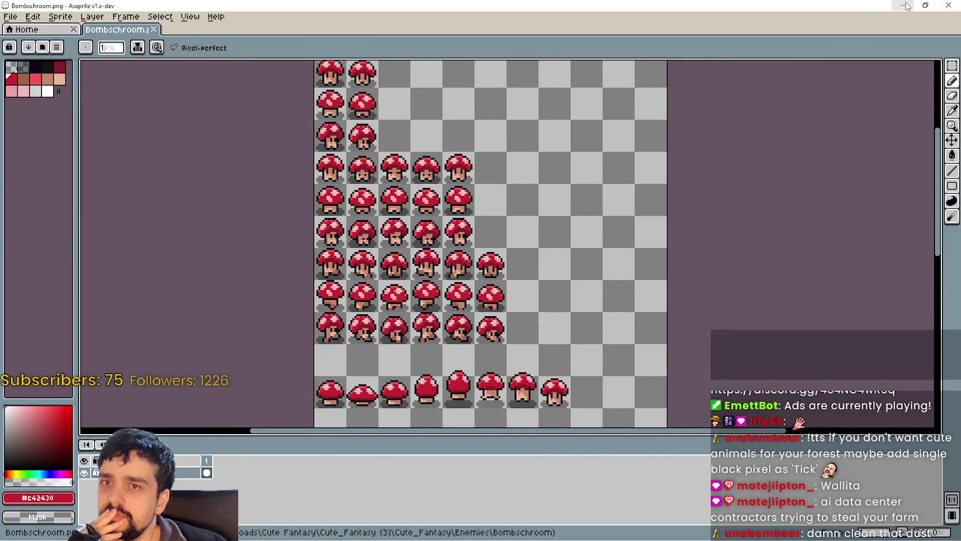
Close the Bombschroom sheet and open Skeleton.png from Enemies > Skeleton
{"action": "left_click", "coordinate": [948, 5]}
{"action": "left_click", "coordinate": [635, 125]}
{"action": "double_click", "coordinate": [621, 194]}
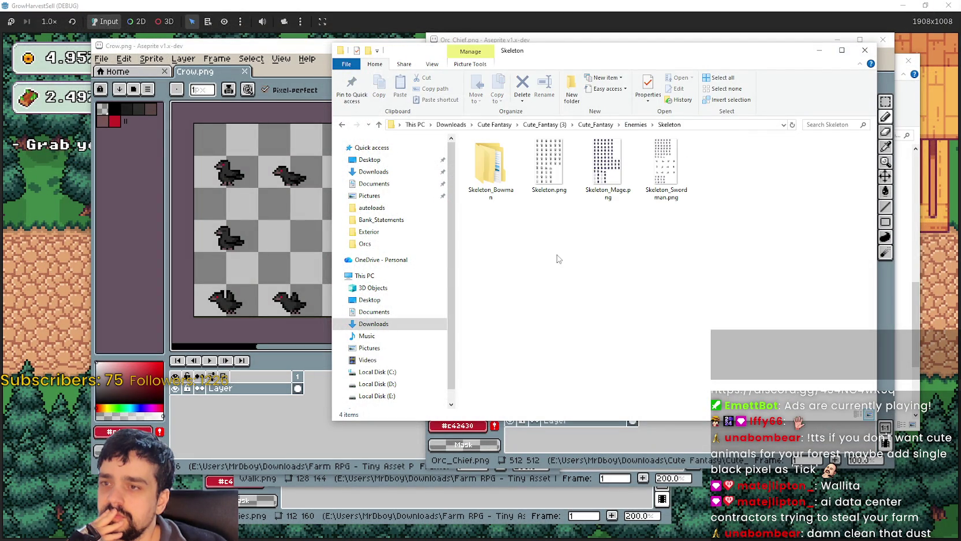
{"action": "double_click", "coordinate": [549, 165]}
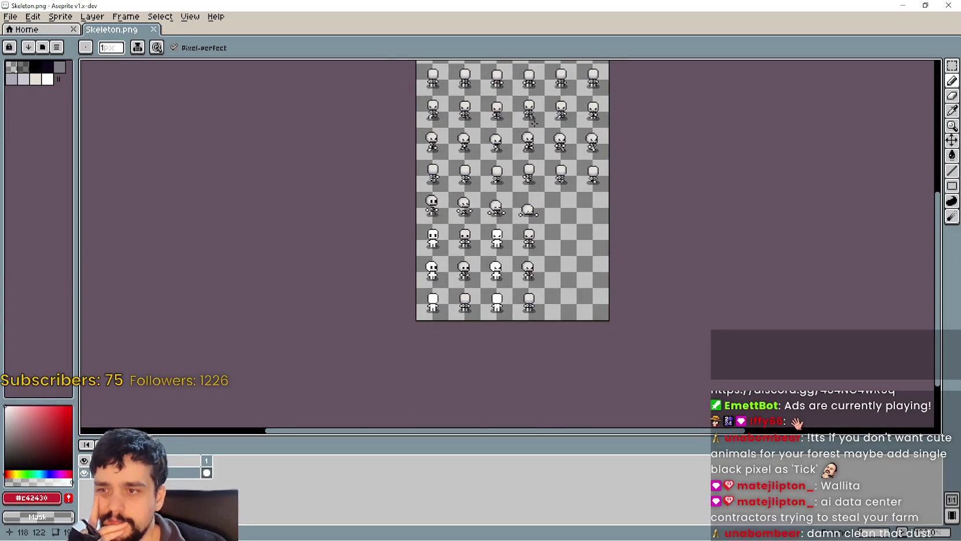
Close Skeleton.png and open Skeleton_Mage.png instead
{"action": "scroll", "coordinate": [532, 115], "scroll_direction": "up", "scroll_amount": 1}
{"action": "scroll", "coordinate": [533, 115], "scroll_direction": "down", "scroll_amount": 2}
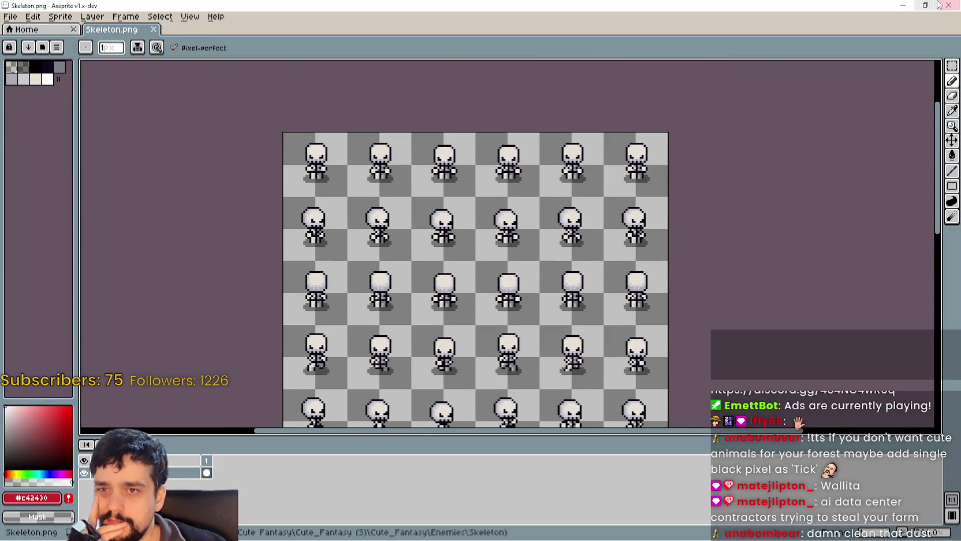
{"action": "left_click", "coordinate": [948, 5]}
{"action": "double_click", "coordinate": [606, 177]}
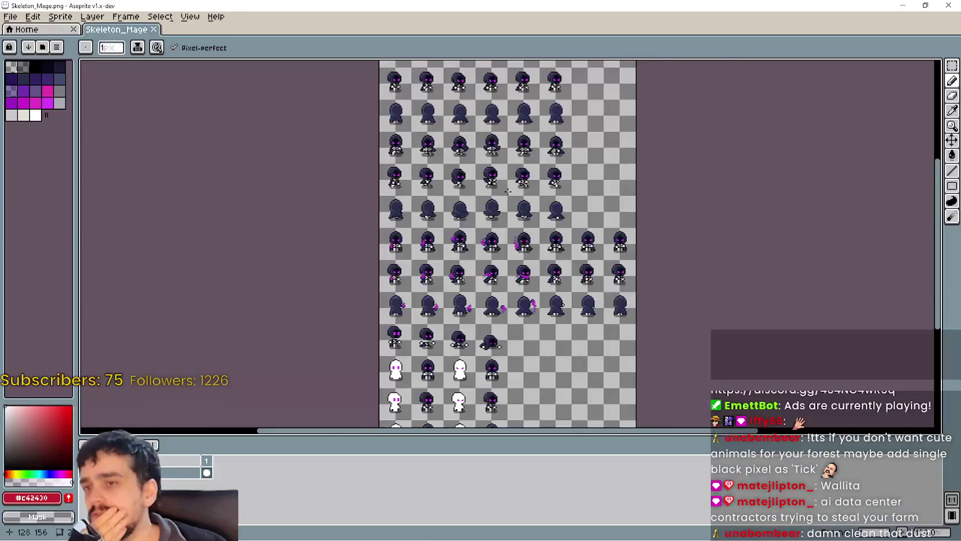
{"action": "scroll", "coordinate": [508, 191], "scroll_direction": "up", "scroll_amount": 1}
{"action": "left_click_drag", "start_coordinate": [504, 201], "coordinate": [546, 143]}
{"action": "scroll", "coordinate": [546, 143], "scroll_direction": "down", "scroll_amount": 1}
{"action": "scroll", "coordinate": [506, 290], "scroll_direction": "up", "scroll_amount": 1}
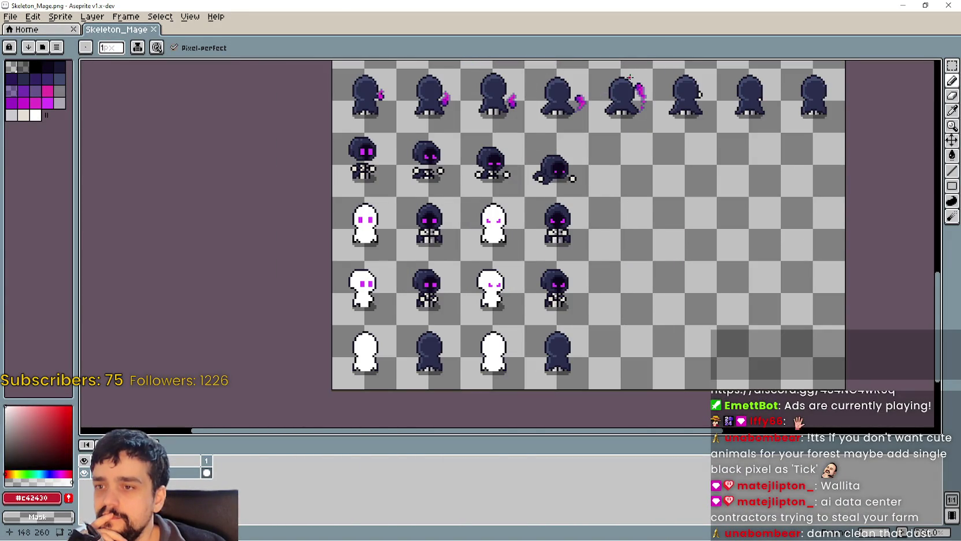
{"action": "scroll", "coordinate": [824, 89], "scroll_direction": "up", "scroll_amount": 3}
{"action": "scroll", "coordinate": [586, 236], "scroll_direction": "up", "scroll_amount": 1}
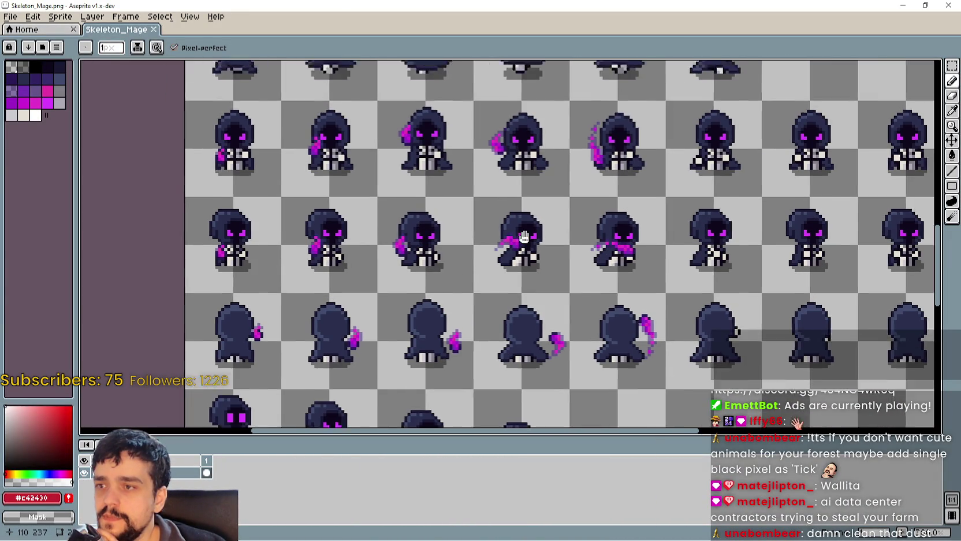
{"action": "scroll", "coordinate": [549, 266], "scroll_direction": "down", "scroll_amount": 3}
{"action": "scroll", "coordinate": [620, 344], "scroll_direction": "down", "scroll_amount": 1}
{"action": "left_click_drag", "start_coordinate": [742, 337], "coordinate": [540, 229]}
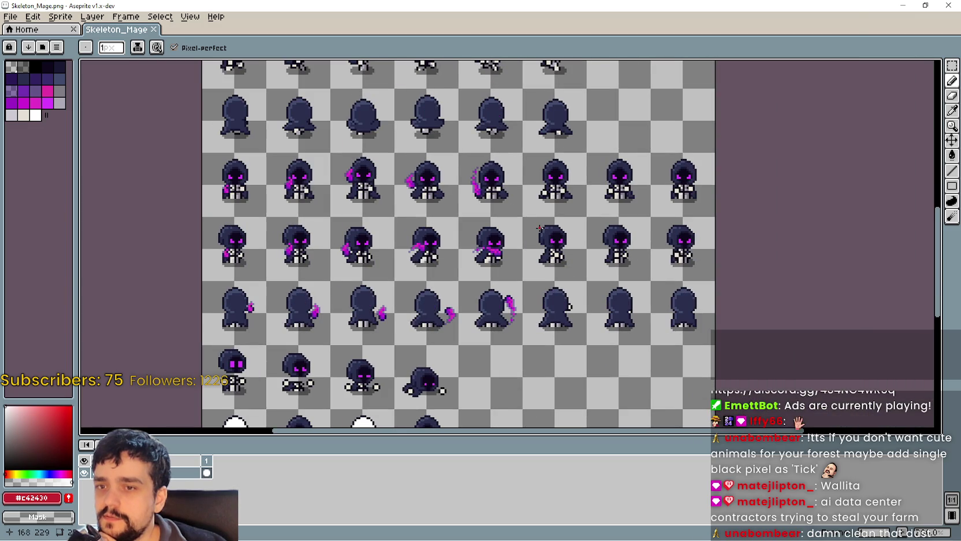
{"action": "left_click_drag", "start_coordinate": [318, 277], "coordinate": [410, 145]}
{"action": "mouse_move", "coordinate": [394, 286]}
{"action": "left_mouse_down"}
{"action": "mouse_move", "coordinate": [558, 186]}
{"action": "mouse_move", "coordinate": [532, 147]}
{"action": "mouse_move", "coordinate": [537, 321]}
{"action": "mouse_move", "coordinate": [528, 220]}
{"action": "left_mouse_up"}
{"action": "scroll", "coordinate": [528, 220], "scroll_direction": "up", "scroll_amount": 2}
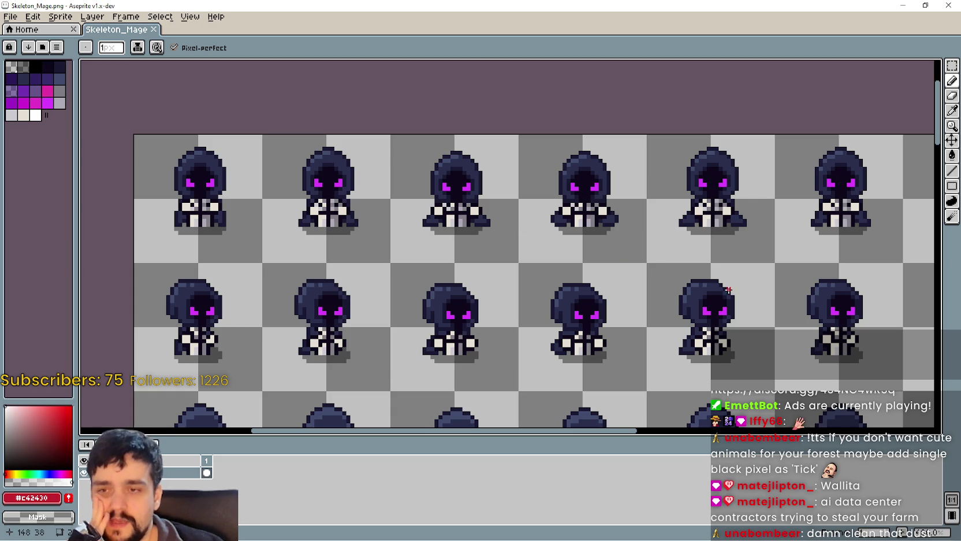
{"action": "scroll", "coordinate": [606, 202], "scroll_direction": "down", "scroll_amount": 1}
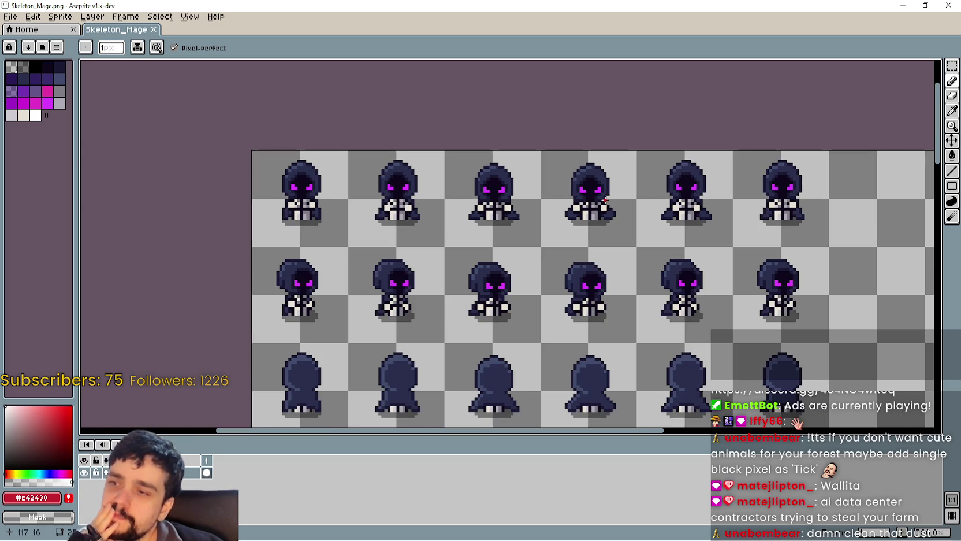
{"action": "scroll", "coordinate": [680, 302], "scroll_direction": "down", "scroll_amount": 3}
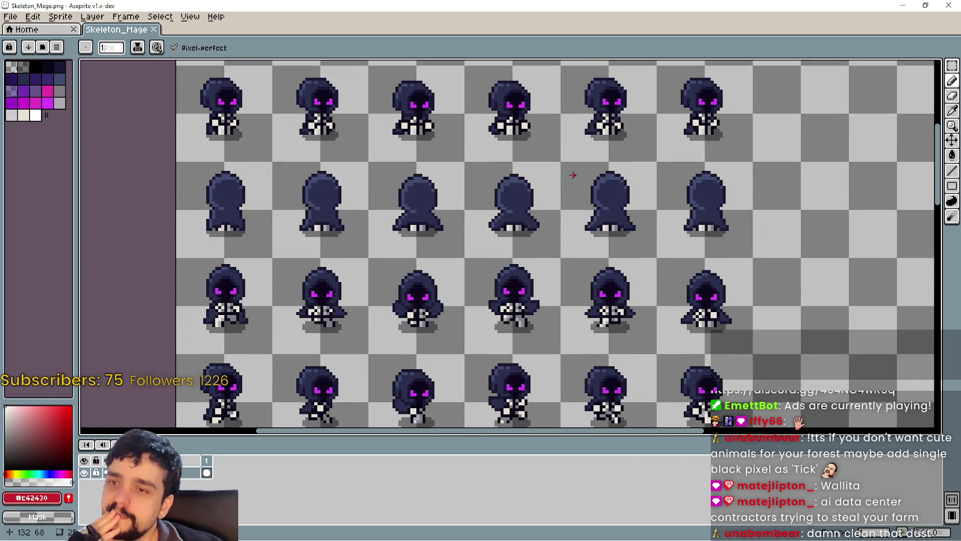
{"action": "left_click_drag", "start_coordinate": [372, 158], "coordinate": [451, 206]}
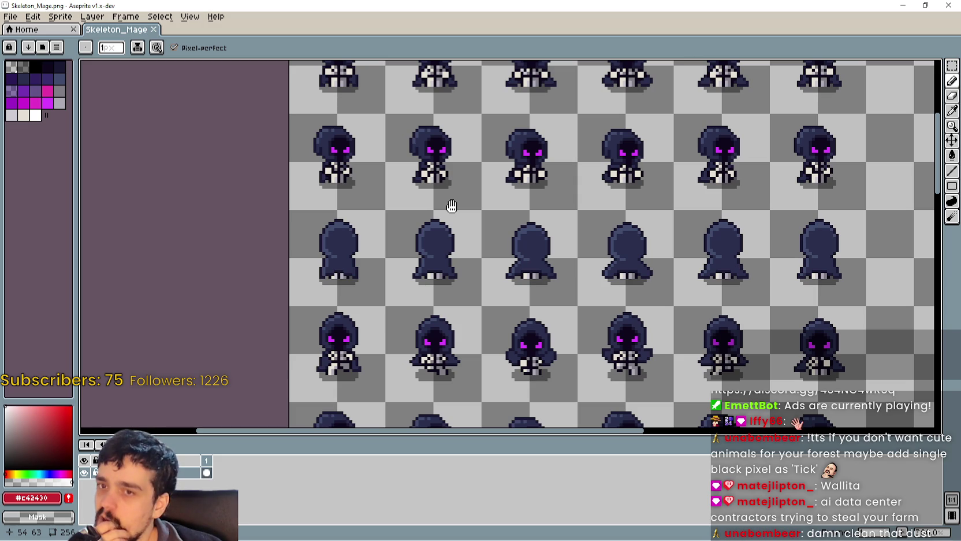
{"action": "left_click_drag", "start_coordinate": [452, 206], "coordinate": [444, 163]}
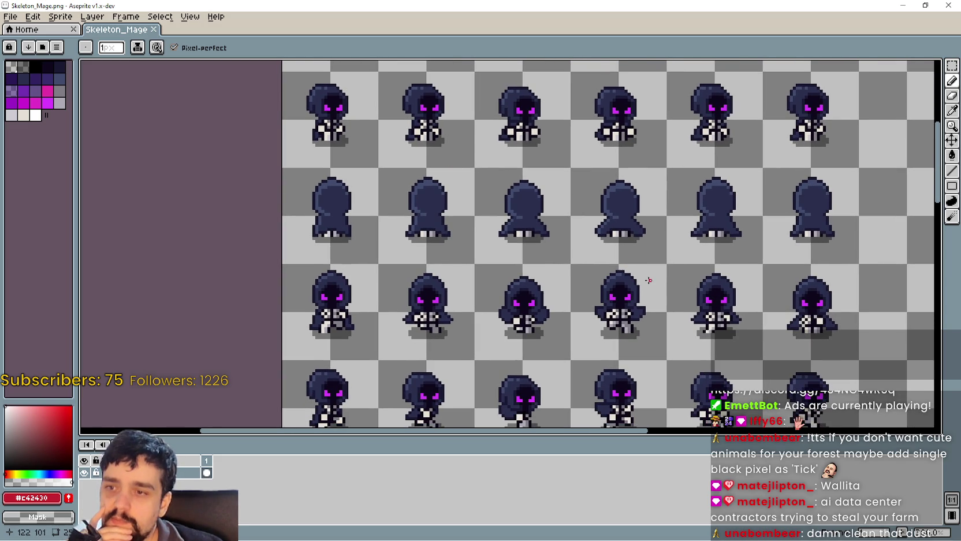
{"action": "mouse_move", "coordinate": [730, 338]}
{"action": "left_mouse_down"}
{"action": "mouse_move", "coordinate": [688, 249]}
{"action": "mouse_move", "coordinate": [606, 140]}
{"action": "left_mouse_up"}
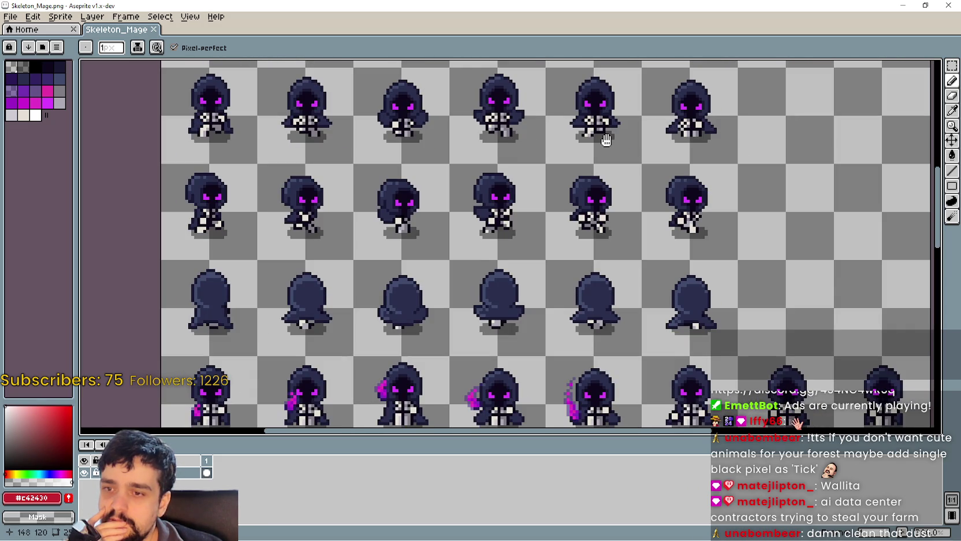
{"action": "scroll", "coordinate": [606, 139], "scroll_direction": "down", "scroll_amount": 5}
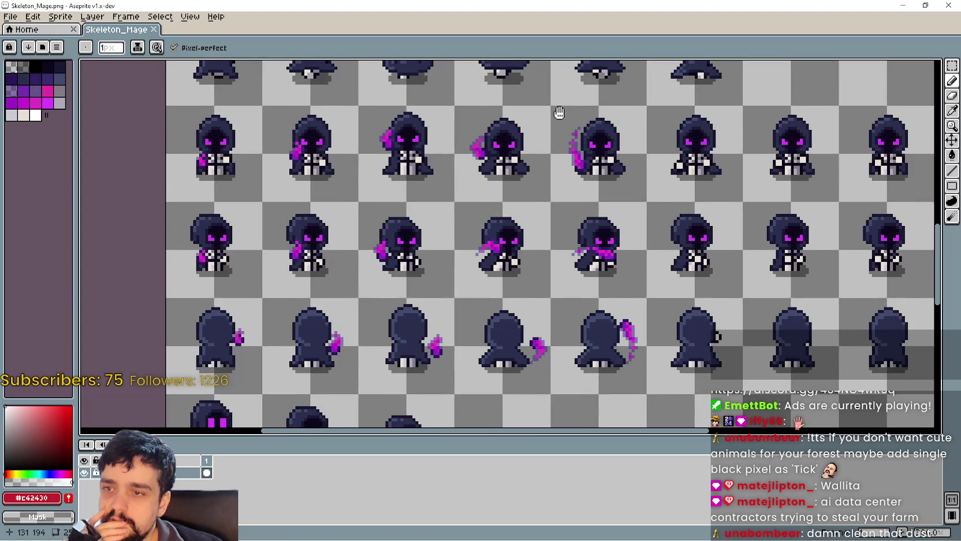
{"action": "left_click_drag", "start_coordinate": [559, 112], "coordinate": [559, 110]}
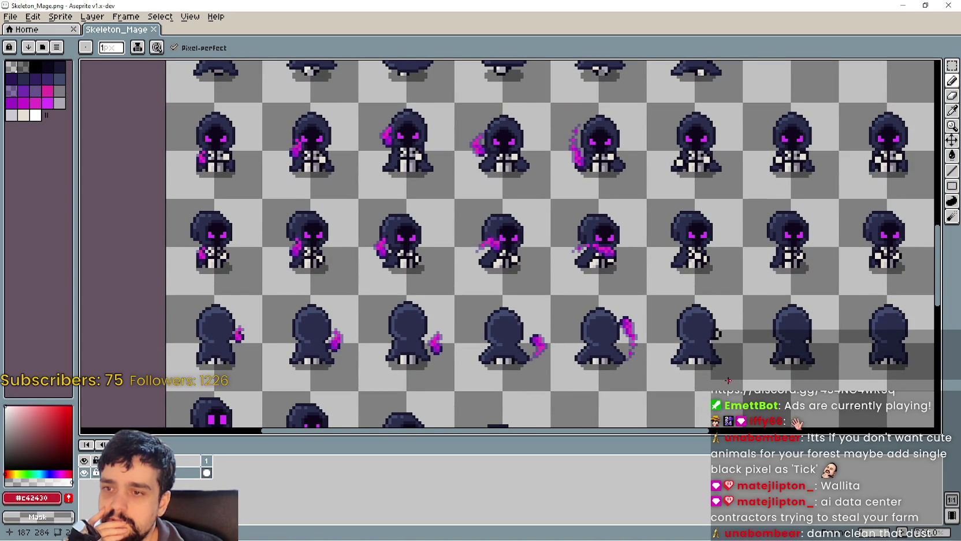
{"action": "scroll", "coordinate": [729, 380], "scroll_direction": "down", "scroll_amount": 2}
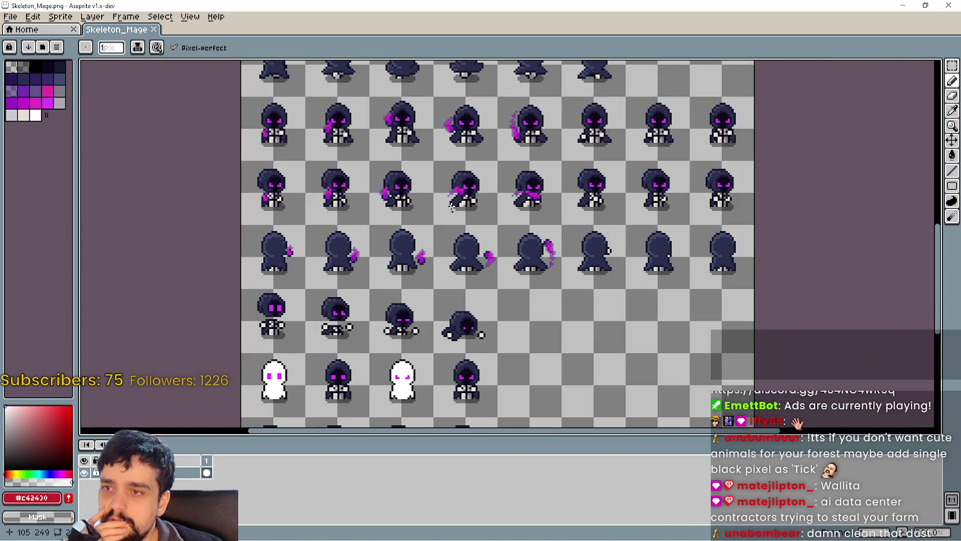
{"action": "mouse_move", "coordinate": [451, 206]}
{"action": "left_mouse_down"}
{"action": "mouse_move", "coordinate": [449, 149]}
{"action": "mouse_move", "coordinate": [470, 75]}
{"action": "mouse_move", "coordinate": [605, 111]}
{"action": "mouse_move", "coordinate": [559, 276]}
{"action": "left_mouse_up"}
{"action": "scroll", "coordinate": [558, 276], "scroll_direction": "up", "scroll_amount": 1}
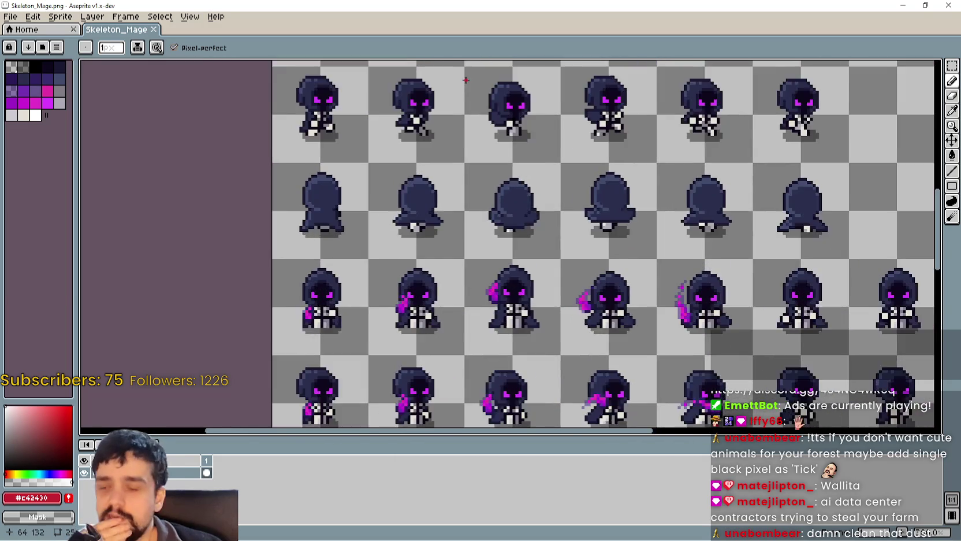
{"action": "scroll", "coordinate": [559, 276], "scroll_direction": "down", "scroll_amount": 2}
{"action": "scroll", "coordinate": [559, 276], "scroll_direction": "up", "scroll_amount": 1}
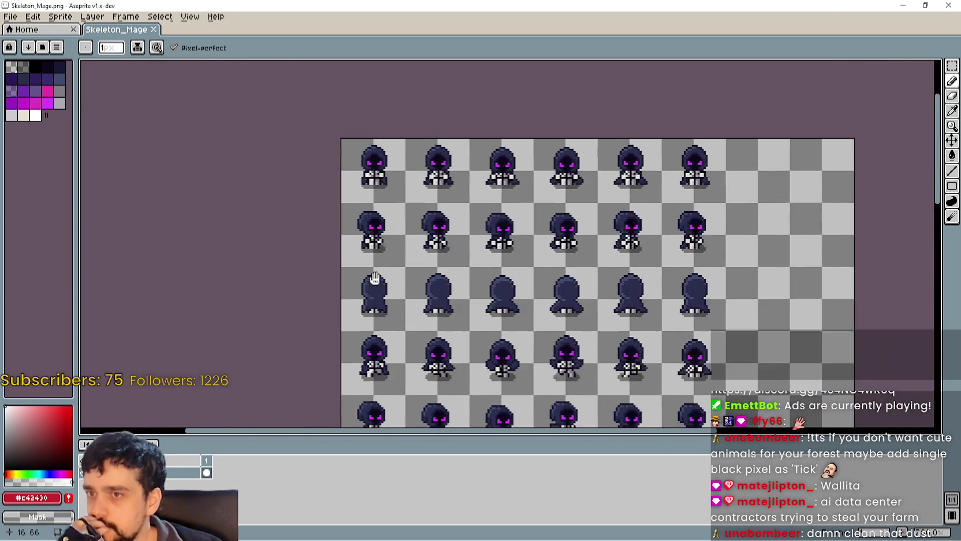
{"action": "scroll", "coordinate": [559, 276], "scroll_direction": "up", "scroll_amount": 1}
{"action": "left_click_drag", "start_coordinate": [402, 5], "coordinate": [407, 58]}
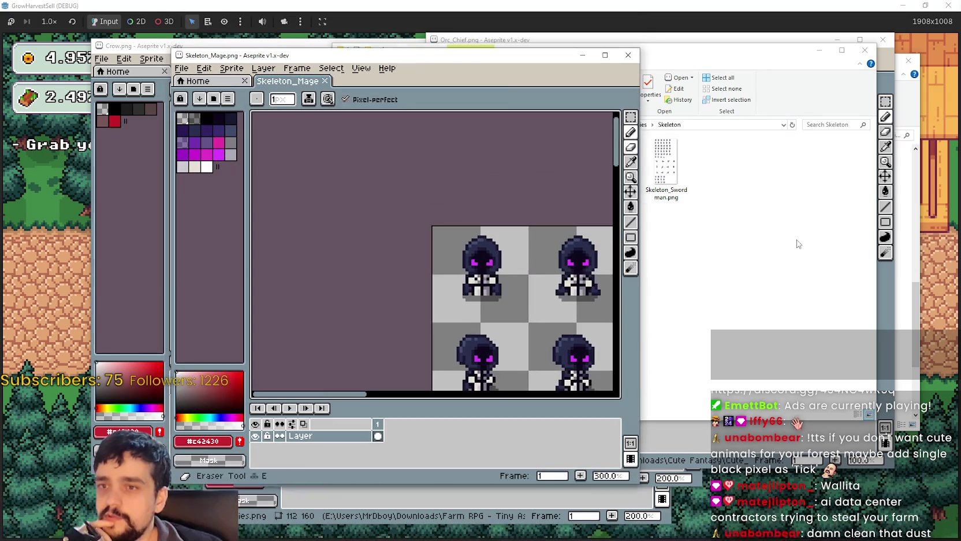
{"action": "left_click", "coordinate": [791, 243]}
{"action": "left_click", "coordinate": [667, 170]}
{"action": "left_click", "coordinate": [636, 125]}
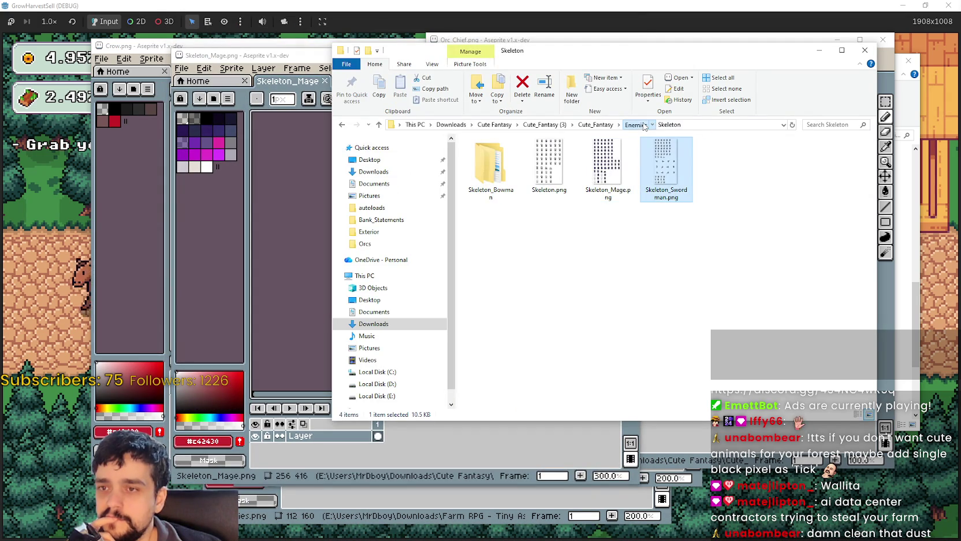
{"action": "left_click", "coordinate": [795, 223]}
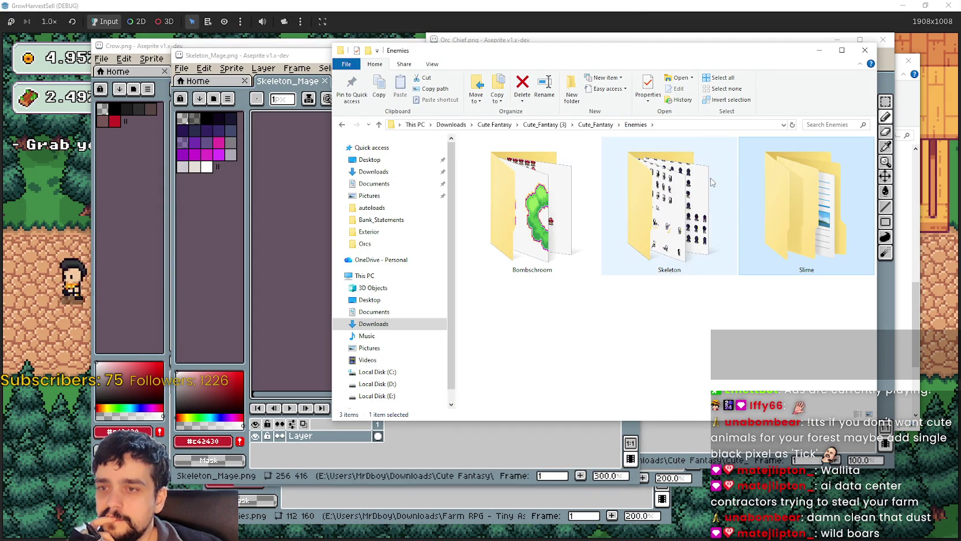
{"action": "left_click", "coordinate": [309, 253]}
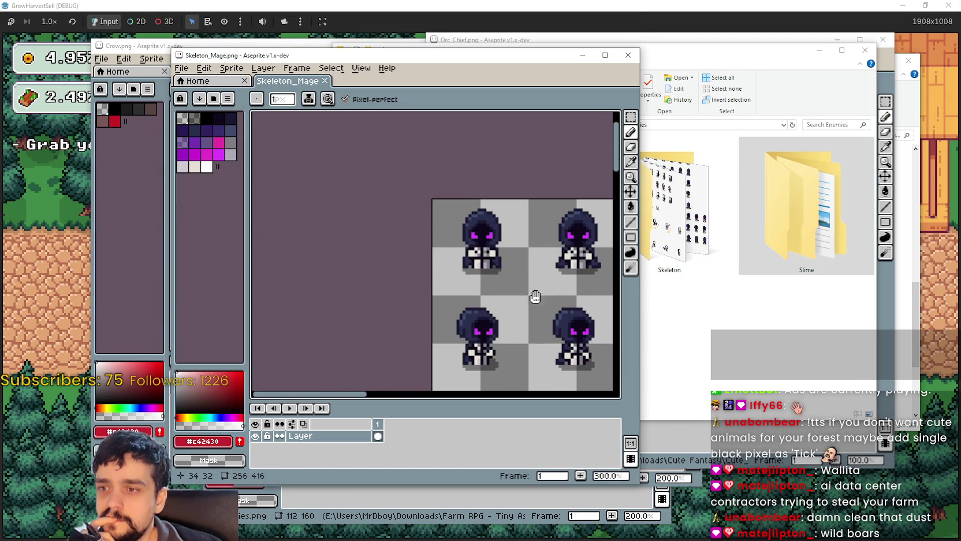
{"action": "scroll", "coordinate": [406, 225], "scroll_direction": "down", "scroll_amount": 1}
{"action": "scroll", "coordinate": [406, 225], "scroll_direction": "up", "scroll_amount": 1}
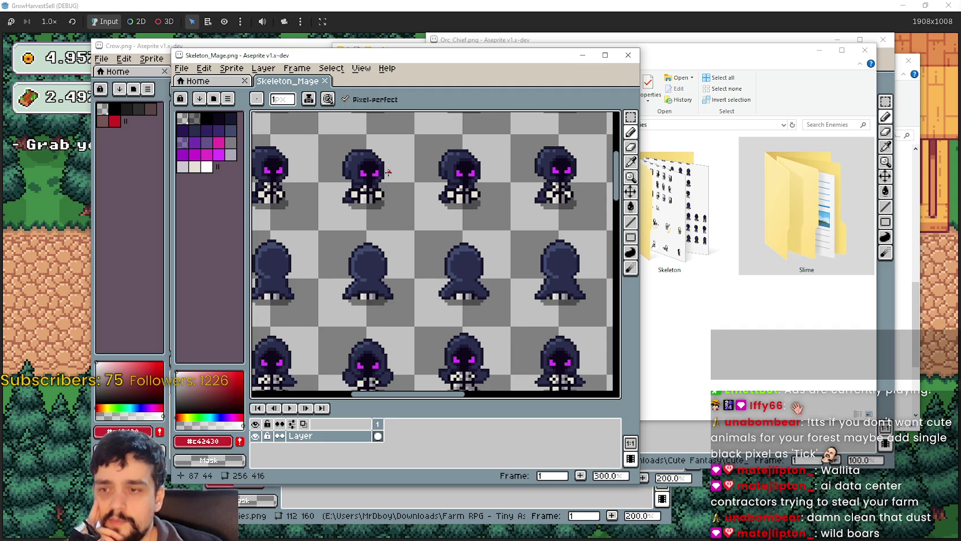
{"action": "scroll", "coordinate": [388, 172], "scroll_direction": "down", "scroll_amount": 1}
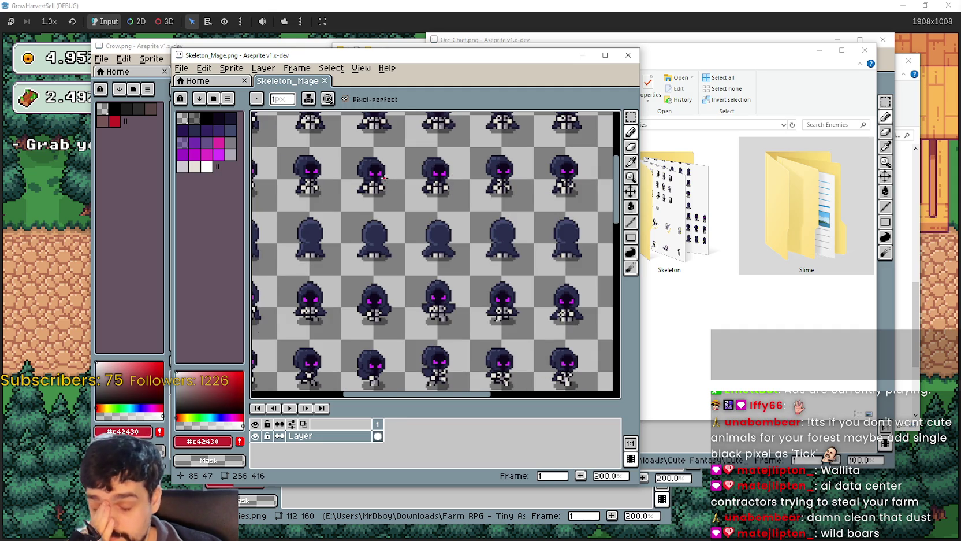
{"action": "left_click_drag", "start_coordinate": [385, 178], "coordinate": [255, 116]}
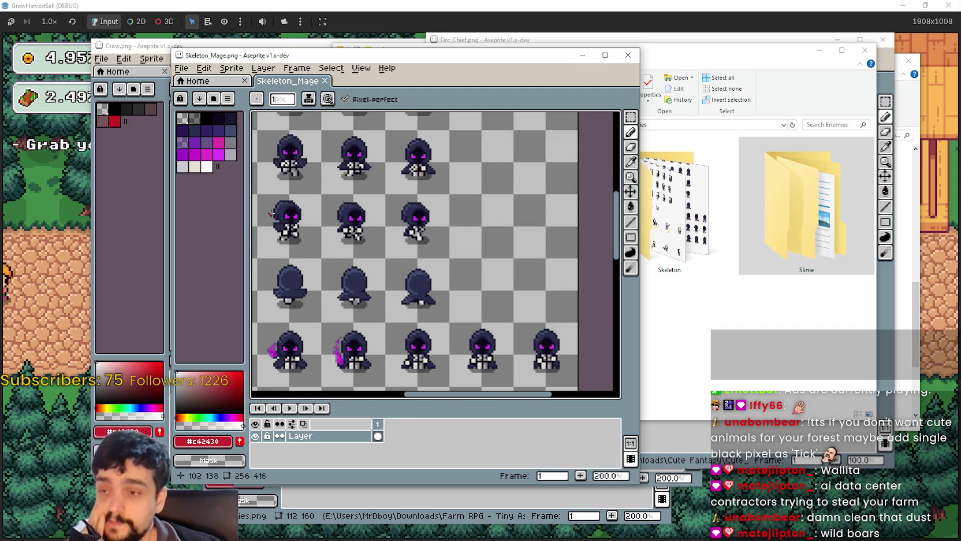
{"action": "scroll", "coordinate": [300, 225], "scroll_direction": "left", "scroll_amount": 3}
{"action": "scroll", "coordinate": [399, 283], "scroll_direction": "down", "scroll_amount": 2}
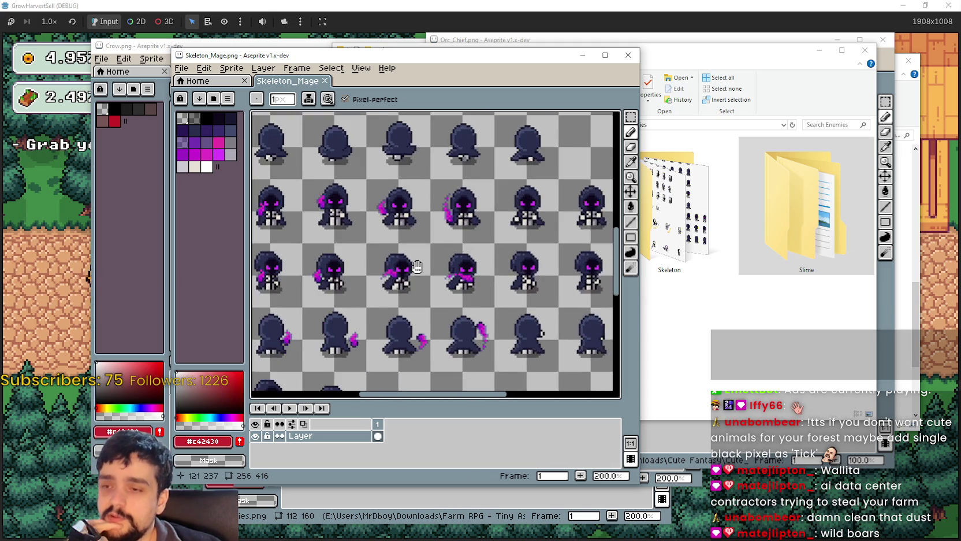
{"action": "scroll", "coordinate": [417, 272], "scroll_direction": "down", "scroll_amount": 1}
{"action": "key", "text": "alt+Tab"}
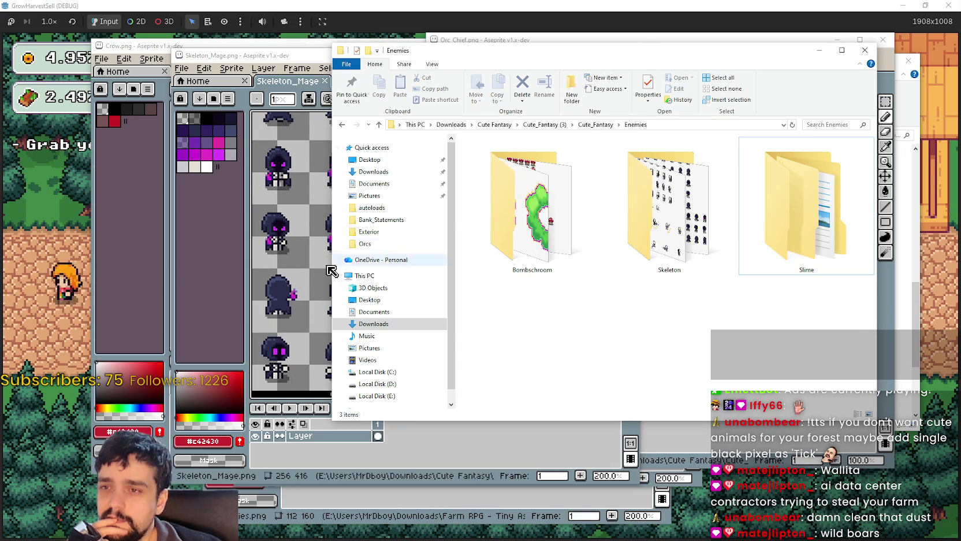
{"action": "key", "text": "alt+Tab"}
{"action": "scroll", "coordinate": [403, 293], "scroll_direction": "down", "scroll_amount": 3}
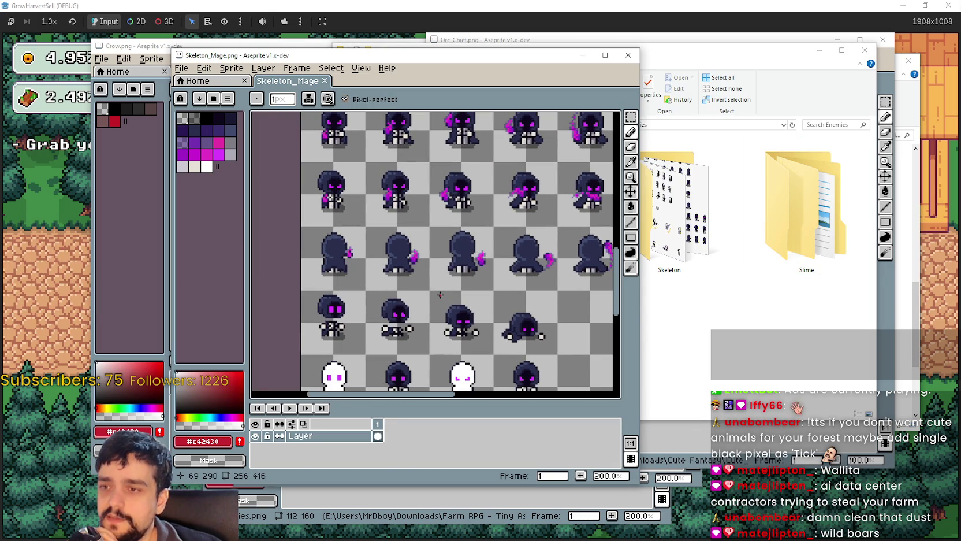
{"action": "scroll", "coordinate": [426, 221], "scroll_direction": "down", "scroll_amount": 3}
{"action": "scroll", "coordinate": [452, 166], "scroll_direction": "up", "scroll_amount": 1}
{"action": "scroll", "coordinate": [451, 166], "scroll_direction": "down", "scroll_amount": 1}
{"action": "mouse_move", "coordinate": [452, 166]}
{"action": "left_mouse_down"}
{"action": "mouse_move", "coordinate": [494, 323]}
{"action": "mouse_move", "coordinate": [499, 304]}
{"action": "left_mouse_up"}
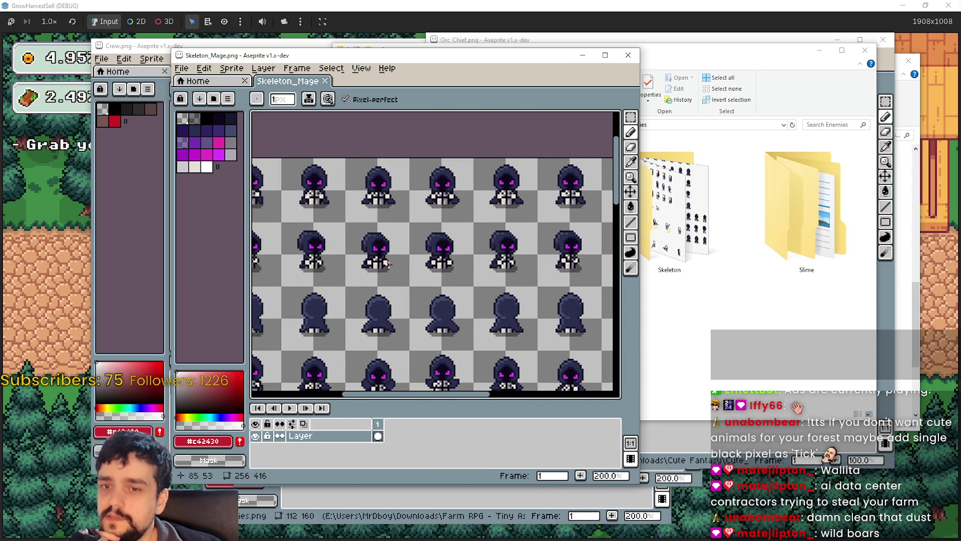
{"action": "scroll", "coordinate": [389, 265], "scroll_direction": "down", "scroll_amount": 2}
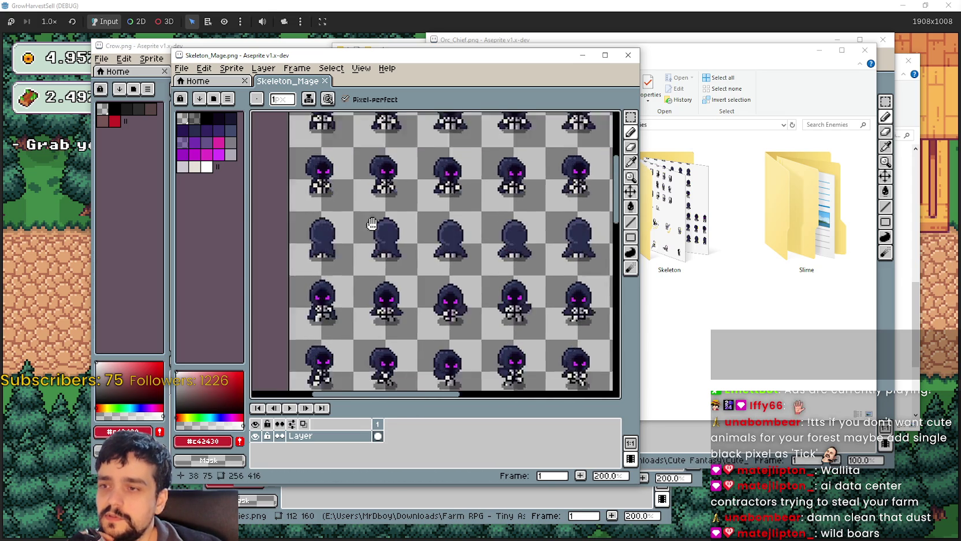
{"action": "scroll", "coordinate": [468, 343], "scroll_direction": "up", "scroll_amount": 3}
{"action": "left_click_drag", "start_coordinate": [468, 343], "coordinate": [428, 249]}
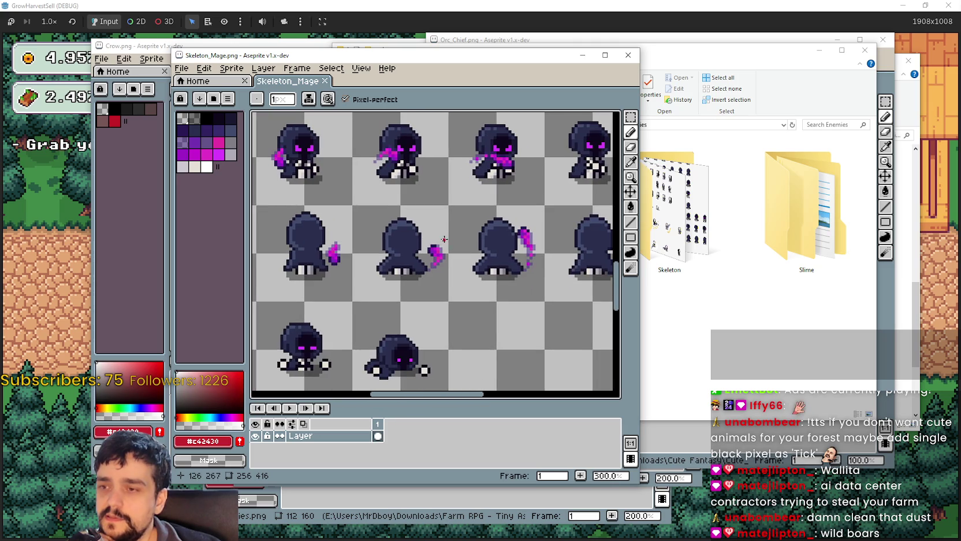
{"action": "scroll", "coordinate": [260, 254], "scroll_direction": "down", "scroll_amount": 1}
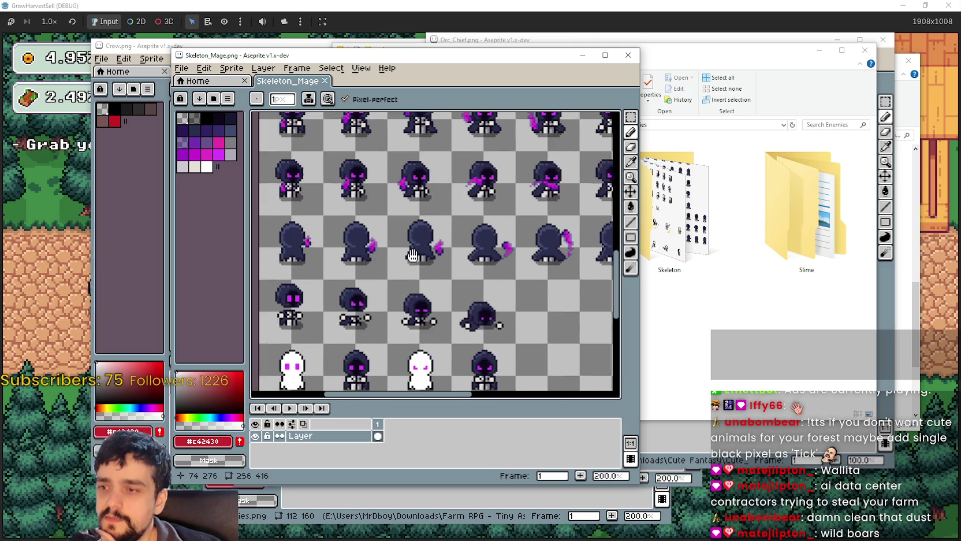
{"action": "mouse_move", "coordinate": [385, 317]}
{"action": "left_mouse_down"}
{"action": "mouse_move", "coordinate": [399, 268]}
{"action": "mouse_move", "coordinate": [490, 272]}
{"action": "mouse_move", "coordinate": [390, 243]}
{"action": "left_mouse_up"}
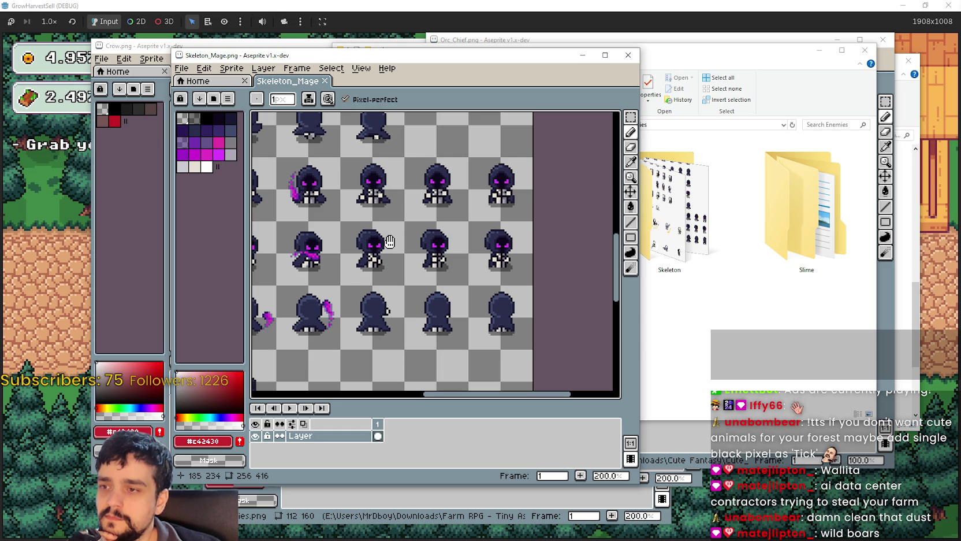
{"action": "mouse_move", "coordinate": [390, 241]}
{"action": "left_mouse_down"}
{"action": "mouse_move", "coordinate": [445, 283]}
{"action": "mouse_move", "coordinate": [483, 347]}
{"action": "mouse_move", "coordinate": [381, 128]}
{"action": "mouse_move", "coordinate": [373, 70]}
{"action": "left_mouse_up"}
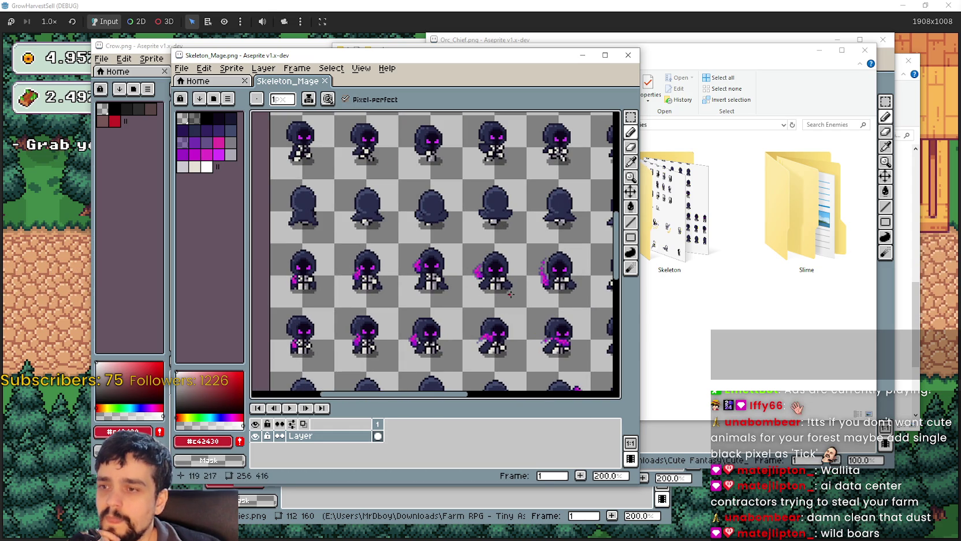
{"action": "mouse_move", "coordinate": [530, 322]}
{"action": "left_mouse_down"}
{"action": "mouse_move", "coordinate": [344, 173]}
{"action": "mouse_move", "coordinate": [463, 223]}
{"action": "left_mouse_up"}
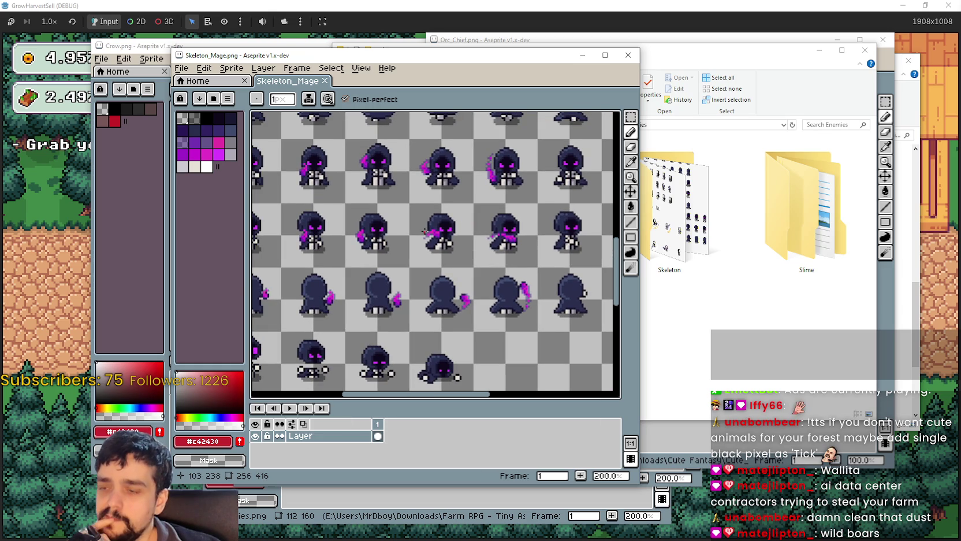
{"action": "left_click_drag", "start_coordinate": [397, 203], "coordinate": [263, 173]}
{"action": "left_click_drag", "start_coordinate": [389, 191], "coordinate": [457, 217]}
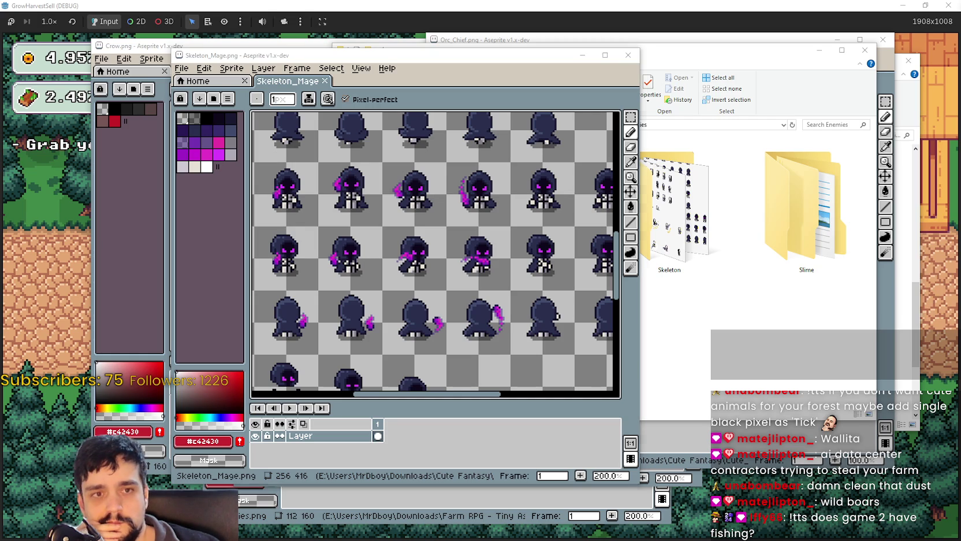
{"action": "scroll", "coordinate": [425, 257], "scroll_direction": "down", "scroll_amount": 2}
{"action": "mouse_move", "coordinate": [425, 261]}
{"action": "left_mouse_down"}
{"action": "mouse_move", "coordinate": [491, 371]}
{"action": "mouse_move", "coordinate": [445, 371]}
{"action": "left_mouse_up"}
Switch to the Rectangular Marquee tool and maximize the editor over the Skeleton_Mage sheet
{"action": "key", "text": "m"}
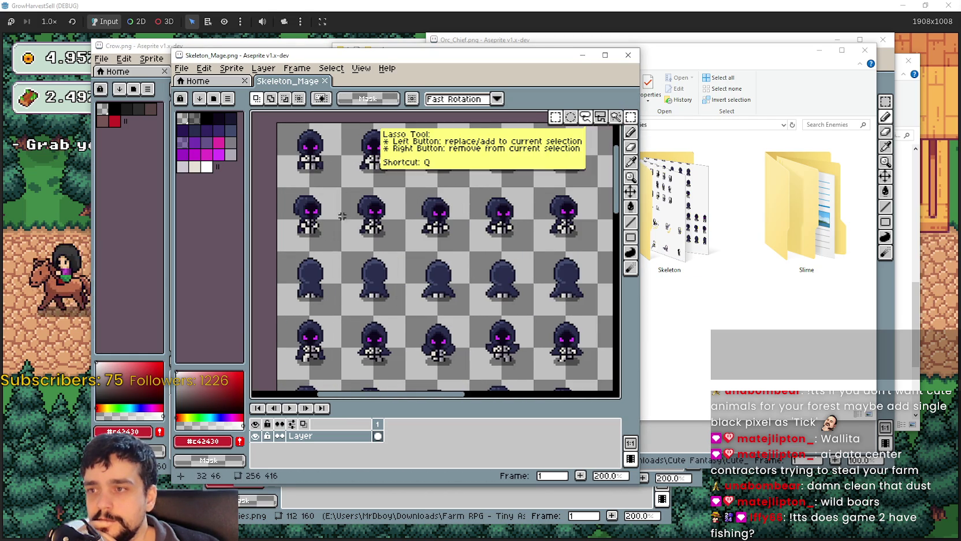
{"action": "scroll", "coordinate": [343, 218], "scroll_direction": "up", "scroll_amount": 1}
{"action": "scroll", "coordinate": [391, 279], "scroll_direction": "down", "scroll_amount": 1}
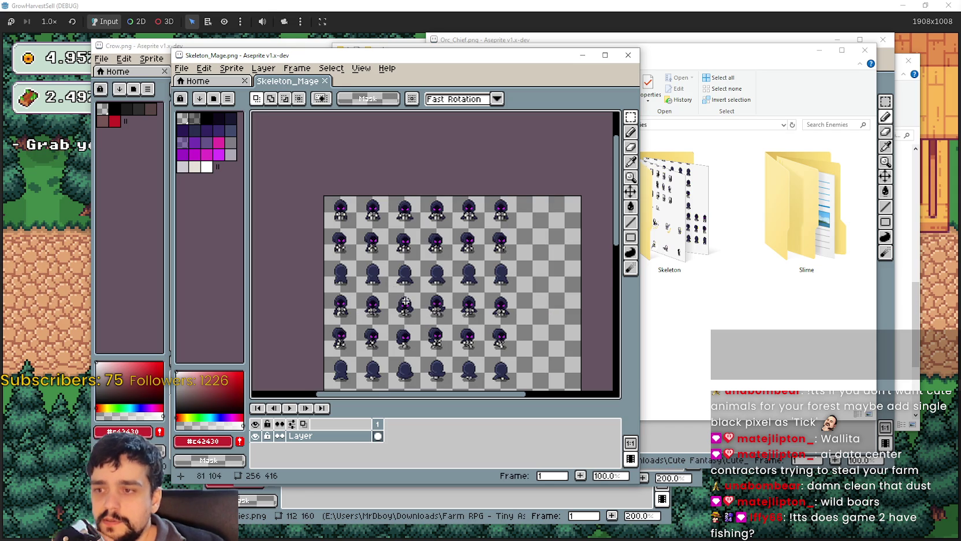
{"action": "scroll", "coordinate": [406, 301], "scroll_direction": "up", "scroll_amount": 1}
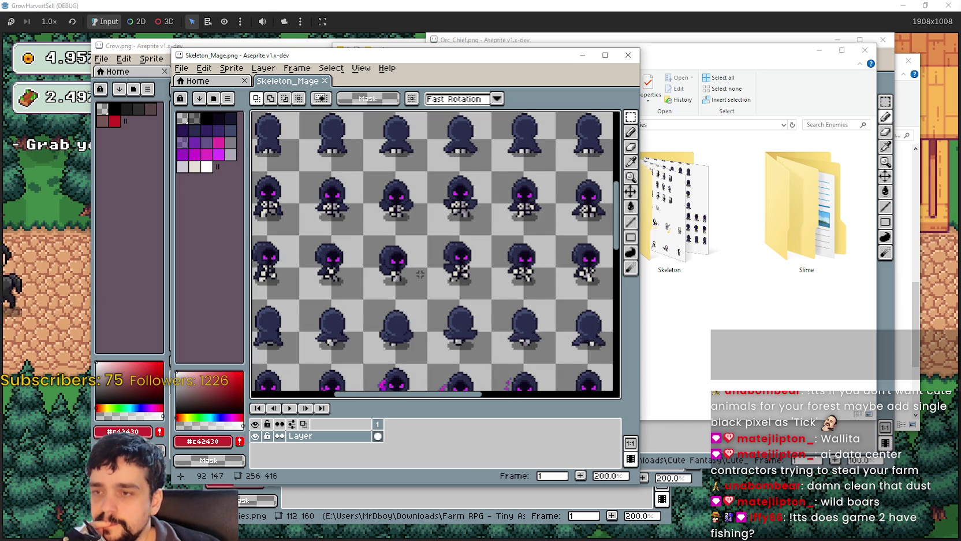
{"action": "scroll", "coordinate": [420, 274], "scroll_direction": "down", "scroll_amount": 1}
{"action": "scroll", "coordinate": [456, 231], "scroll_direction": "up", "scroll_amount": 1}
{"action": "left_click_drag", "start_coordinate": [457, 207], "coordinate": [466, 219]}
{"action": "scroll", "coordinate": [466, 219], "scroll_direction": "down", "scroll_amount": 1}
{"action": "scroll", "coordinate": [521, 191], "scroll_direction": "up", "scroll_amount": 1}
{"action": "left_click_drag", "start_coordinate": [521, 191], "coordinate": [516, 202]}
{"action": "left_click", "coordinate": [606, 56]}
{"action": "mouse_move", "coordinate": [490, 312]}
{"action": "left_mouse_down"}
{"action": "mouse_move", "coordinate": [634, 243]}
{"action": "mouse_move", "coordinate": [669, 253]}
{"action": "mouse_move", "coordinate": [522, 346]}
{"action": "left_mouse_up"}
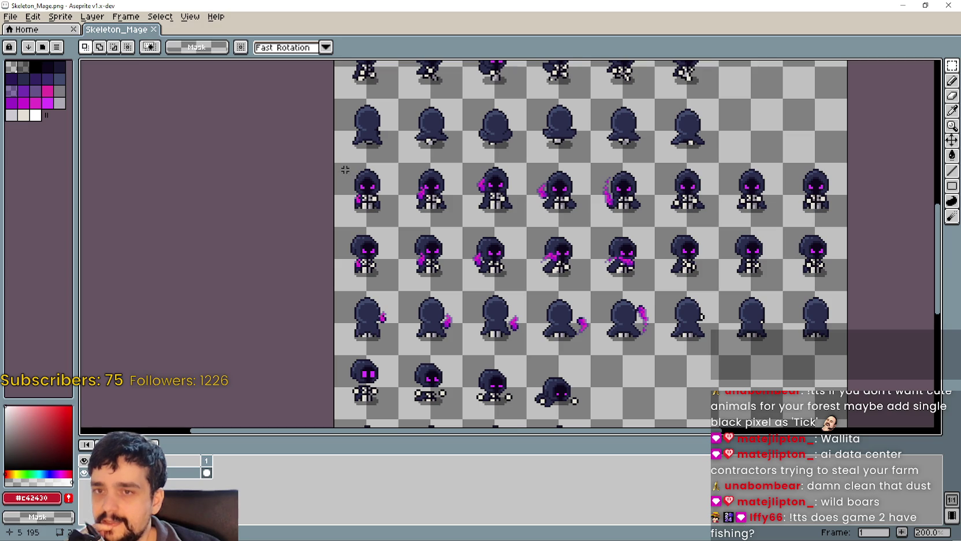
Select the first row of mage sprites, then the second row of attack sprites instead
{"action": "left_click_drag", "start_coordinate": [349, 168], "coordinate": [874, 218]}
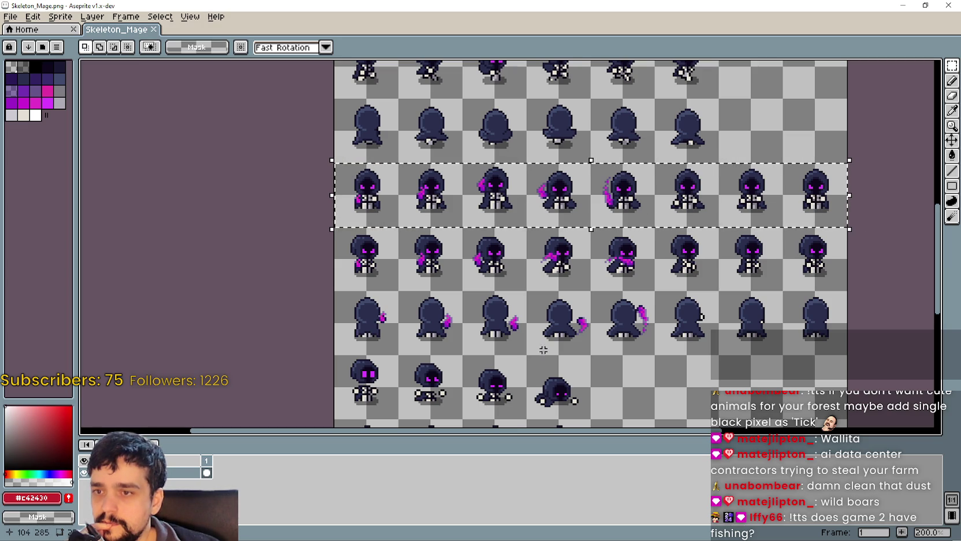
{"action": "key", "text": "ctrl+d"}
{"action": "left_click_drag", "start_coordinate": [367, 261], "coordinate": [497, 292]}
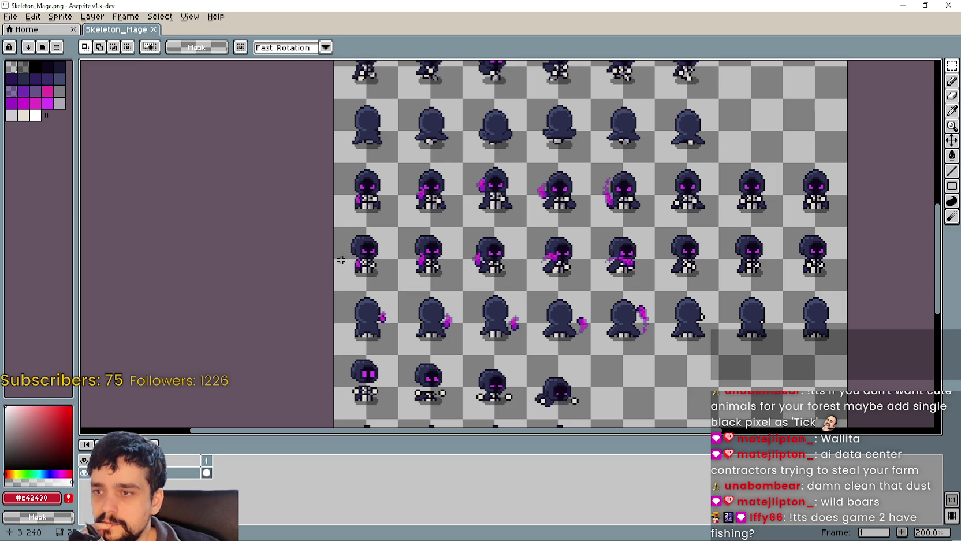
{"action": "mouse_move", "coordinate": [345, 281]}
{"action": "left_mouse_down"}
{"action": "mouse_move", "coordinate": [763, 243]}
{"action": "mouse_move", "coordinate": [817, 249]}
{"action": "left_mouse_up"}
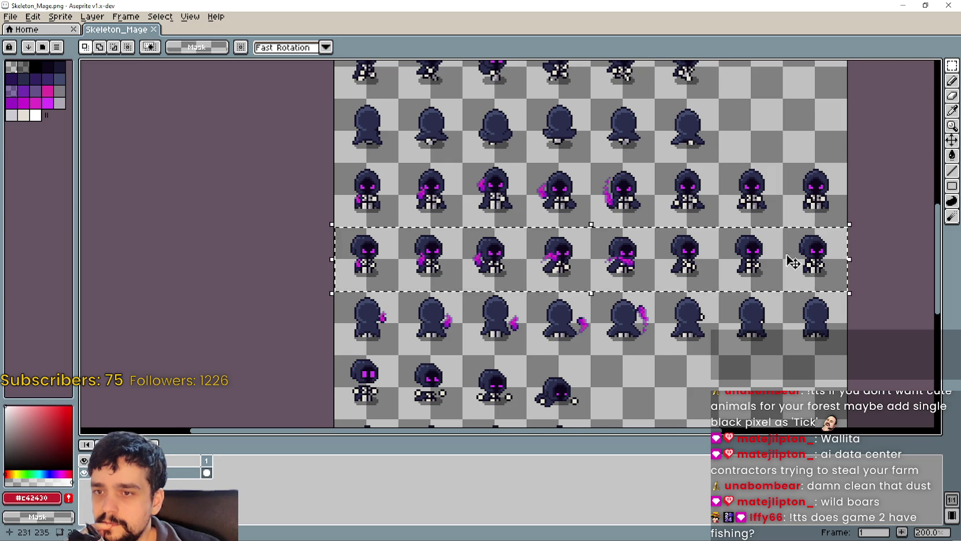
Zoom out and pan until the whole Skeleton_Mage sheet is visible
{"action": "scroll", "coordinate": [685, 297], "scroll_direction": "down", "scroll_amount": 1}
{"action": "scroll", "coordinate": [675, 284], "scroll_direction": "up", "scroll_amount": 2}
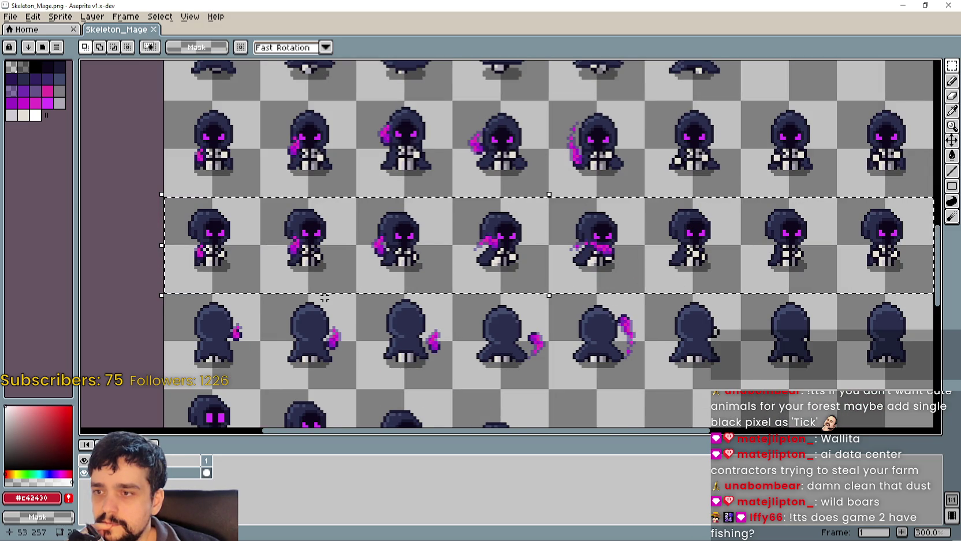
{"action": "scroll", "coordinate": [669, 286], "scroll_direction": "left", "scroll_amount": 5}
{"action": "scroll", "coordinate": [500, 268], "scroll_direction": "down", "scroll_amount": 2}
{"action": "scroll", "coordinate": [452, 344], "scroll_direction": "down", "scroll_amount": 2}
{"action": "scroll", "coordinate": [383, 216], "scroll_direction": "down", "scroll_amount": 1}
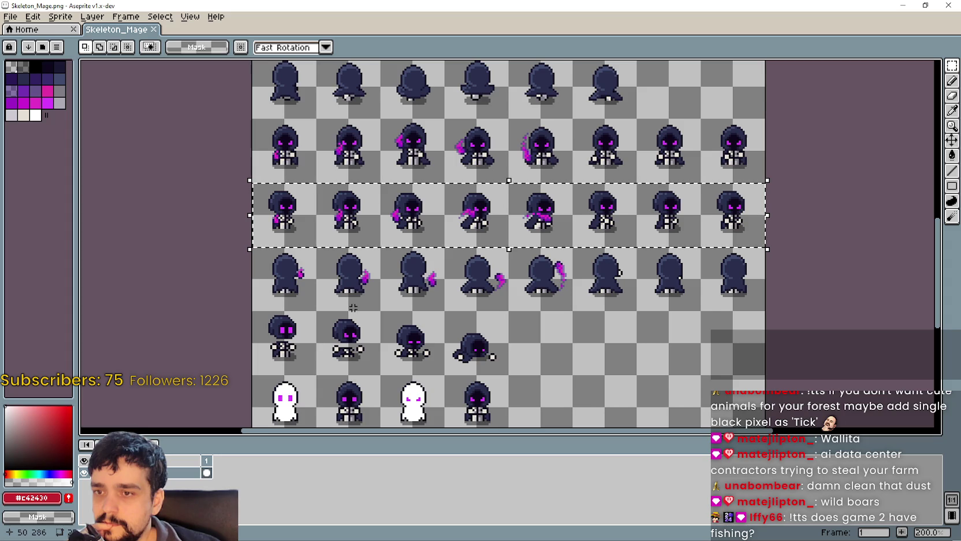
{"action": "scroll", "coordinate": [384, 215], "scroll_direction": "left", "scroll_amount": 1}
{"action": "scroll", "coordinate": [384, 215], "scroll_direction": "up", "scroll_amount": 5}
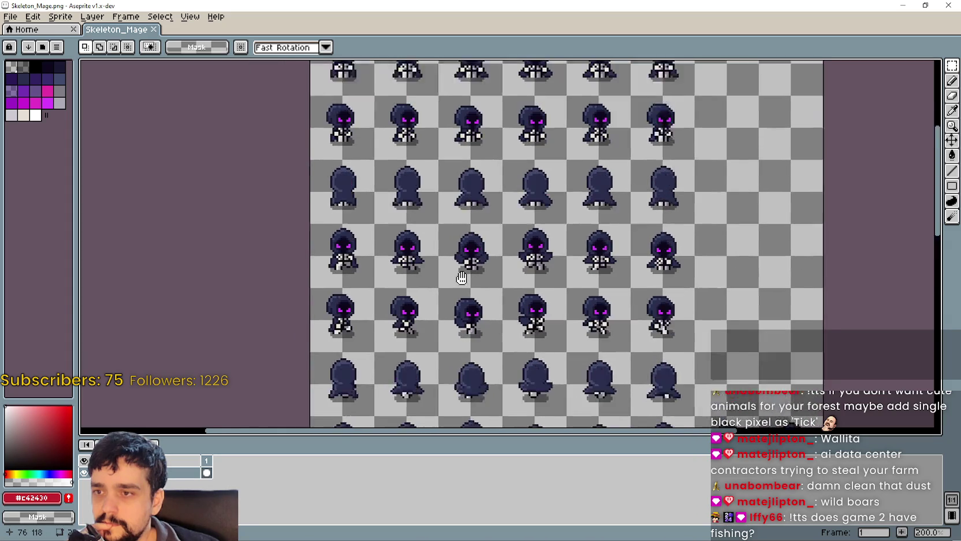
{"action": "scroll", "coordinate": [500, 137], "scroll_direction": "down", "scroll_amount": 1}
{"action": "scroll", "coordinate": [509, 381], "scroll_direction": "up", "scroll_amount": 2}
{"action": "scroll", "coordinate": [469, 188], "scroll_direction": "up", "scroll_amount": 2}
{"action": "scroll", "coordinate": [470, 188], "scroll_direction": "up", "scroll_amount": 1}
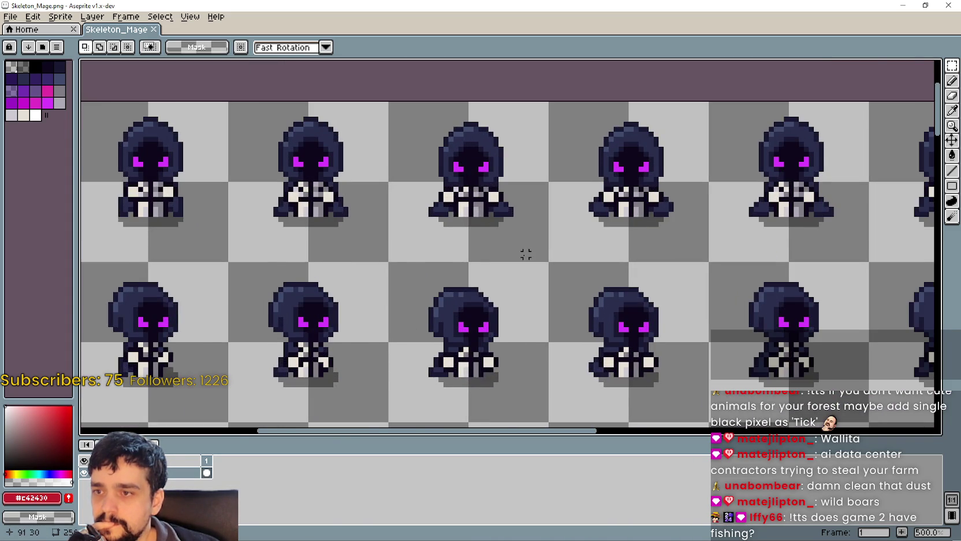
{"action": "scroll", "coordinate": [525, 255], "scroll_direction": "down", "scroll_amount": 3}
{"action": "scroll", "coordinate": [697, 278], "scroll_direction": "up", "scroll_amount": 2}
{"action": "scroll", "coordinate": [696, 277], "scroll_direction": "up", "scroll_amount": 3}
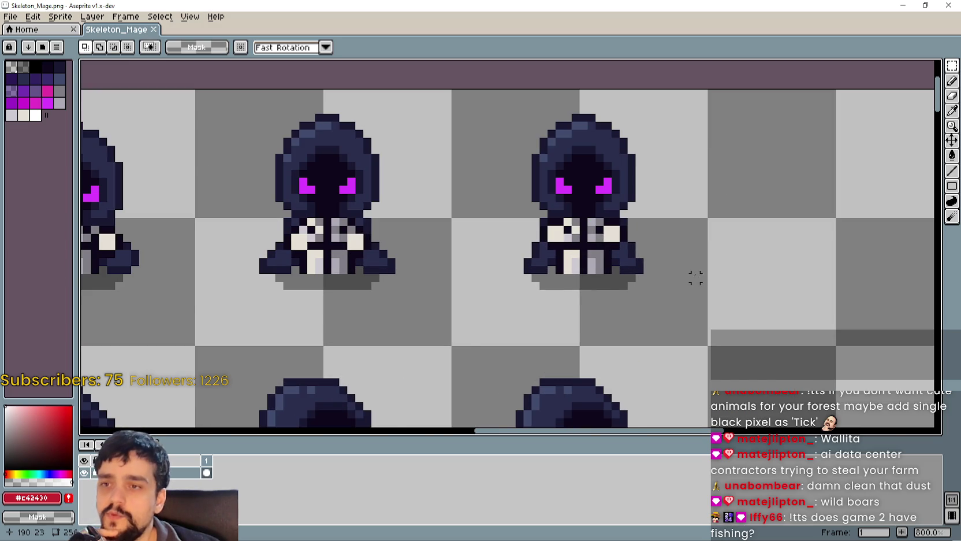
{"action": "scroll", "coordinate": [696, 278], "scroll_direction": "down", "scroll_amount": 4}
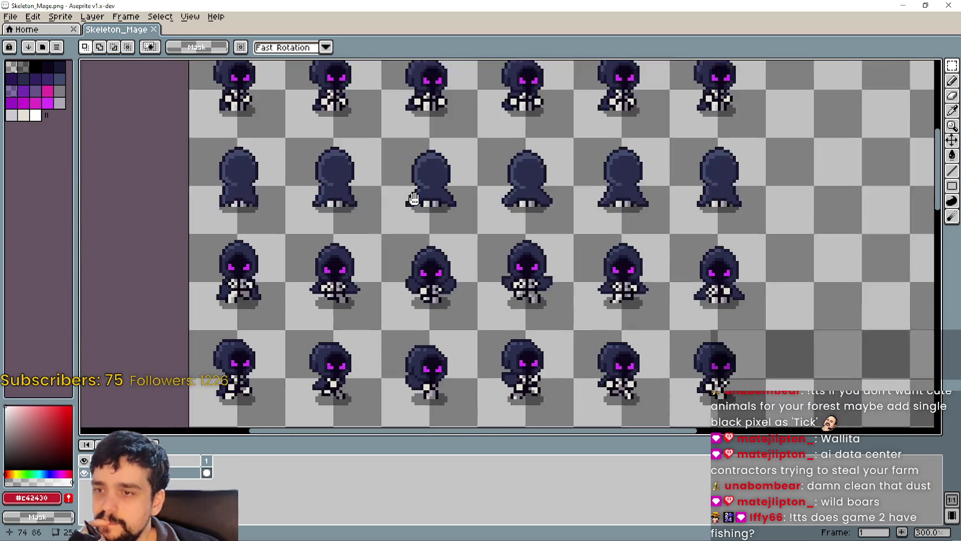
{"action": "mouse_move", "coordinate": [414, 198]}
{"action": "left_mouse_down"}
{"action": "mouse_move", "coordinate": [407, 215]}
{"action": "mouse_move", "coordinate": [440, 161]}
{"action": "left_mouse_up"}
{"action": "scroll", "coordinate": [433, 248], "scroll_direction": "down", "scroll_amount": 2}
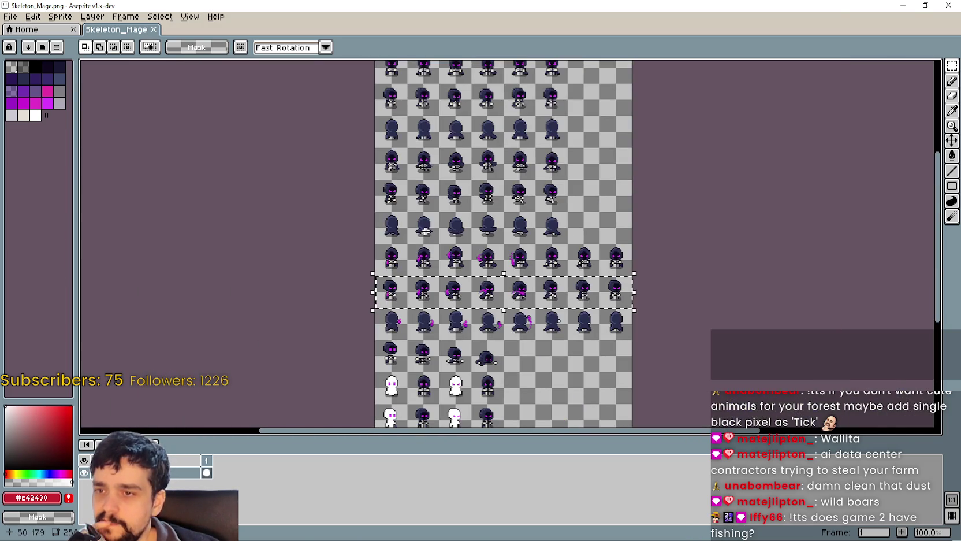
{"action": "scroll", "coordinate": [468, 312], "scroll_direction": "up", "scroll_amount": 1}
Select the block of mage sprite rows up to the top right
{"action": "mouse_move", "coordinate": [468, 303]}
{"action": "left_mouse_down"}
{"action": "mouse_move", "coordinate": [475, 231]}
{"action": "mouse_move", "coordinate": [478, 338]}
{"action": "left_mouse_up"}
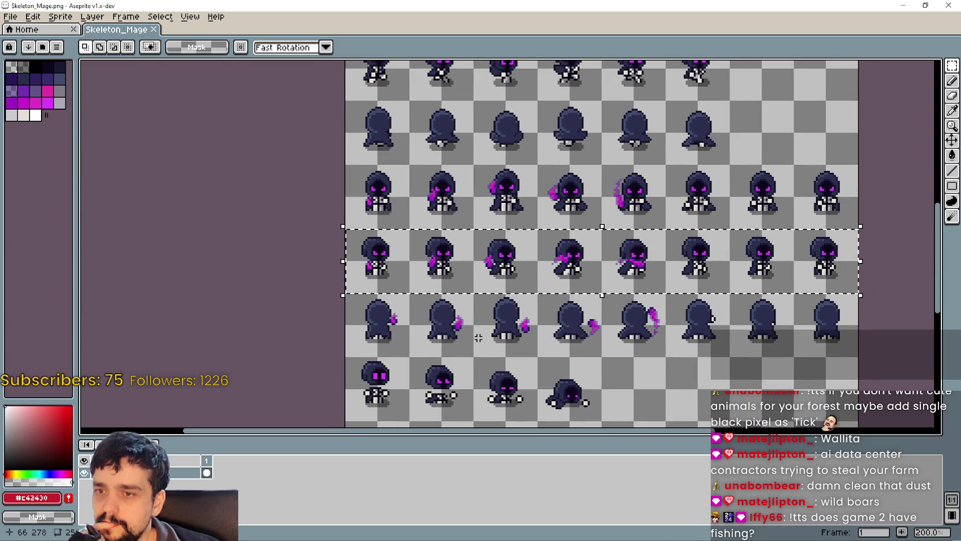
{"action": "mouse_move", "coordinate": [372, 334]}
{"action": "left_mouse_down"}
{"action": "mouse_move", "coordinate": [863, 211]}
{"action": "mouse_move", "coordinate": [815, 214]}
{"action": "mouse_move", "coordinate": [809, 62]}
{"action": "mouse_move", "coordinate": [845, 71]}
{"action": "left_mouse_up"}
{"action": "left_click_drag", "start_coordinate": [839, 124], "coordinate": [801, 169]}
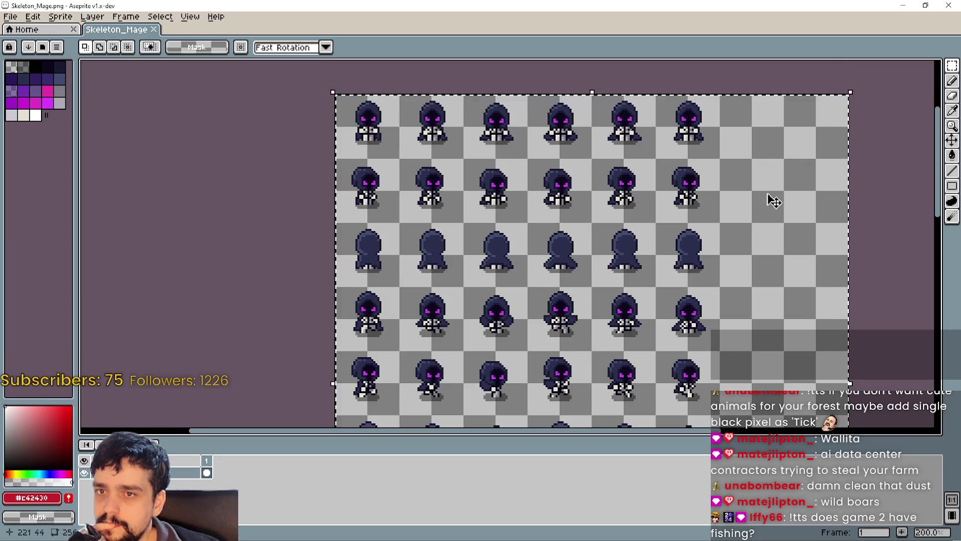
Lower the timeline splitter for more canvas room, then close the Skeleton_Mage tab
{"action": "scroll", "coordinate": [801, 169], "scroll_direction": "down", "scroll_amount": 2}
{"action": "scroll", "coordinate": [558, 344], "scroll_direction": "up", "scroll_amount": 2}
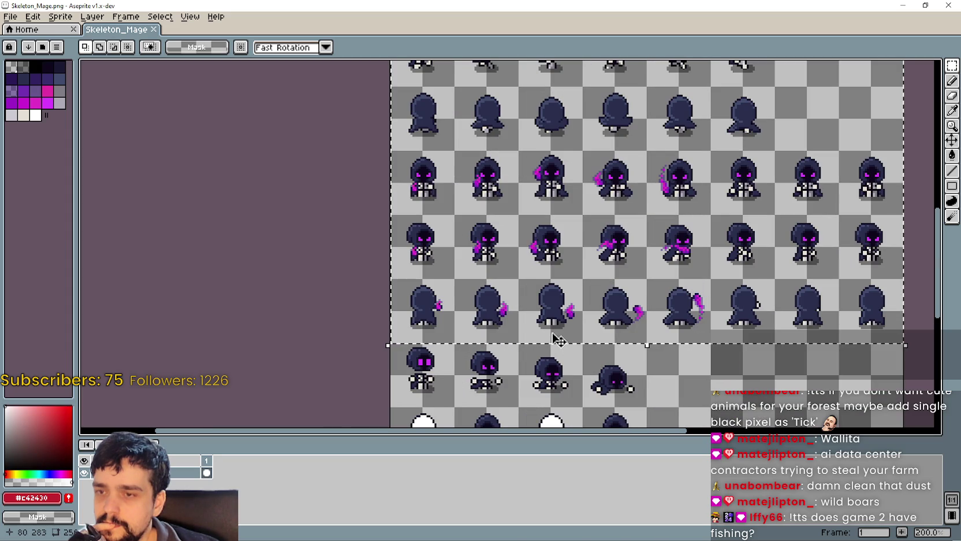
{"action": "scroll", "coordinate": [558, 328], "scroll_direction": "down", "scroll_amount": 2}
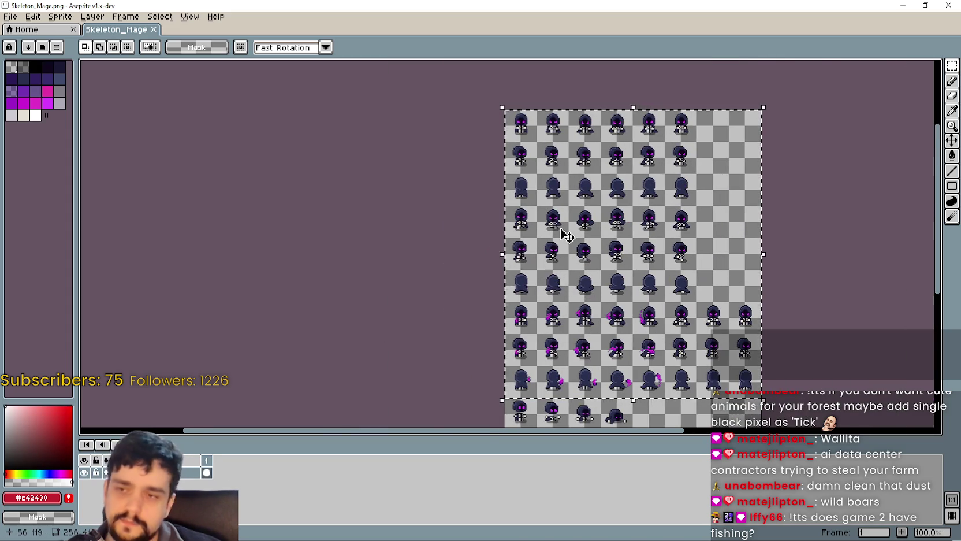
{"action": "scroll", "coordinate": [552, 282], "scroll_direction": "up", "scroll_amount": 2}
{"action": "scroll", "coordinate": [672, 360], "scroll_direction": "left", "scroll_amount": 3}
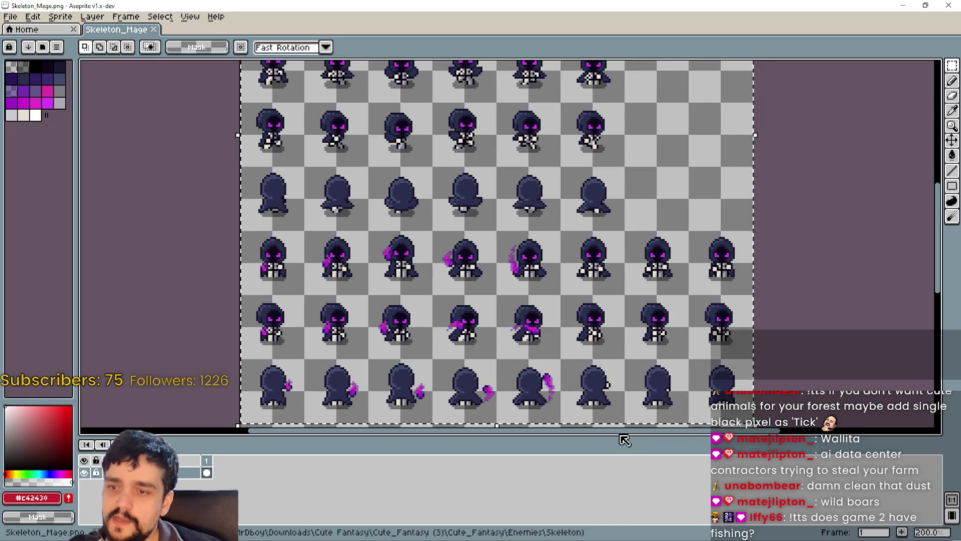
{"action": "mouse_move", "coordinate": [622, 439]}
{"action": "left_mouse_down"}
{"action": "mouse_move", "coordinate": [626, 457]}
{"action": "mouse_move", "coordinate": [612, 478]}
{"action": "left_mouse_up"}
{"action": "scroll", "coordinate": [529, 350], "scroll_direction": "down", "scroll_amount": 2}
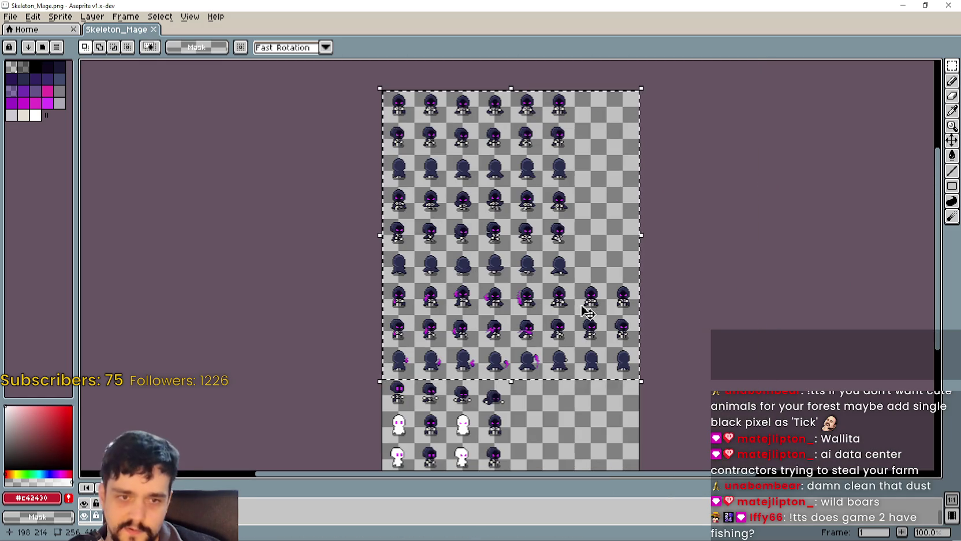
{"action": "scroll", "coordinate": [548, 304], "scroll_direction": "up", "scroll_amount": 1}
{"action": "scroll", "coordinate": [548, 304], "scroll_direction": "down", "scroll_amount": 1}
{"action": "scroll", "coordinate": [547, 304], "scroll_direction": "up", "scroll_amount": 2}
{"action": "scroll", "coordinate": [547, 305], "scroll_direction": "down", "scroll_amount": 2}
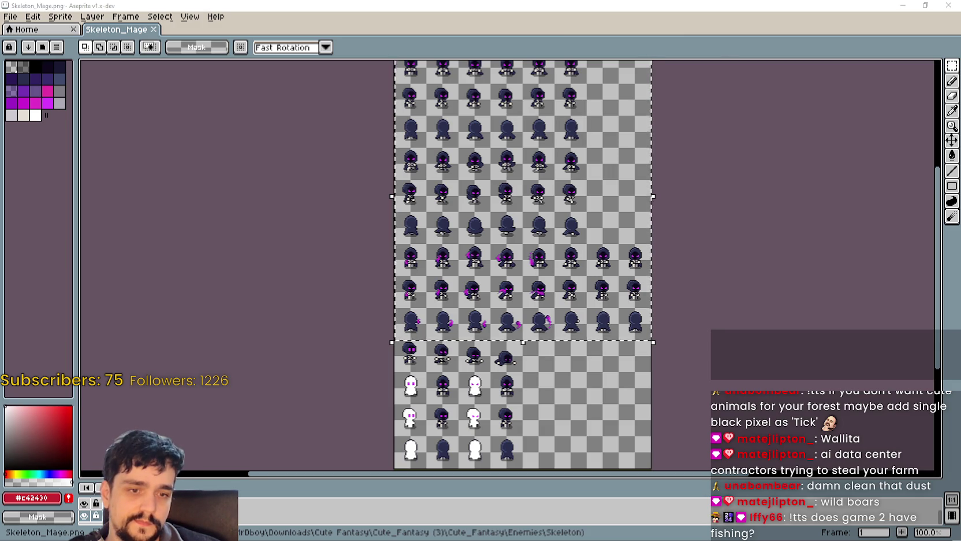
{"action": "key", "text": "ctrl+w"}
{"action": "key", "text": "ctrl+w"}
Paste the copied mage sprites into the atlas and commit them in place
{"action": "scroll", "coordinate": [540, 245], "scroll_direction": "up", "scroll_amount": 2}
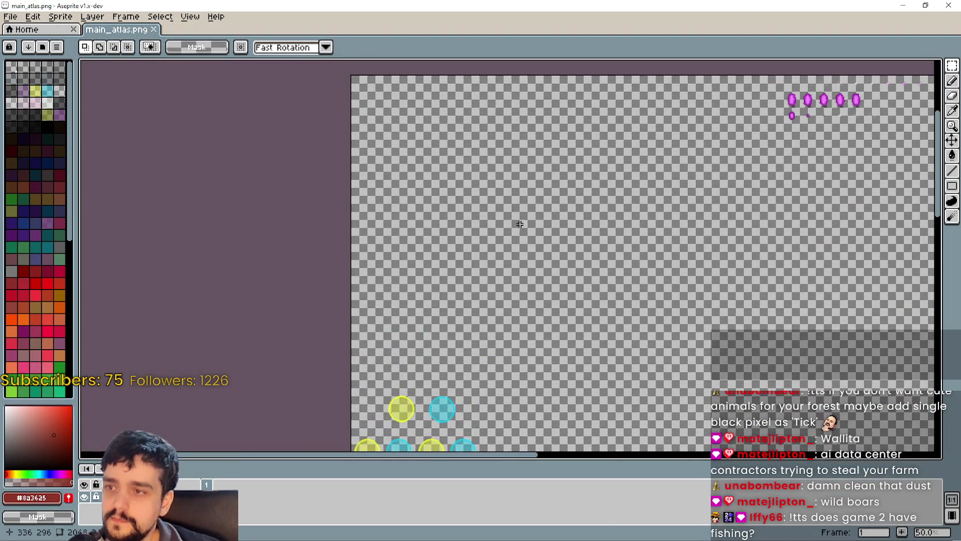
{"action": "scroll", "coordinate": [612, 315], "scroll_direction": "up", "scroll_amount": 1}
{"action": "key", "text": "ctrl+v"}
{"action": "scroll", "coordinate": [529, 268], "scroll_direction": "down", "scroll_amount": 1}
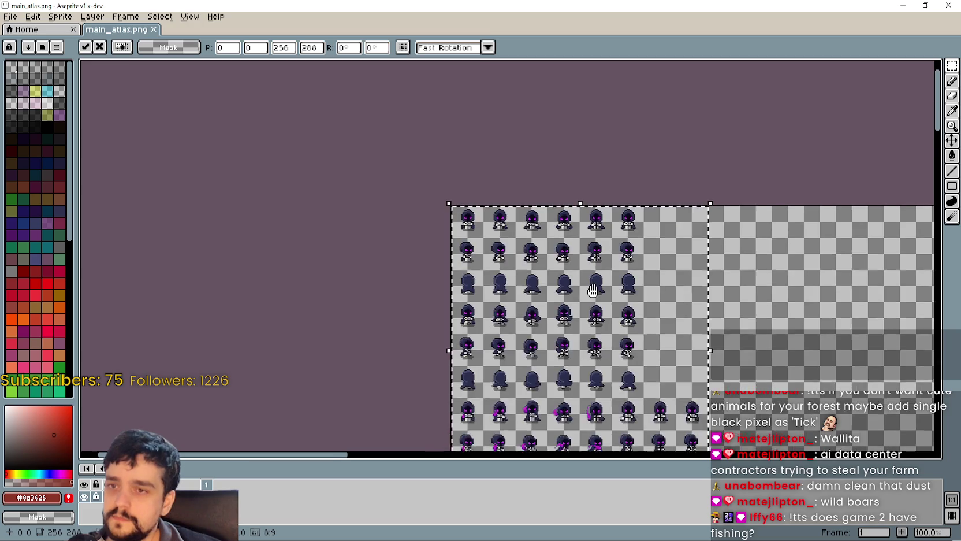
{"action": "scroll", "coordinate": [558, 302], "scroll_direction": "up", "scroll_amount": 1}
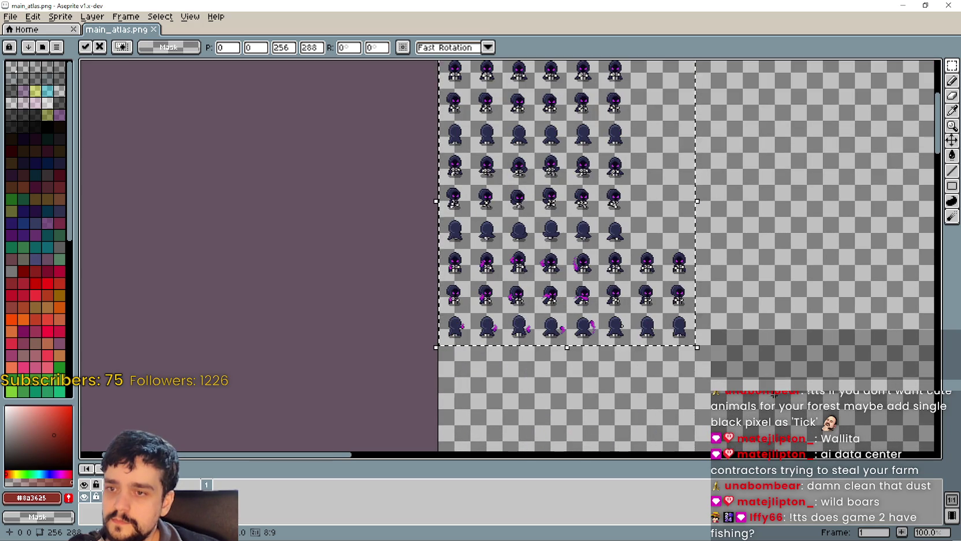
{"action": "scroll", "coordinate": [599, 262], "scroll_direction": "down", "scroll_amount": 1}
{"action": "scroll", "coordinate": [461, 182], "scroll_direction": "up", "scroll_amount": 2}
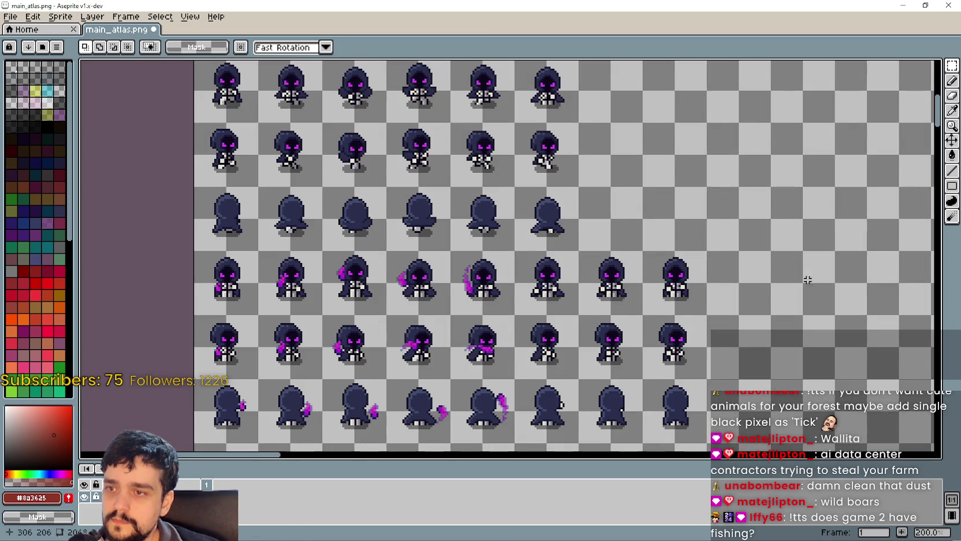
{"action": "key", "text": "Return"}
Review the pasted mage block and save main_atlas.png
{"action": "left_click_drag", "start_coordinate": [583, 166], "coordinate": [630, 268]}
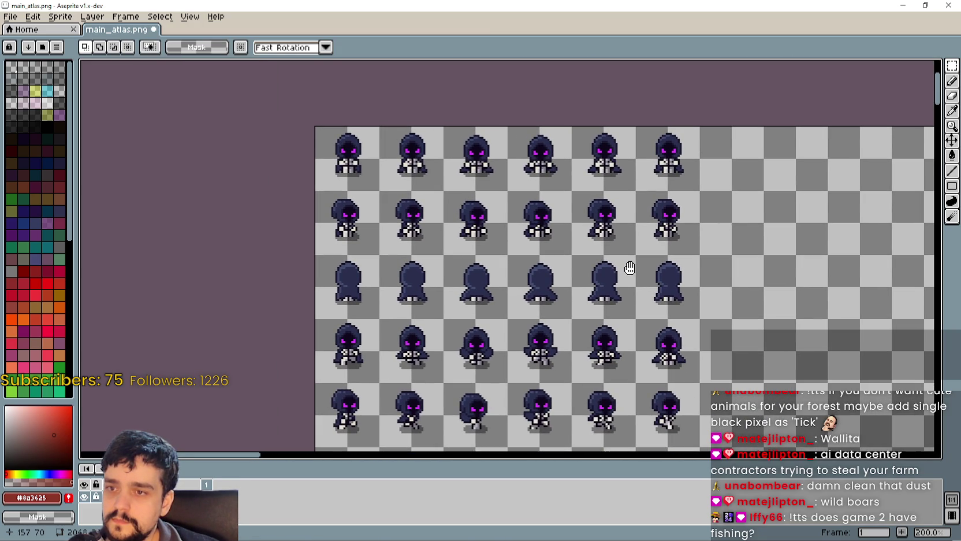
{"action": "scroll", "coordinate": [578, 266], "scroll_direction": "down", "scroll_amount": 1}
{"action": "left_click_drag", "start_coordinate": [511, 330], "coordinate": [451, 266]}
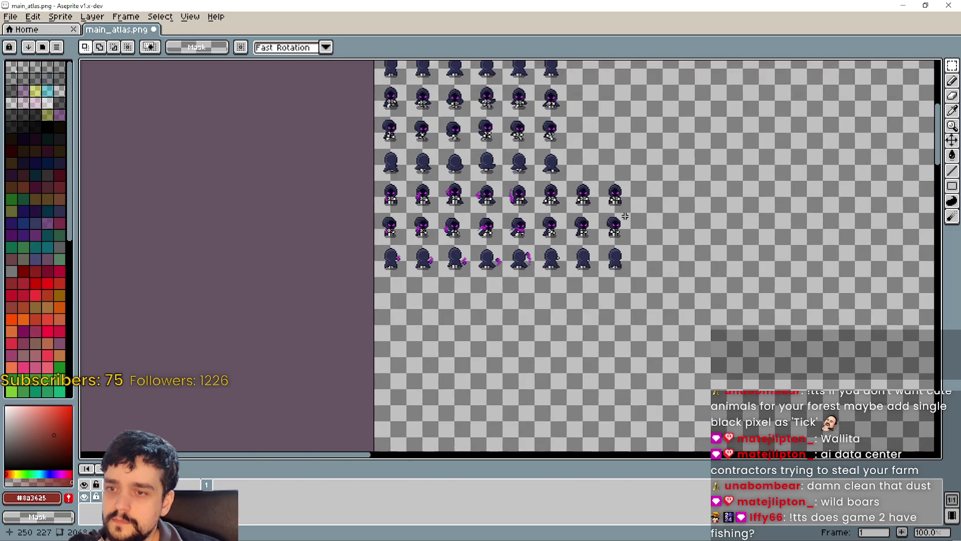
{"action": "scroll", "coordinate": [451, 267], "scroll_direction": "up", "scroll_amount": 1}
{"action": "key", "text": "ctrl+s"}
Pan across the whole atlas, from the tractors to its top-left corner
{"action": "mouse_move", "coordinate": [730, 139]}
{"action": "left_mouse_down"}
{"action": "mouse_move", "coordinate": [721, 287]}
{"action": "mouse_move", "coordinate": [546, 296]}
{"action": "mouse_move", "coordinate": [467, 271]}
{"action": "left_mouse_up"}
{"action": "scroll", "coordinate": [468, 271], "scroll_direction": "down", "scroll_amount": 1}
{"action": "scroll", "coordinate": [468, 272], "scroll_direction": "up", "scroll_amount": 2}
{"action": "scroll", "coordinate": [468, 273], "scroll_direction": "down", "scroll_amount": 3}
{"action": "scroll", "coordinate": [468, 266], "scroll_direction": "up", "scroll_amount": 2}
{"action": "scroll", "coordinate": [468, 262], "scroll_direction": "down", "scroll_amount": 3}
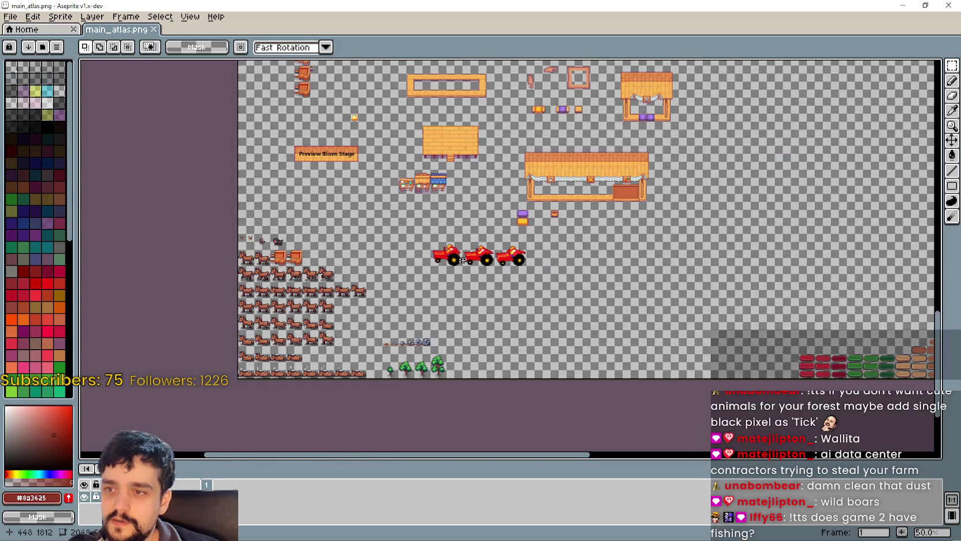
{"action": "mouse_move", "coordinate": [574, 63]}
{"action": "left_mouse_down"}
{"action": "mouse_move", "coordinate": [539, 188]}
{"action": "mouse_move", "coordinate": [285, 254]}
{"action": "left_mouse_up"}
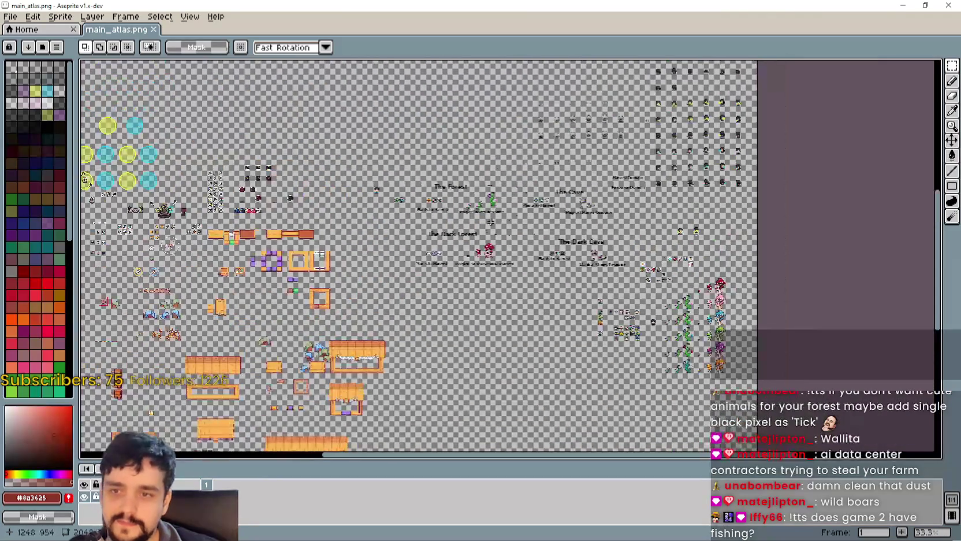
{"action": "scroll", "coordinate": [517, 250], "scroll_direction": "up", "scroll_amount": 3}
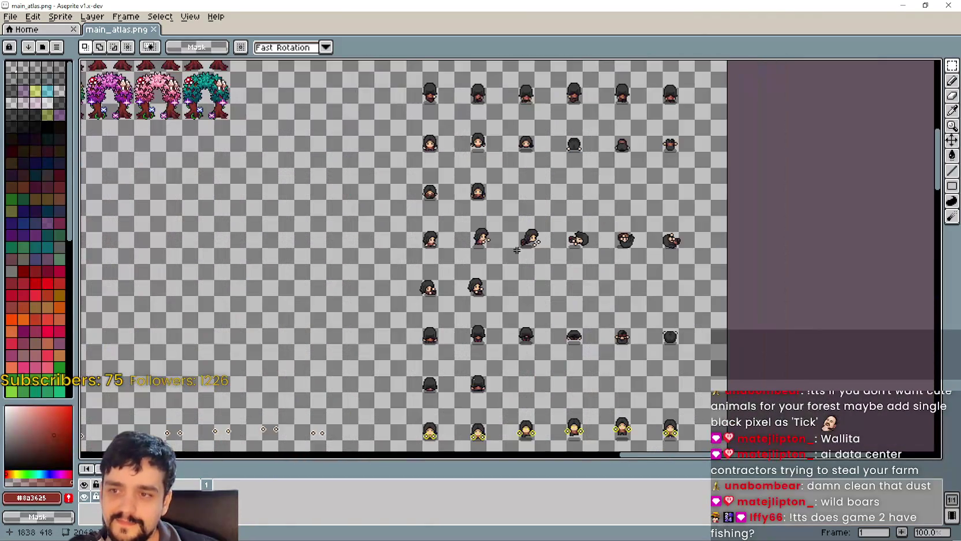
{"action": "scroll", "coordinate": [517, 250], "scroll_direction": "down", "scroll_amount": 1}
{"action": "mouse_move", "coordinate": [116, 167]}
{"action": "left_mouse_down"}
{"action": "mouse_move", "coordinate": [359, 280]}
{"action": "mouse_move", "coordinate": [773, 236]}
{"action": "left_mouse_up"}
Pan toward the tree and character sprites to the hooded mage grid
{"action": "left_click_drag", "start_coordinate": [647, 218], "coordinate": [272, 208]}
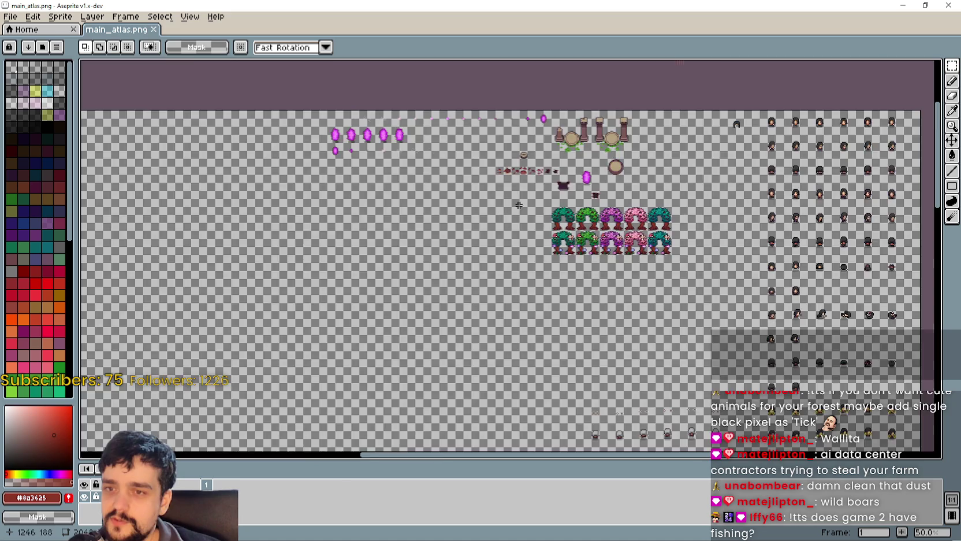
{"action": "scroll", "coordinate": [451, 191], "scroll_direction": "up", "scroll_amount": 1}
{"action": "mouse_move", "coordinate": [759, 250]}
{"action": "left_mouse_down"}
{"action": "mouse_move", "coordinate": [415, 218]}
{"action": "mouse_move", "coordinate": [843, 402]}
{"action": "left_mouse_up"}
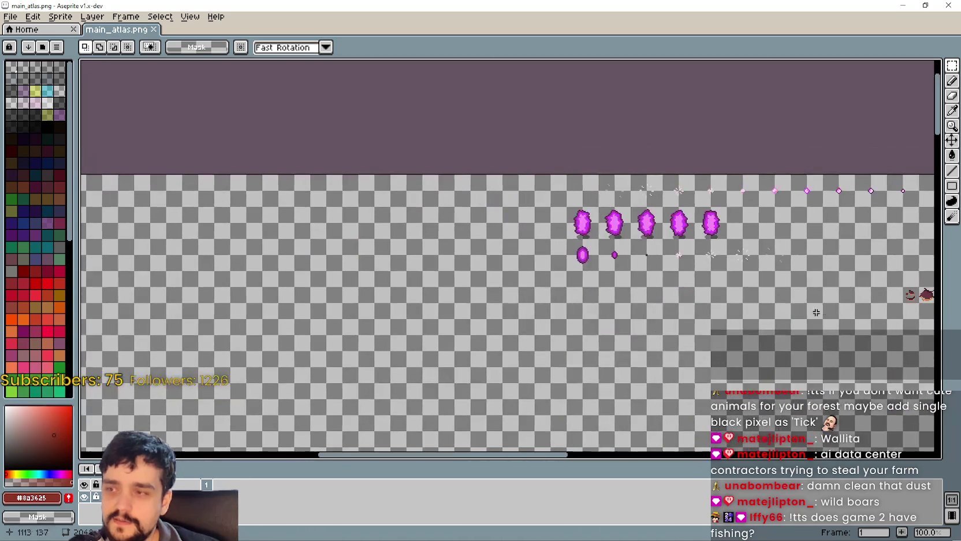
{"action": "scroll", "coordinate": [369, 253], "scroll_direction": "up", "scroll_amount": 1}
{"action": "left_click_drag", "start_coordinate": [368, 253], "coordinate": [868, 300]}
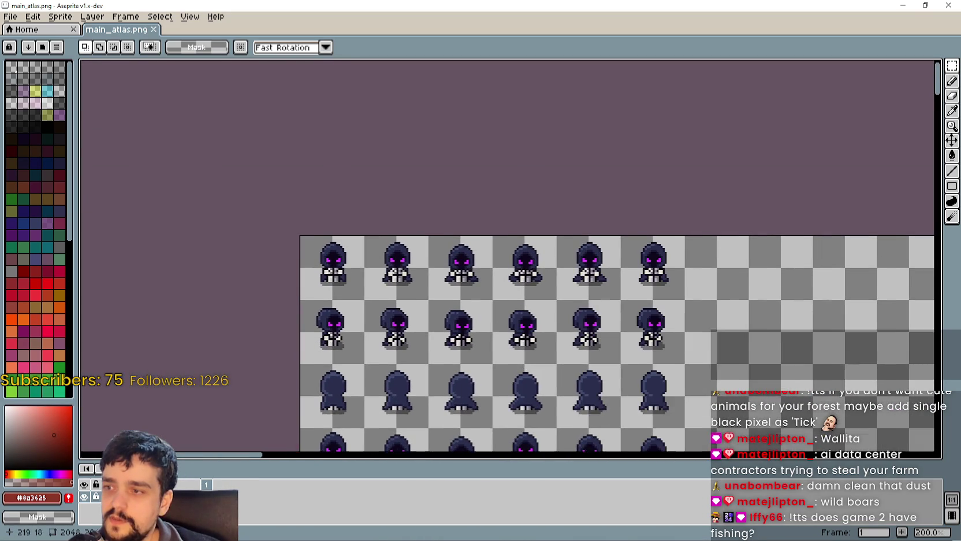
{"action": "scroll", "coordinate": [361, 297], "scroll_direction": "up", "scroll_amount": 1}
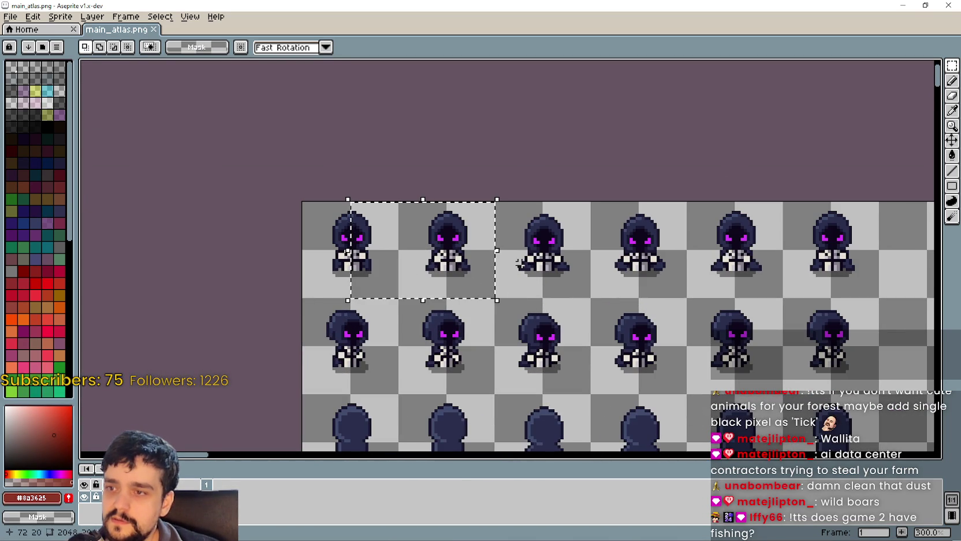
{"action": "scroll", "coordinate": [610, 305], "scroll_direction": "down", "scroll_amount": 4}
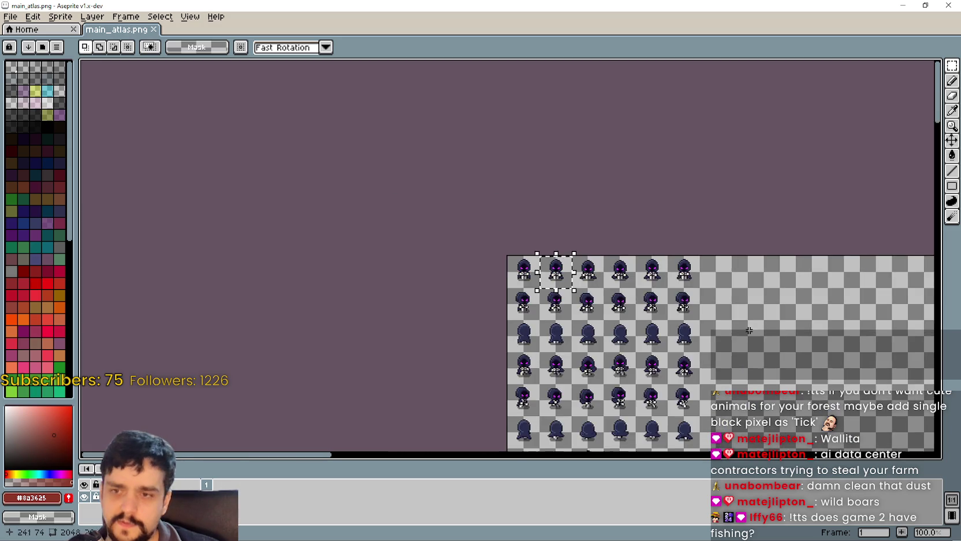
Find an empty cell beside the character sprites and bring it into view
{"action": "left_click_drag", "start_coordinate": [610, 305], "coordinate": [365, 193]}
{"action": "scroll", "coordinate": [366, 193], "scroll_direction": "up", "scroll_amount": 1}
{"action": "left_click_drag", "start_coordinate": [678, 241], "coordinate": [199, 191]}
{"action": "left_click_drag", "start_coordinate": [635, 191], "coordinate": [208, 191]}
{"action": "scroll", "coordinate": [346, 231], "scroll_direction": "up", "scroll_amount": 1}
{"action": "scroll", "coordinate": [346, 231], "scroll_direction": "down", "scroll_amount": 1}
{"action": "scroll", "coordinate": [426, 140], "scroll_direction": "up", "scroll_amount": 2}
{"action": "left_click_drag", "start_coordinate": [425, 140], "coordinate": [472, 274]}
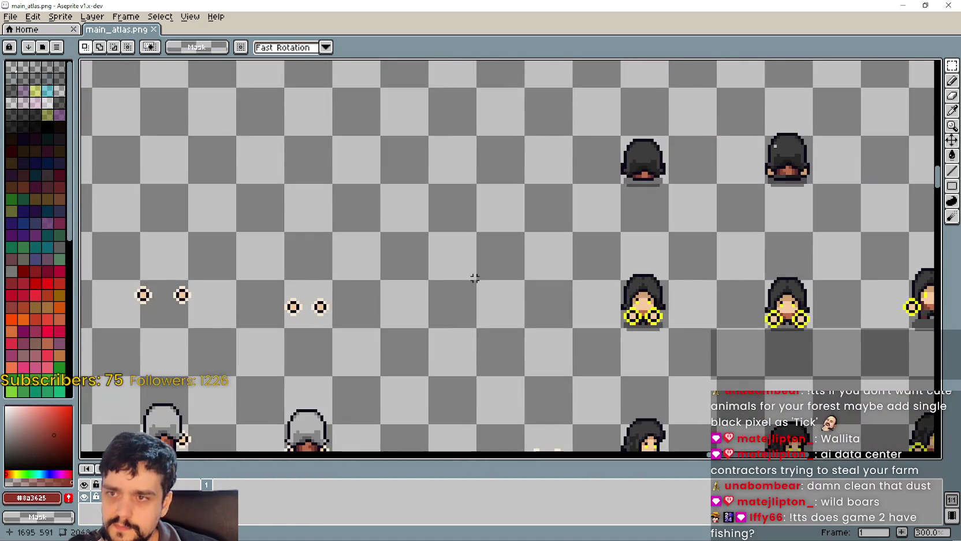
{"action": "scroll", "coordinate": [472, 274], "scroll_direction": "down", "scroll_amount": 4}
{"action": "left_click_drag", "start_coordinate": [497, 116], "coordinate": [497, 341]}
{"action": "scroll", "coordinate": [498, 213], "scroll_direction": "up", "scroll_amount": 3}
{"action": "left_click_drag", "start_coordinate": [497, 213], "coordinate": [454, 272]}
Paste the hooded mage, move it down-right into the empty cell, and commit
{"action": "key", "text": "ctrl+v"}
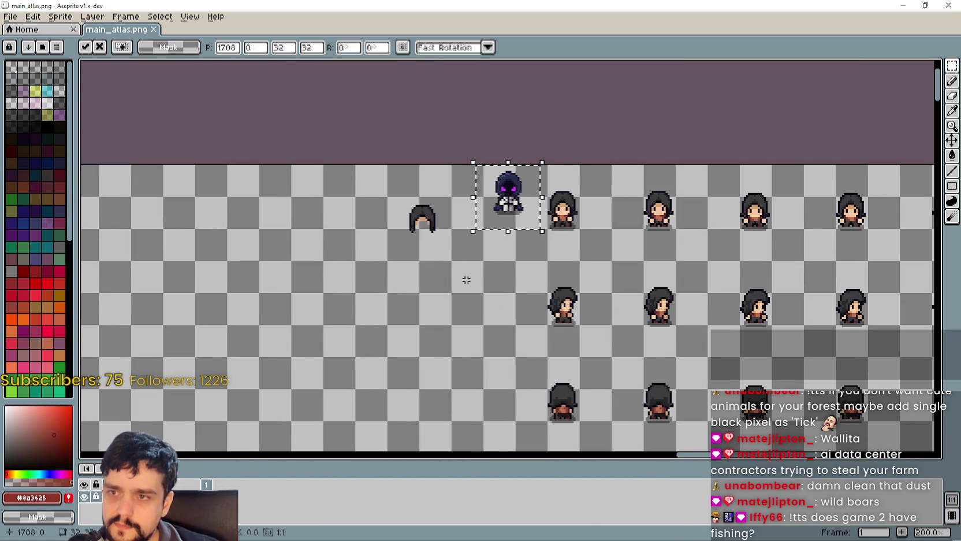
{"action": "scroll", "coordinate": [511, 230], "scroll_direction": "up", "scroll_amount": 3}
{"action": "scroll", "coordinate": [538, 168], "scroll_direction": "up", "scroll_amount": 1}
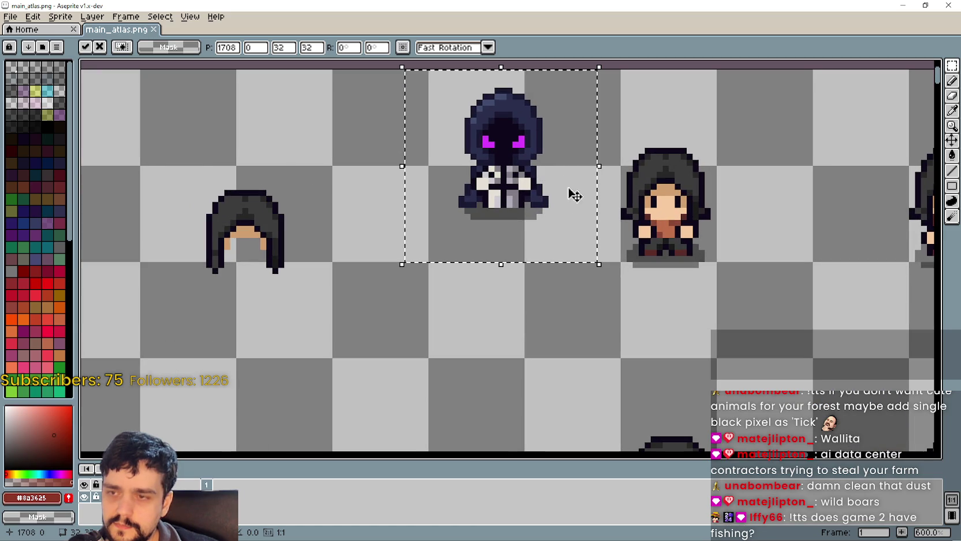
{"action": "left_click_drag", "start_coordinate": [554, 214], "coordinate": [634, 267]}
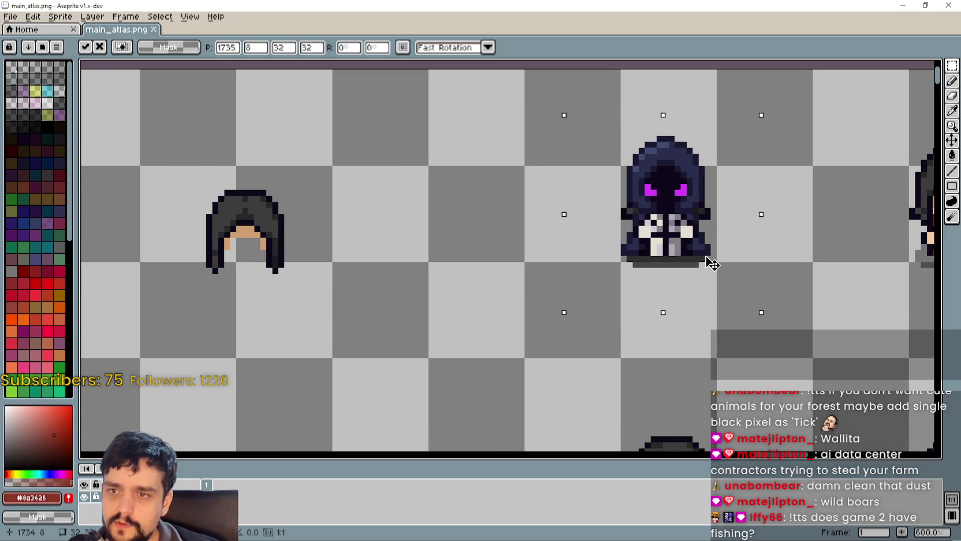
{"action": "key", "text": "Return"}
Save main_atlas.png with the mage in place and minimize its window
{"action": "scroll", "coordinate": [555, 324], "scroll_direction": "down", "scroll_amount": 4}
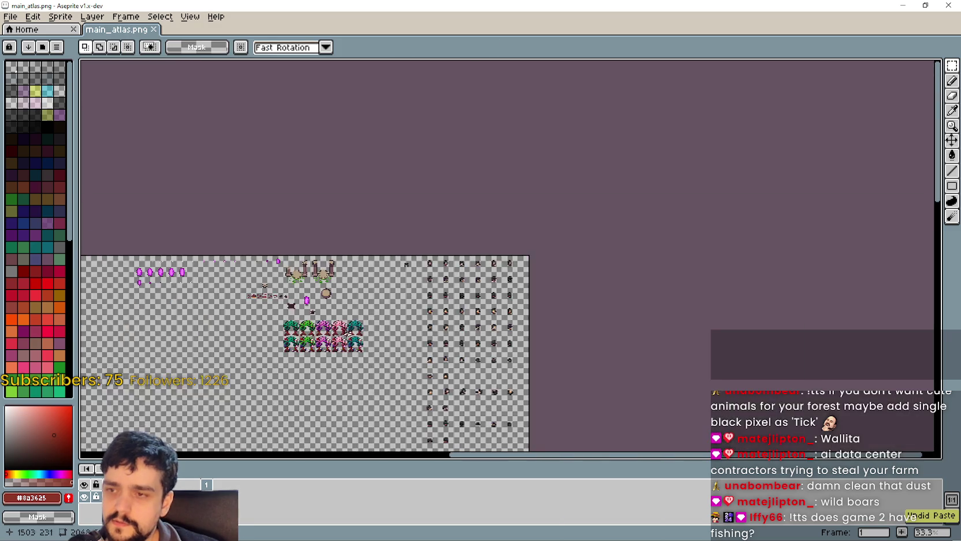
{"action": "scroll", "coordinate": [404, 69], "scroll_direction": "up", "scroll_amount": 3}
{"action": "scroll", "coordinate": [403, 86], "scroll_direction": "down", "scroll_amount": 3}
{"action": "scroll", "coordinate": [403, 86], "scroll_direction": "up", "scroll_amount": 3}
{"action": "key", "text": "ctrl+s"}
{"action": "left_click", "coordinate": [903, 5]}
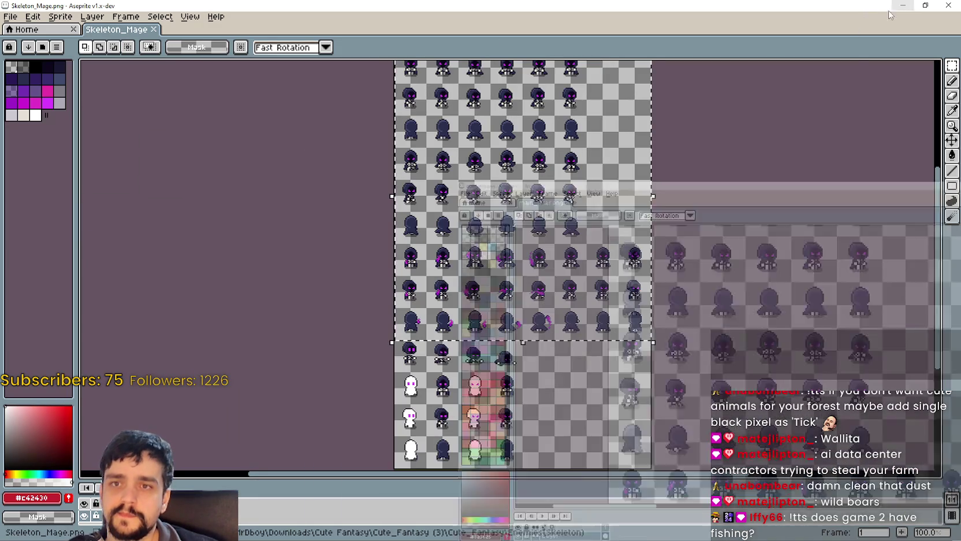
Minimize Skeleton_Mage, close the running game, and show the horse folder's files
{"action": "left_click", "coordinate": [905, 7]}
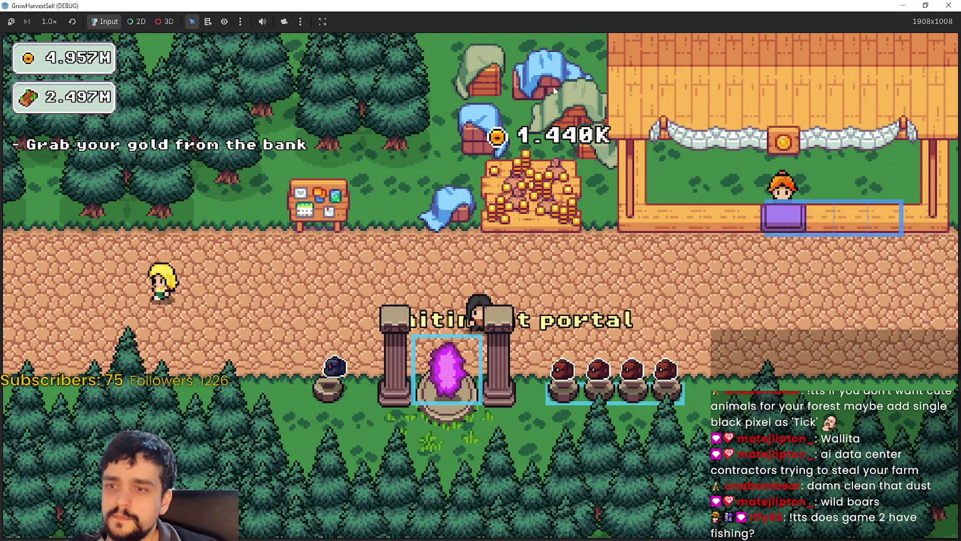
{"action": "double_click", "coordinate": [576, 4]}
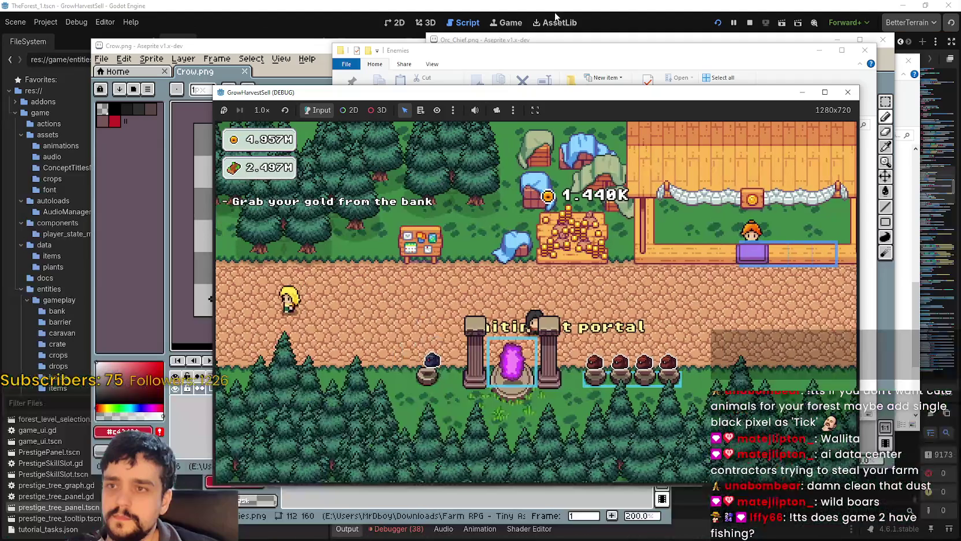
{"action": "left_click", "coordinate": [750, 22]}
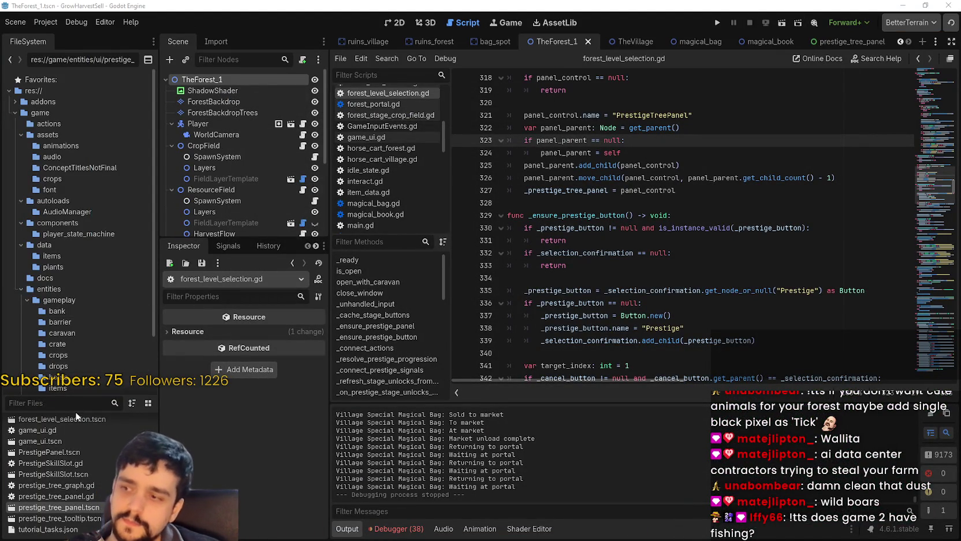
{"action": "scroll", "coordinate": [73, 329], "scroll_direction": "down", "scroll_amount": 3}
{"action": "left_click", "coordinate": [79, 310]}
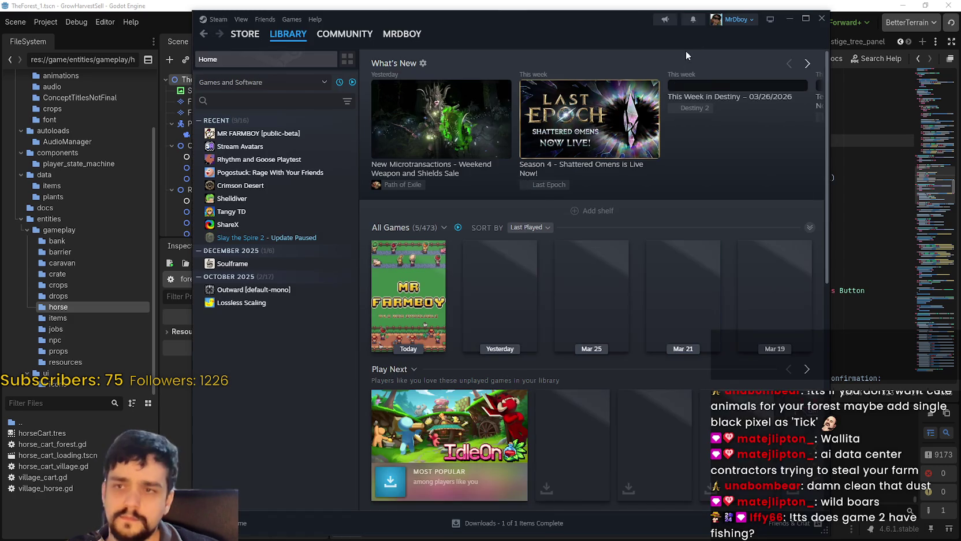
Go from the MR FARMBOY library entry through its store page to the community discussions
{"action": "left_click", "coordinate": [261, 132]}
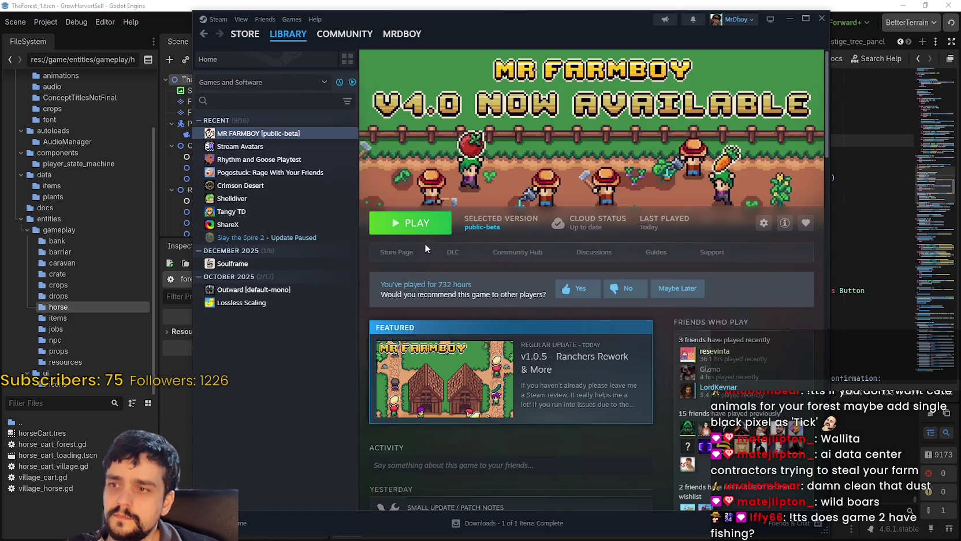
{"action": "left_click", "coordinate": [407, 254]}
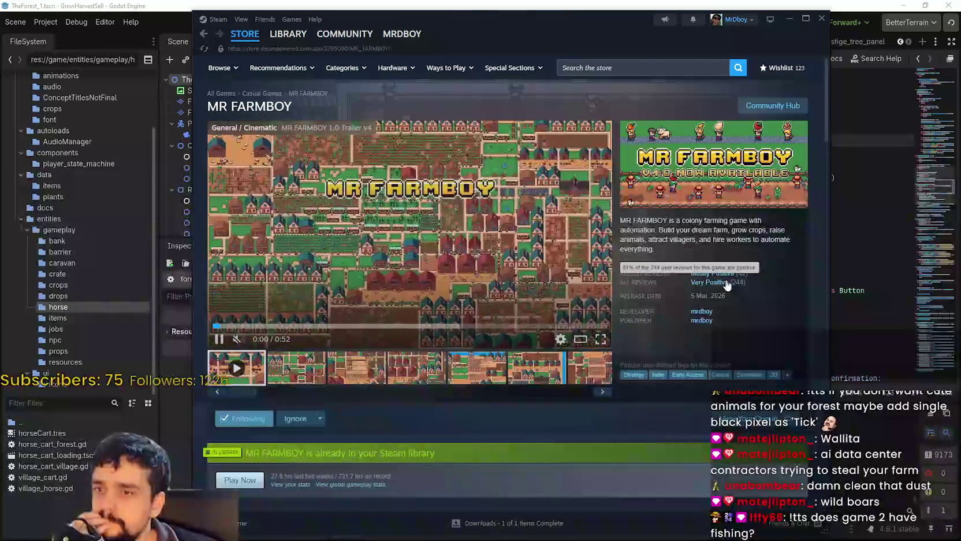
{"action": "scroll", "coordinate": [468, 334], "scroll_direction": "down", "scroll_amount": 3}
{"action": "scroll", "coordinate": [507, 324], "scroll_direction": "up", "scroll_amount": 3}
{"action": "left_click", "coordinate": [773, 105]}
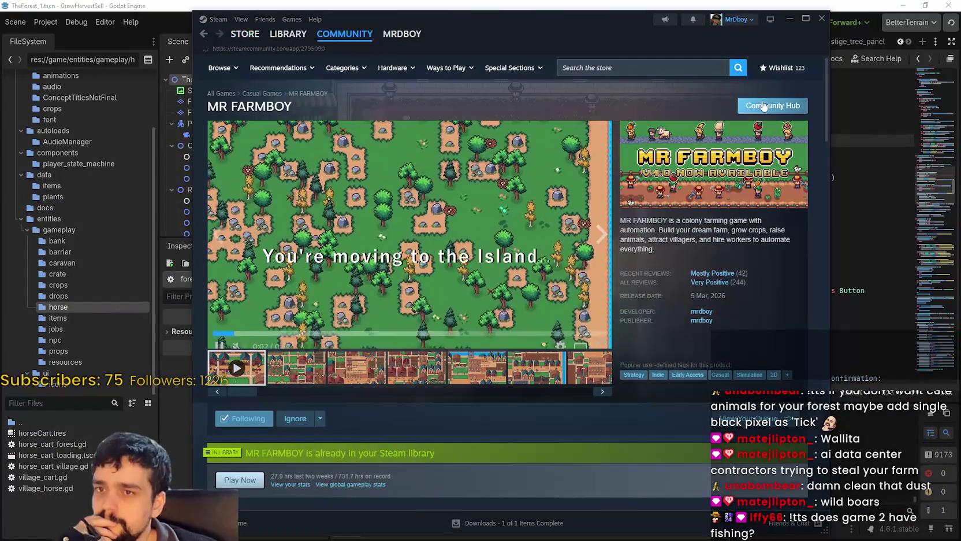
{"action": "scroll", "coordinate": [705, 458], "scroll_direction": "down", "scroll_amount": 2}
{"action": "scroll", "coordinate": [704, 457], "scroll_direction": "up", "scroll_amount": 2}
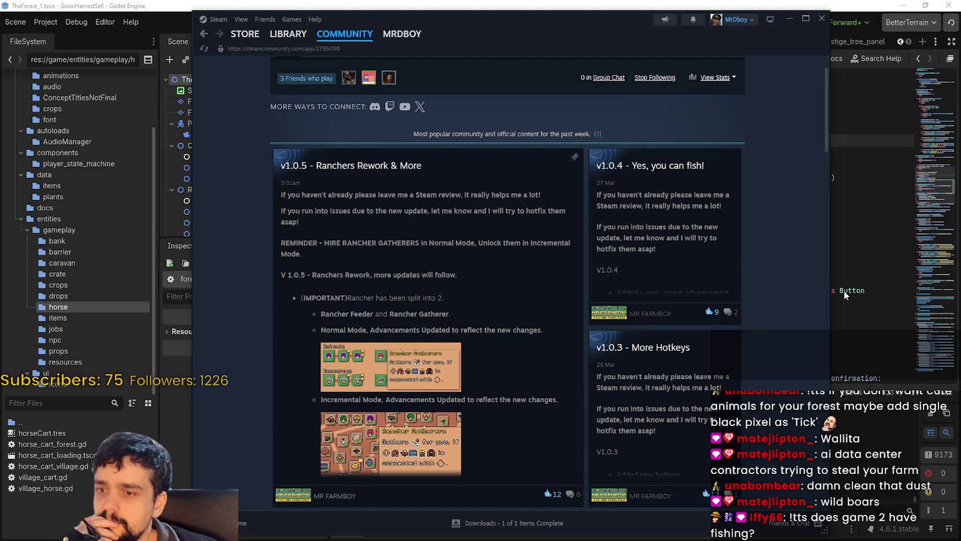
{"action": "scroll", "coordinate": [285, 92], "scroll_direction": "up", "scroll_amount": 1}
{"action": "left_click", "coordinate": [326, 100]}
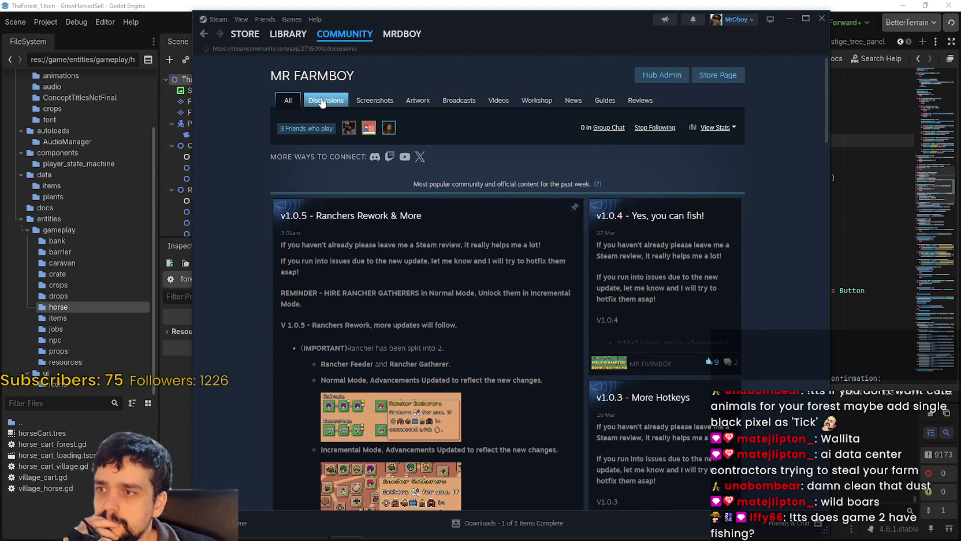
{"action": "scroll", "coordinate": [716, 289], "scroll_direction": "down", "scroll_amount": 3}
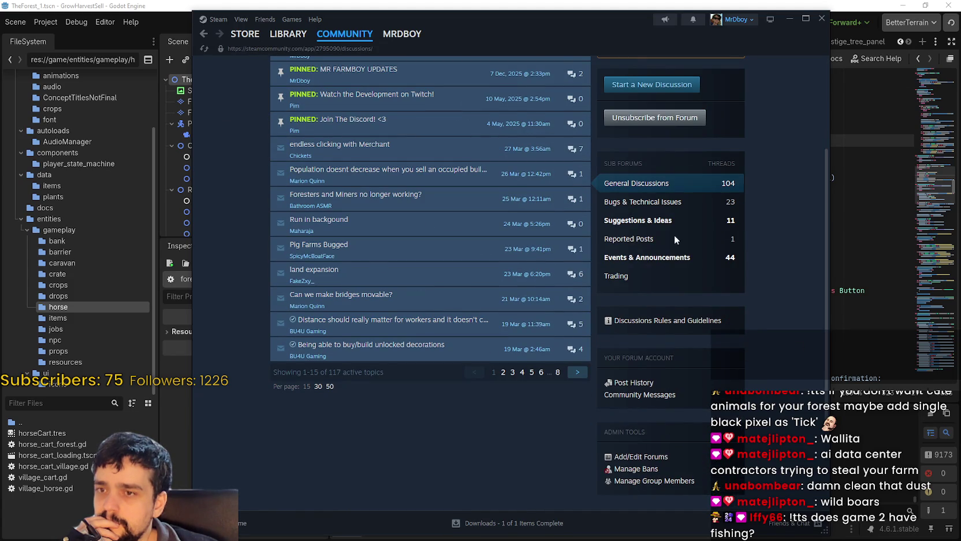
Read the Character centering suggestion and the v1.0.5 announcement, then minimize Steam
{"action": "left_click", "coordinate": [661, 222]}
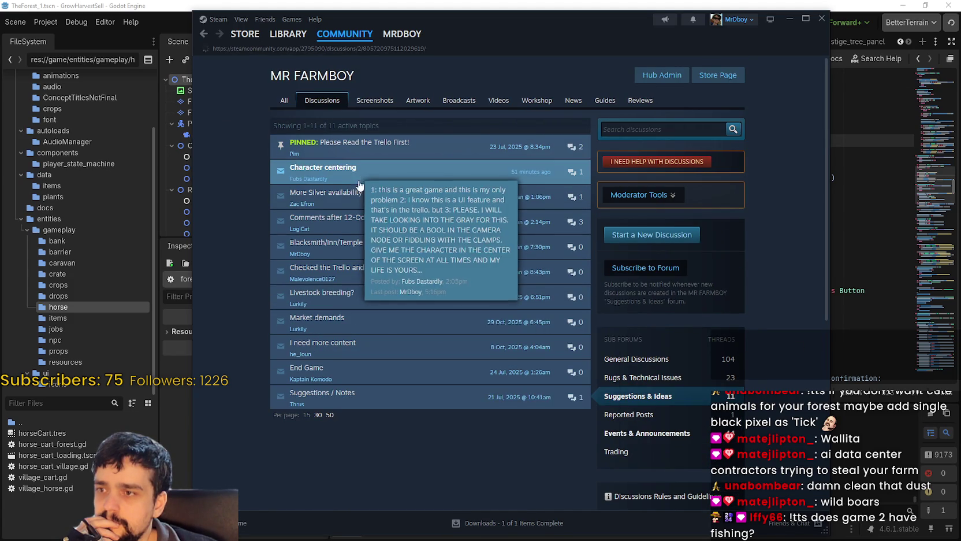
{"action": "left_click", "coordinate": [323, 168]}
{"action": "scroll", "coordinate": [349, 283], "scroll_direction": "down", "scroll_amount": 2}
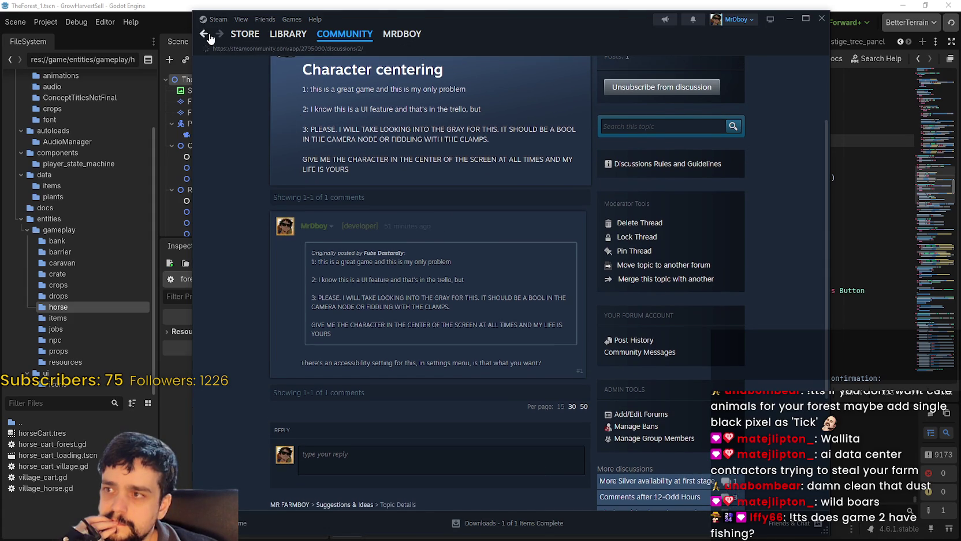
{"action": "left_click", "coordinate": [205, 35]}
{"action": "left_click", "coordinate": [678, 435]}
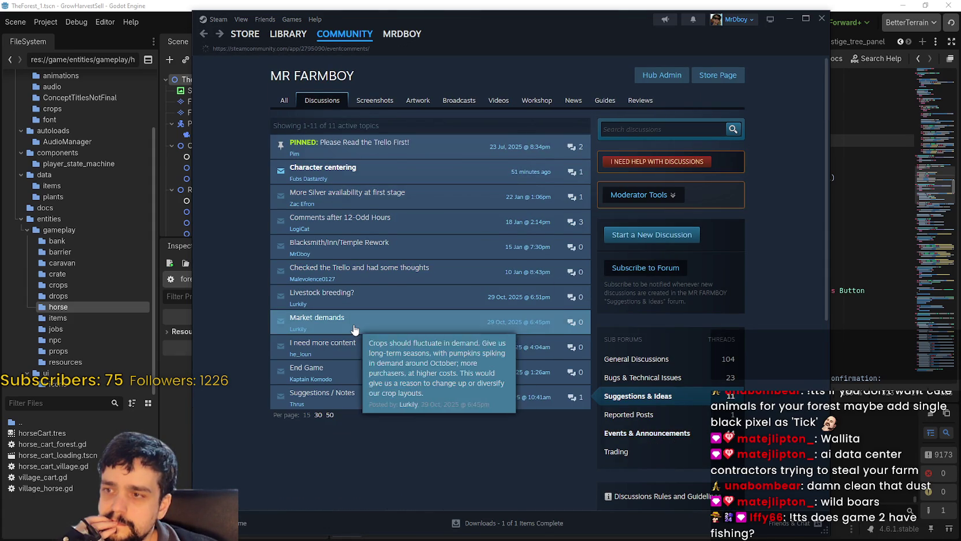
{"action": "scroll", "coordinate": [473, 342], "scroll_direction": "down", "scroll_amount": 15}
{"action": "left_click", "coordinate": [203, 33]}
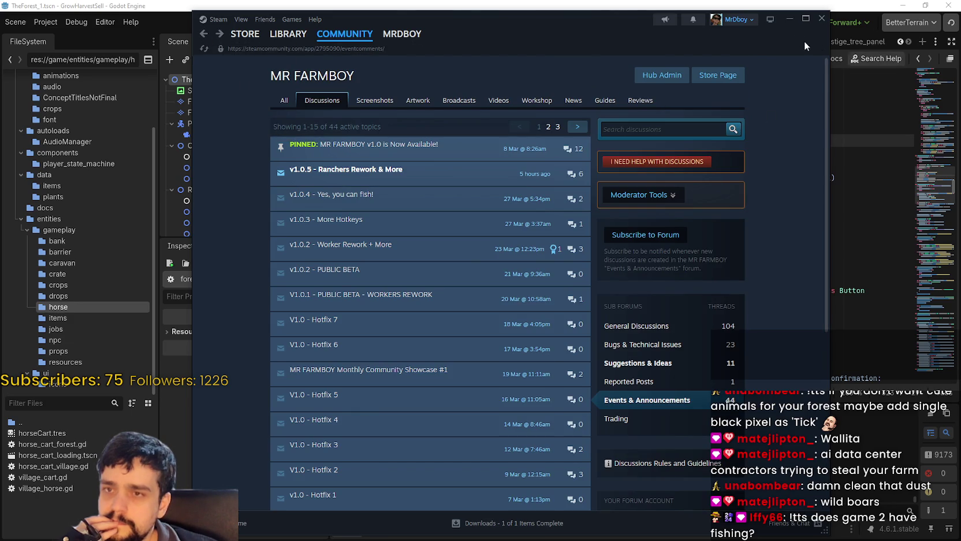
{"action": "left_click", "coordinate": [790, 19]}
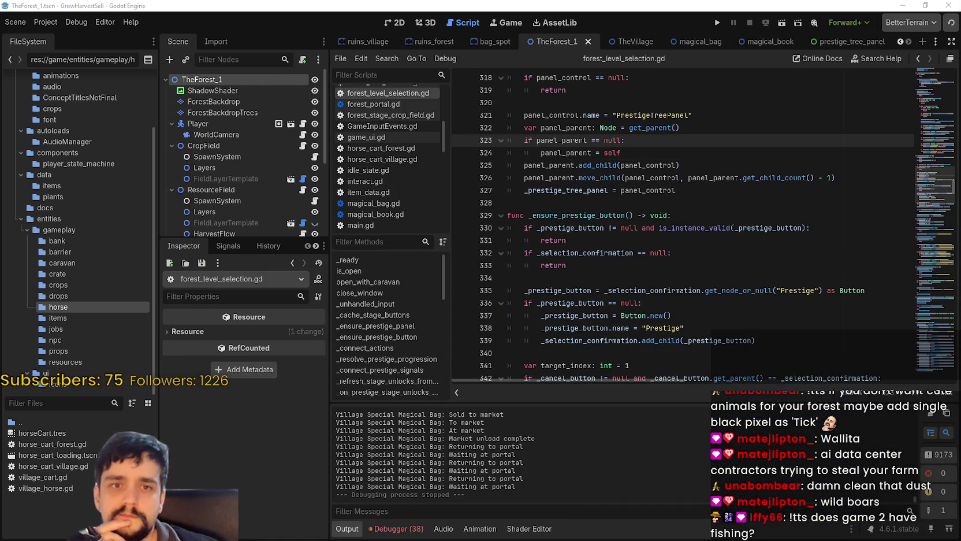
Browse the props and caravan folders and check magical_book.tscn's file actions
{"action": "left_click", "coordinate": [645, 248]}
{"action": "scroll", "coordinate": [243, 161], "scroll_direction": "down", "scroll_amount": 2}
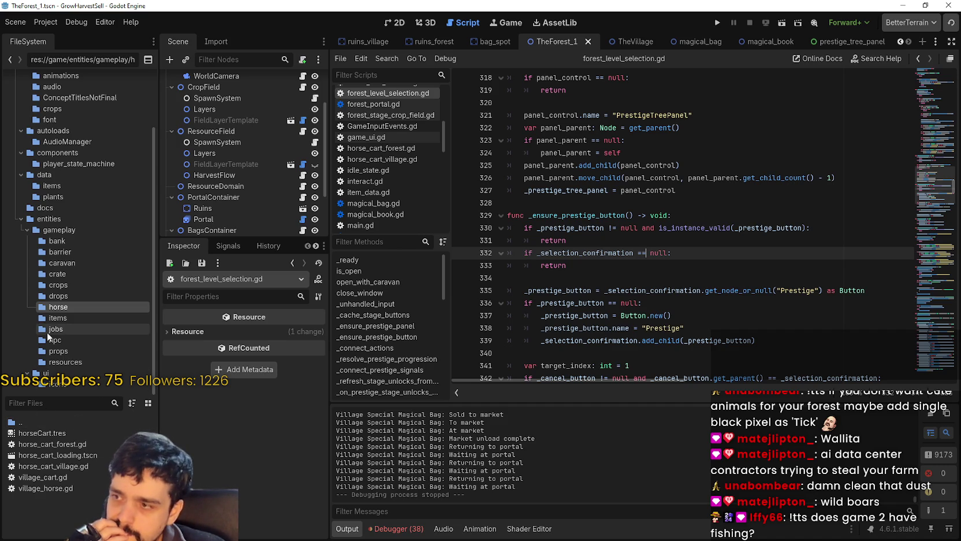
{"action": "left_click", "coordinate": [67, 350]}
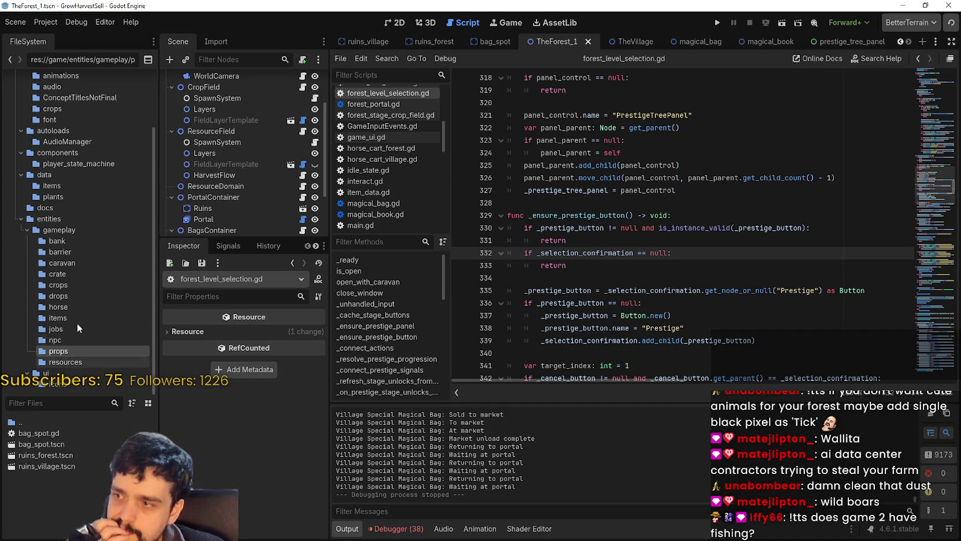
{"action": "left_click", "coordinate": [94, 263]}
{"action": "right_click", "coordinate": [90, 510]}
{"action": "key", "text": "Escape"}
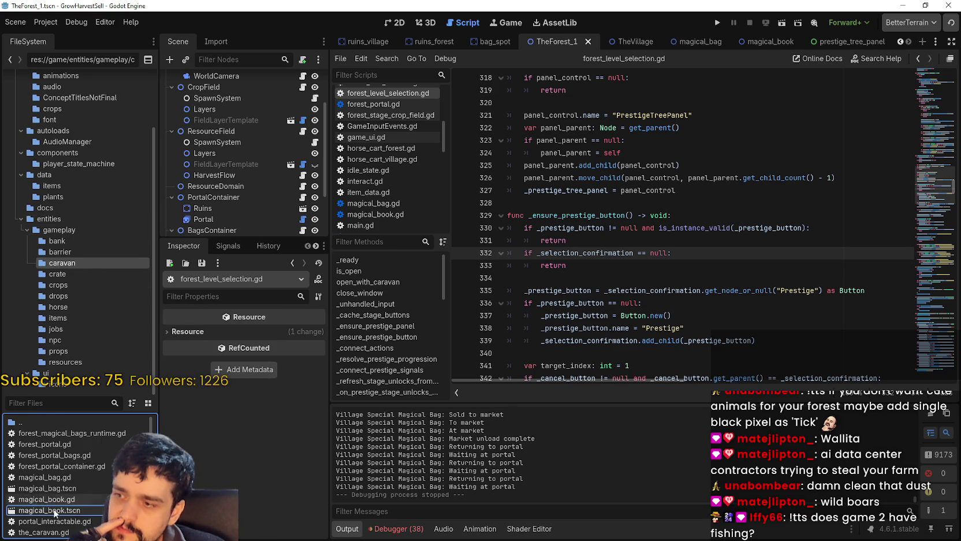
Move back up through gameplay's subfolders and open the horse folder
{"action": "scroll", "coordinate": [58, 474], "scroll_direction": "down", "scroll_amount": 1}
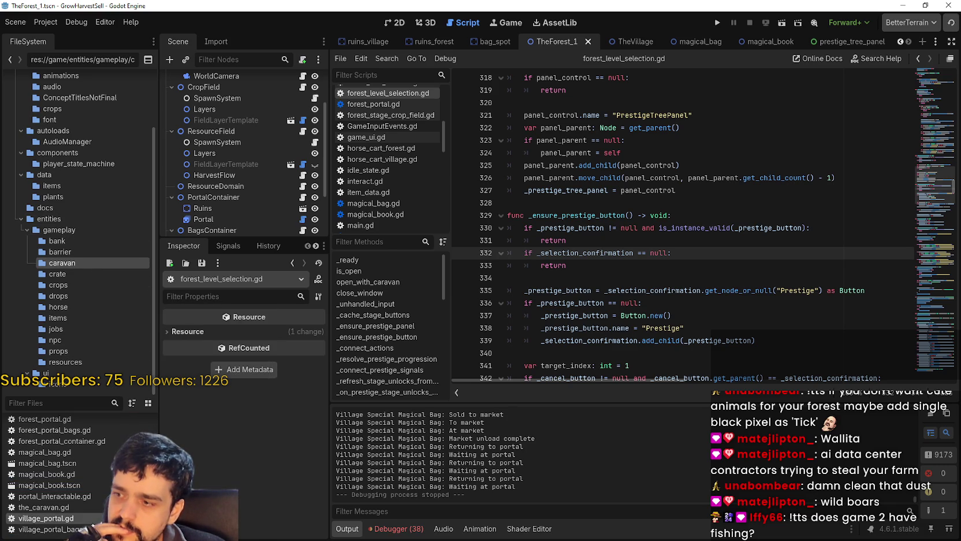
{"action": "scroll", "coordinate": [87, 497], "scroll_direction": "up", "scroll_amount": 1}
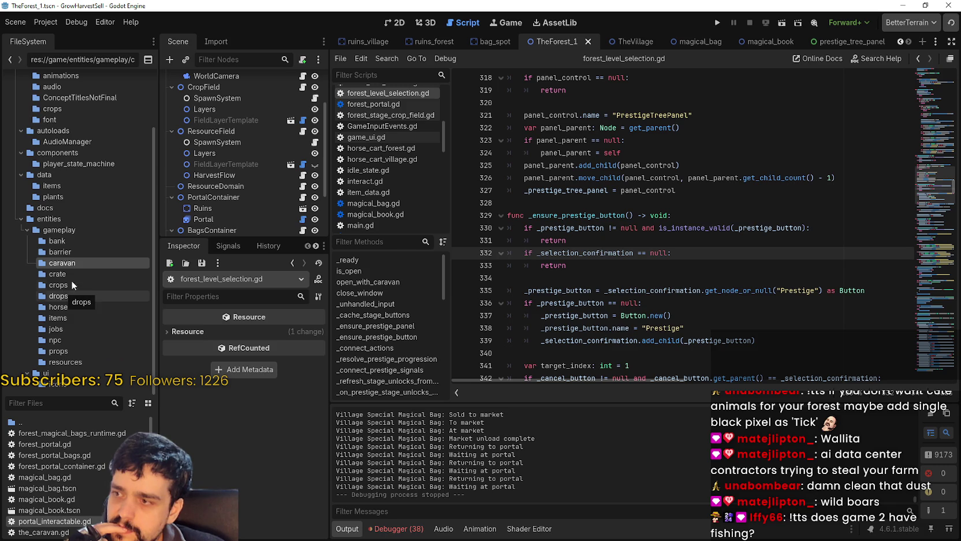
{"action": "left_click", "coordinate": [70, 252]}
{"action": "left_click", "coordinate": [76, 241]}
{"action": "left_click", "coordinate": [78, 231]}
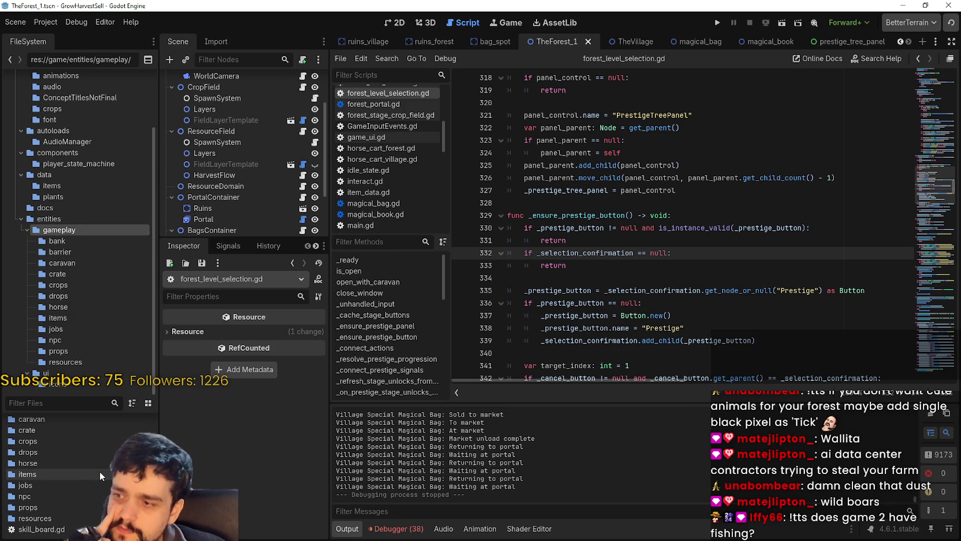
{"action": "scroll", "coordinate": [99, 471], "scroll_direction": "down", "scroll_amount": 1}
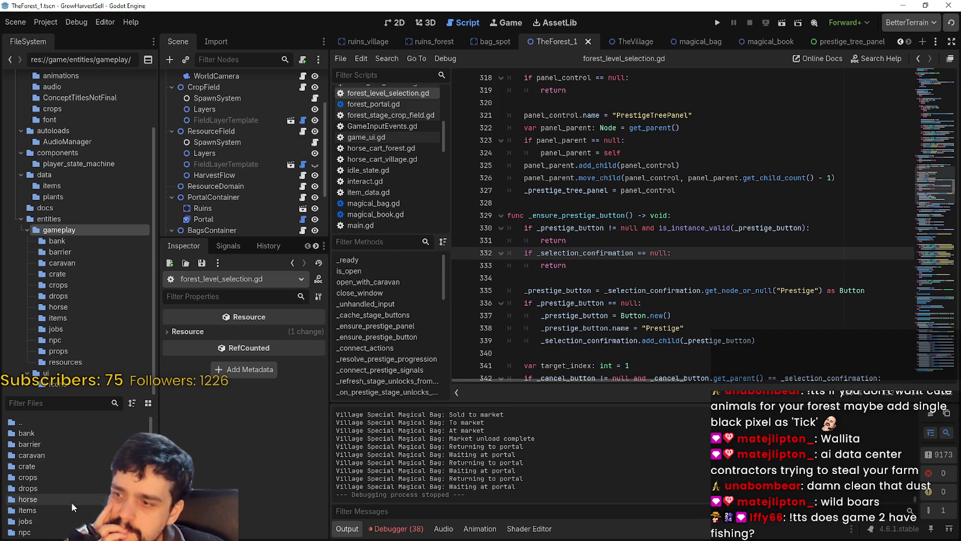
{"action": "double_click", "coordinate": [73, 499]}
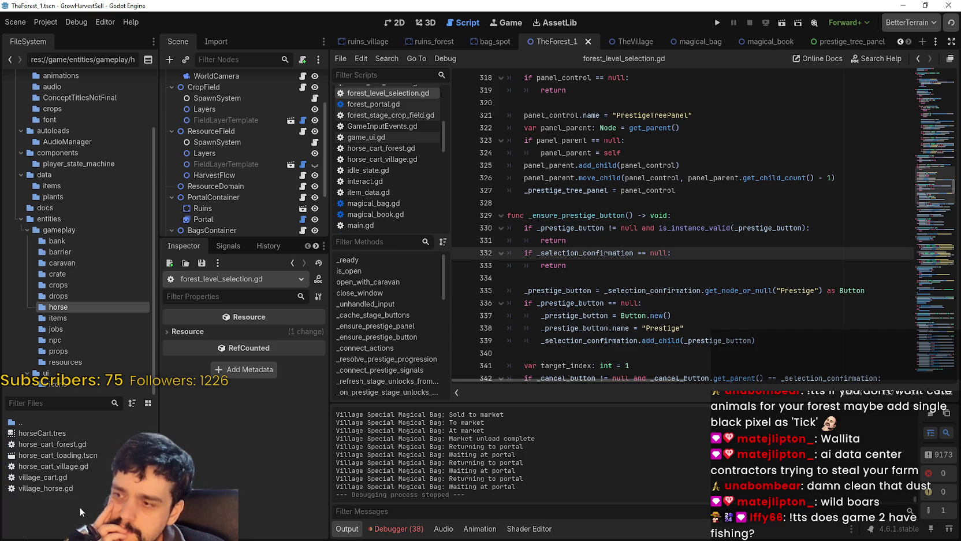
Preview horseCart.tres's get_down, get_up, go_to_sleep, walk and tractor_idle animations, then list the barrier folder
{"action": "left_click", "coordinate": [80, 434]}
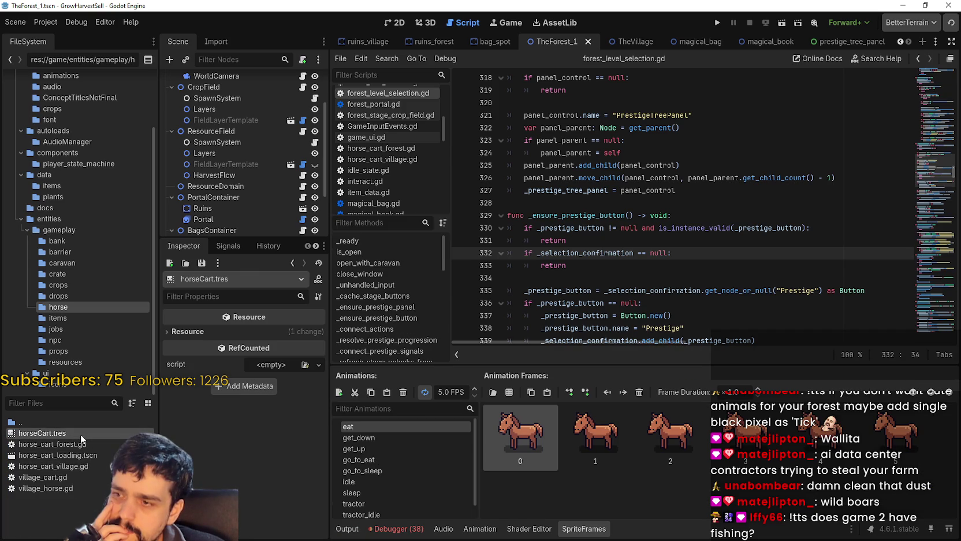
{"action": "left_click", "coordinate": [358, 438]}
{"action": "left_click", "coordinate": [360, 448]}
{"action": "left_click", "coordinate": [364, 470]}
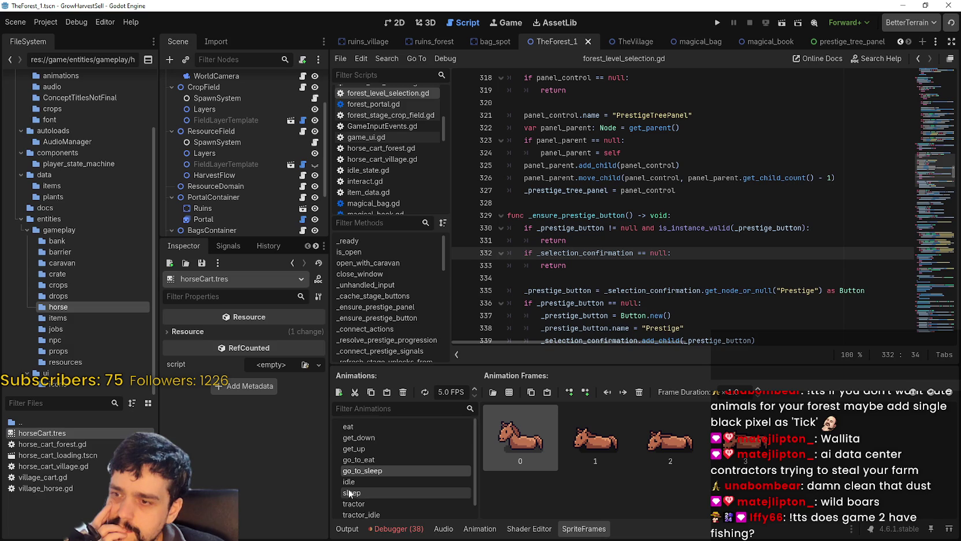
{"action": "scroll", "coordinate": [365, 501], "scroll_direction": "down", "scroll_amount": 1}
{"action": "left_click", "coordinate": [365, 500]}
{"action": "left_click", "coordinate": [357, 510]}
{"action": "left_click", "coordinate": [361, 500]}
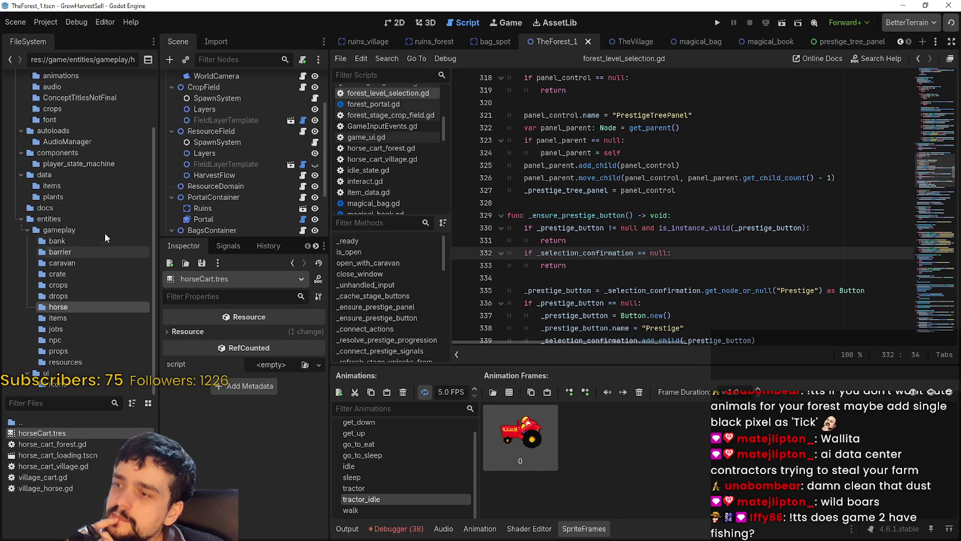
{"action": "left_click", "coordinate": [76, 250]}
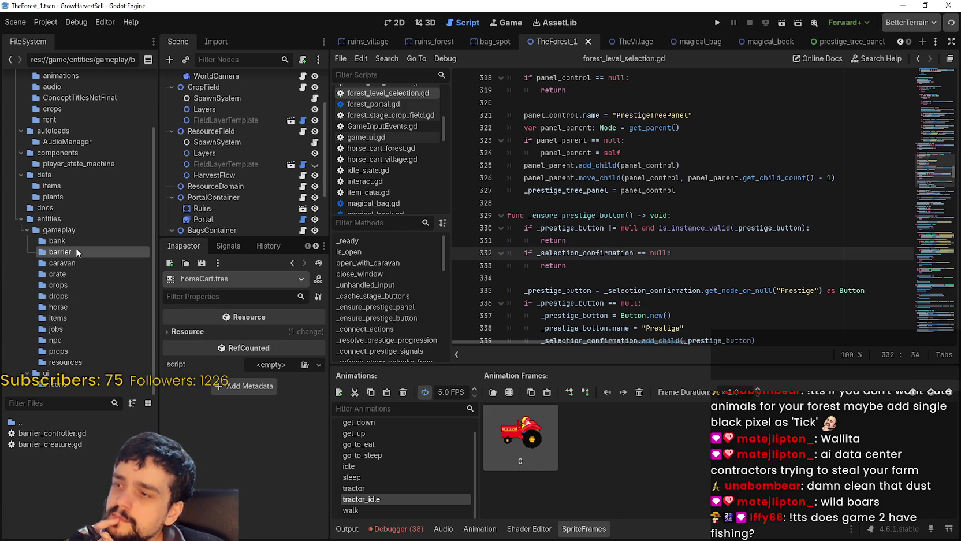
Open barrier_creature.gd, glance at the forest scene's 2D view, and return to the code
{"action": "double_click", "coordinate": [67, 445]}
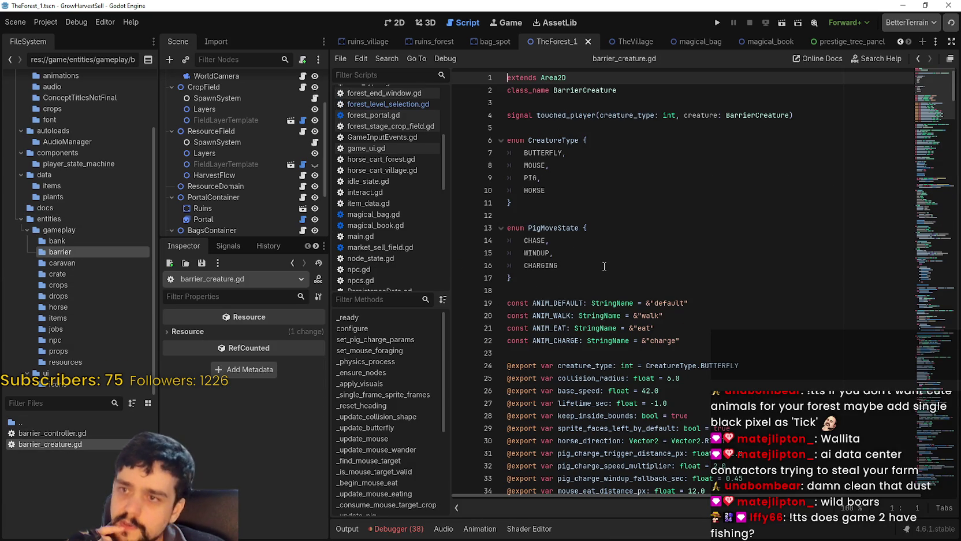
{"action": "scroll", "coordinate": [607, 266], "scroll_direction": "down", "scroll_amount": 6}
{"action": "scroll", "coordinate": [634, 219], "scroll_direction": "down", "scroll_amount": 3}
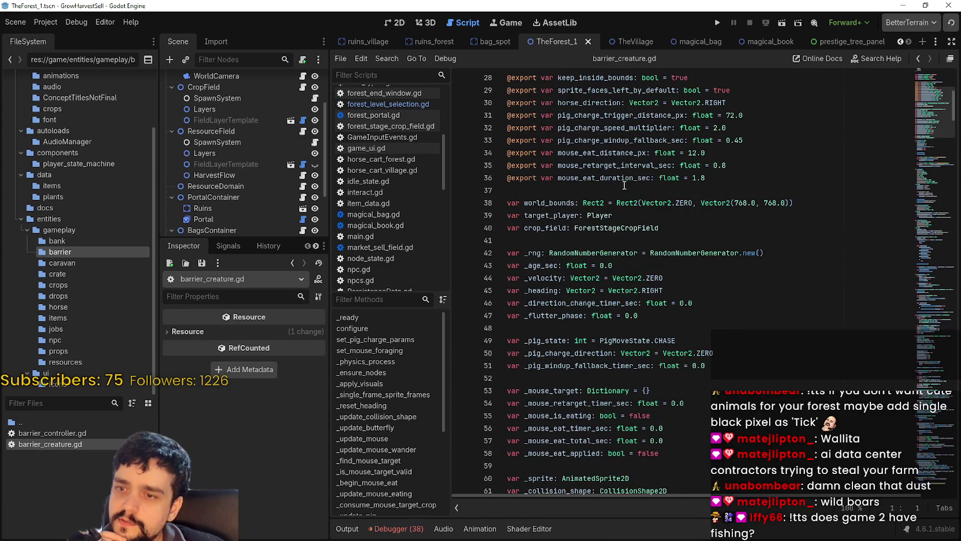
{"action": "left_click", "coordinate": [406, 22]}
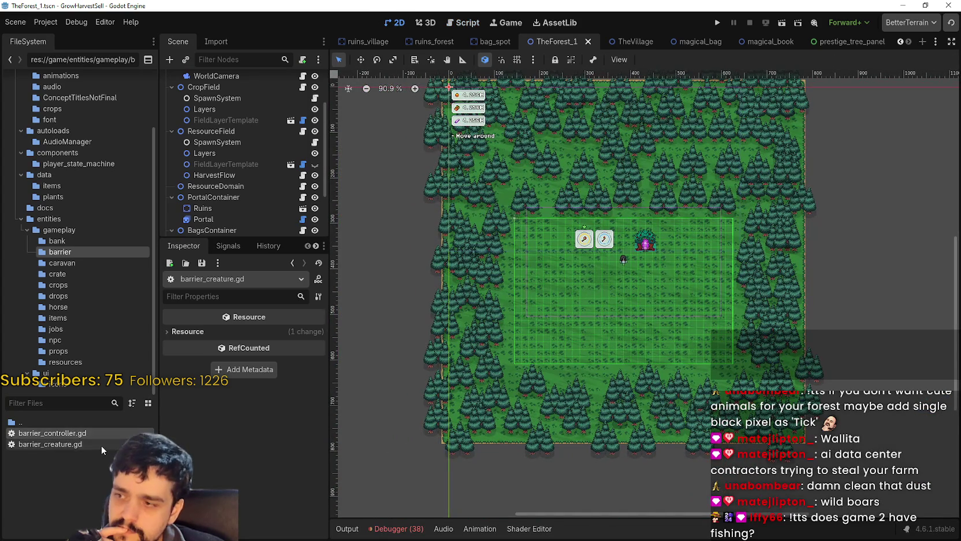
{"action": "double_click", "coordinate": [102, 443]}
{"action": "scroll", "coordinate": [603, 322], "scroll_direction": "down", "scroll_amount": 3}
{"action": "scroll", "coordinate": [799, 229], "scroll_direction": "up", "scroll_amount": 9}
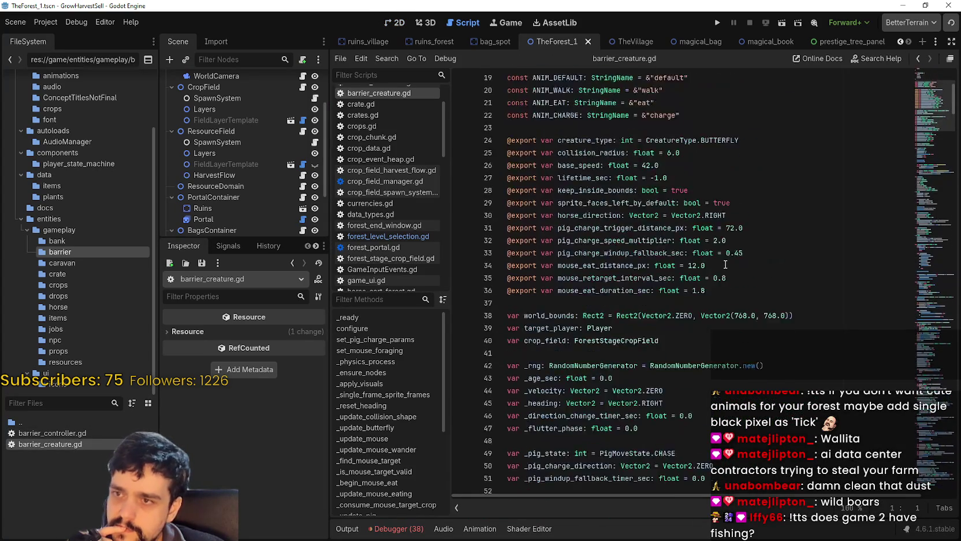
{"action": "left_click_drag", "start_coordinate": [935, 82], "coordinate": [930, 72]}
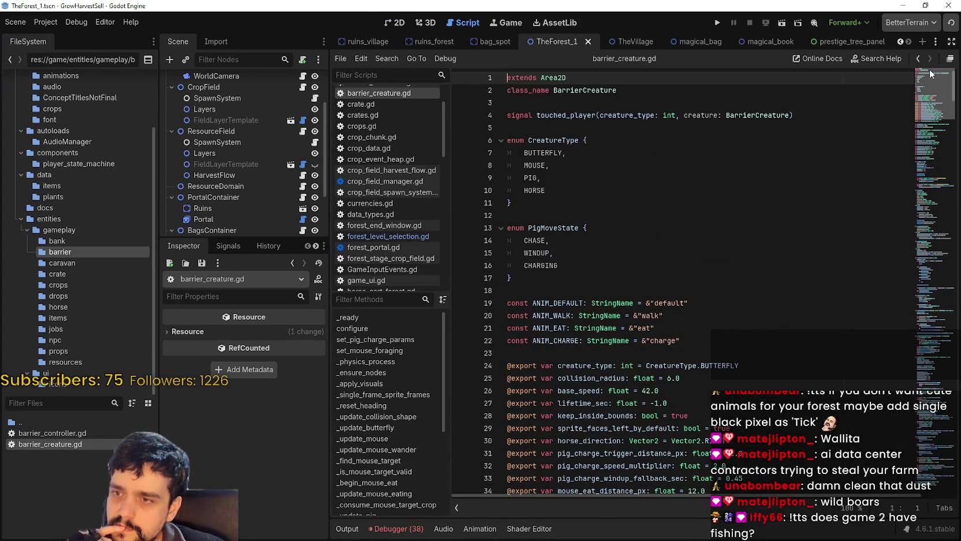
Search the script for HORSE and step through every match, wrapping back to line 140
{"action": "double_click", "coordinate": [539, 190]}
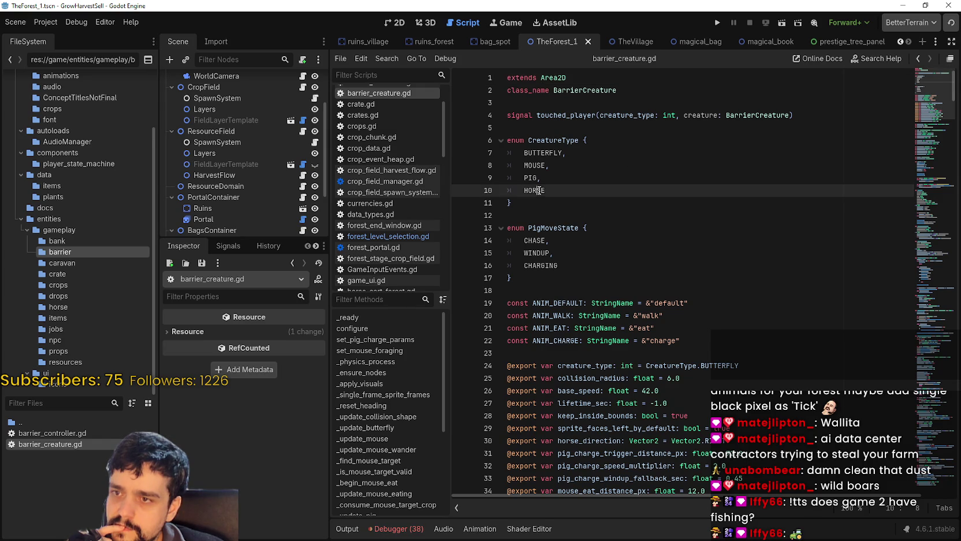
{"action": "key", "text": "ctrl+f"}
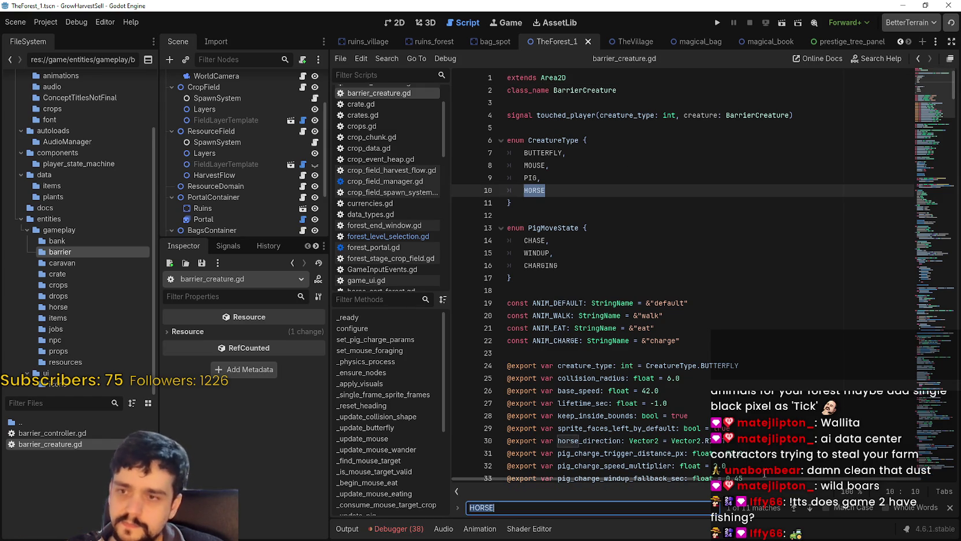
{"action": "left_click", "coordinate": [810, 508]}
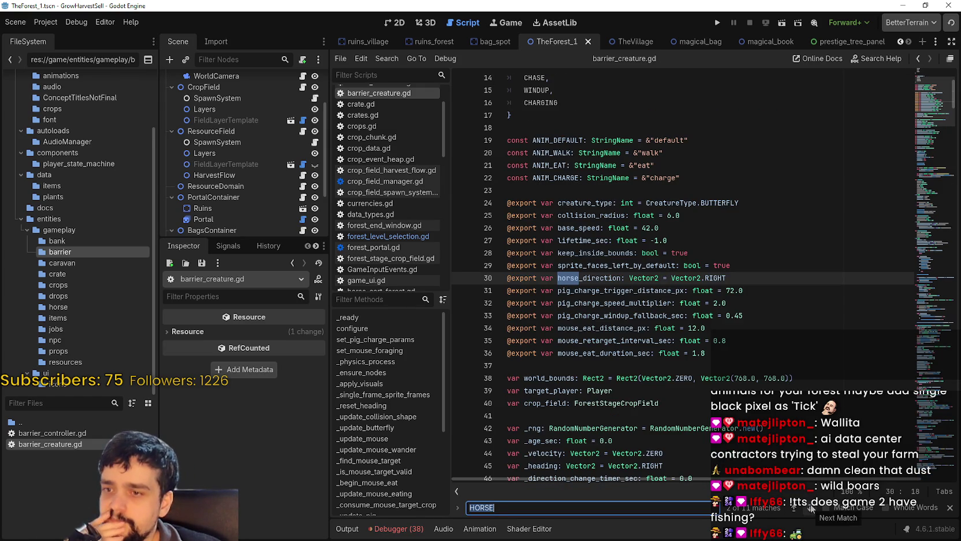
{"action": "left_click", "coordinate": [810, 508]}
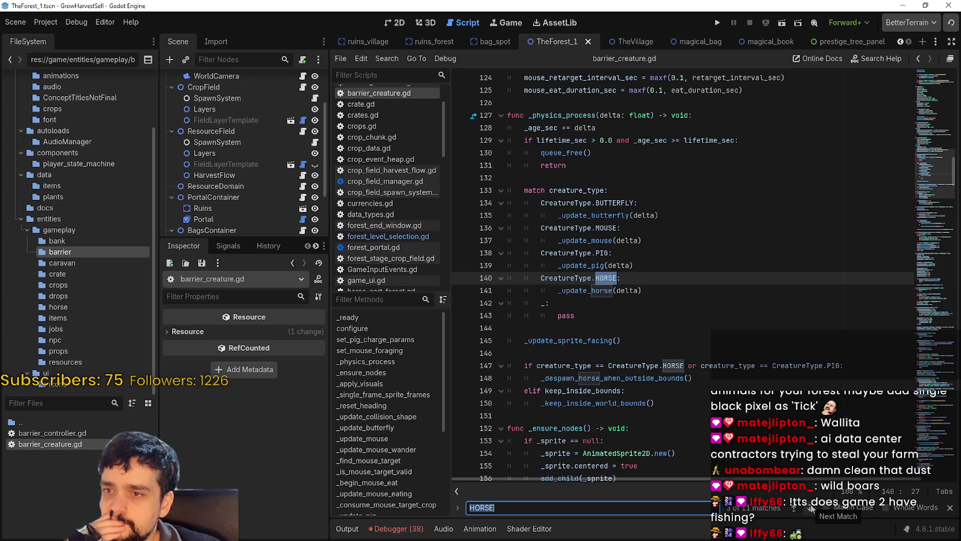
{"action": "left_click", "coordinate": [810, 508]}
{"action": "left_click", "coordinate": [810, 508]}
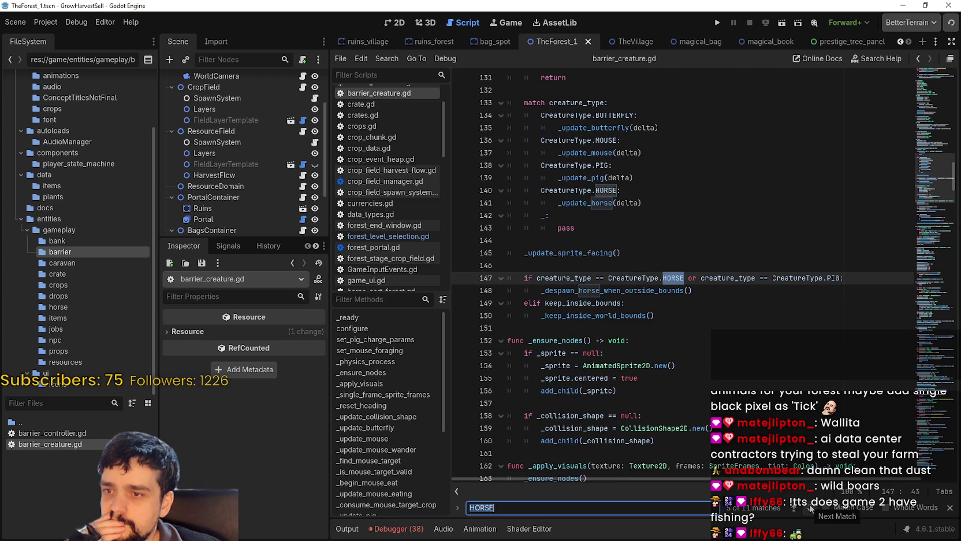
{"action": "left_click", "coordinate": [810, 508]}
{"action": "left_click", "coordinate": [810, 508]}
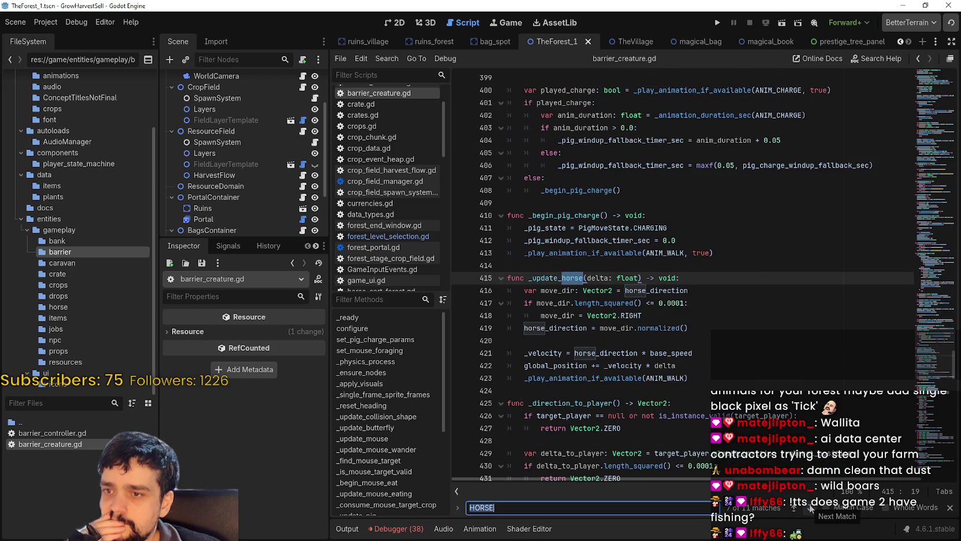
{"action": "left_click", "coordinate": [810, 508]}
{"action": "left_click", "coordinate": [810, 508]}
{"action": "left_click", "coordinate": [810, 507]}
{"action": "left_click", "coordinate": [810, 508]}
{"action": "left_click", "coordinate": [810, 508]}
{"action": "left_click", "coordinate": [810, 508]}
{"action": "left_click", "coordinate": [810, 508]}
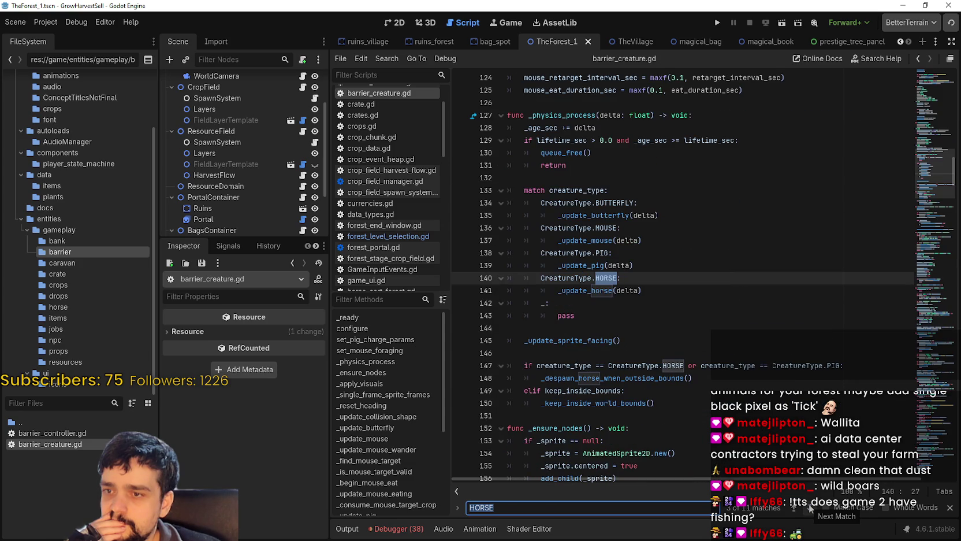
Jump to the _update_horse definition, inspect lines 423–430, and close the search
{"action": "right_click", "coordinate": [591, 291]}
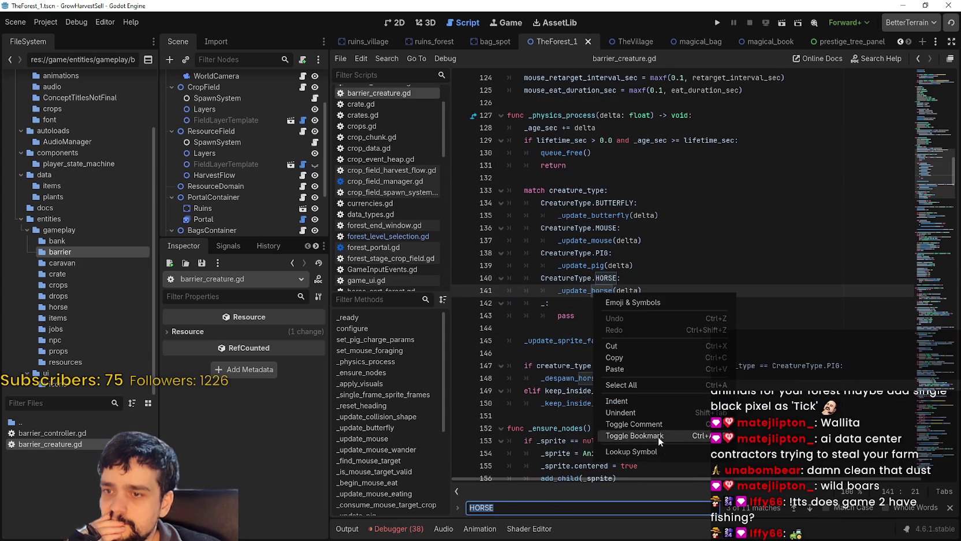
{"action": "left_click", "coordinate": [671, 449]}
{"action": "scroll", "coordinate": [708, 423], "scroll_direction": "down", "scroll_amount": 1}
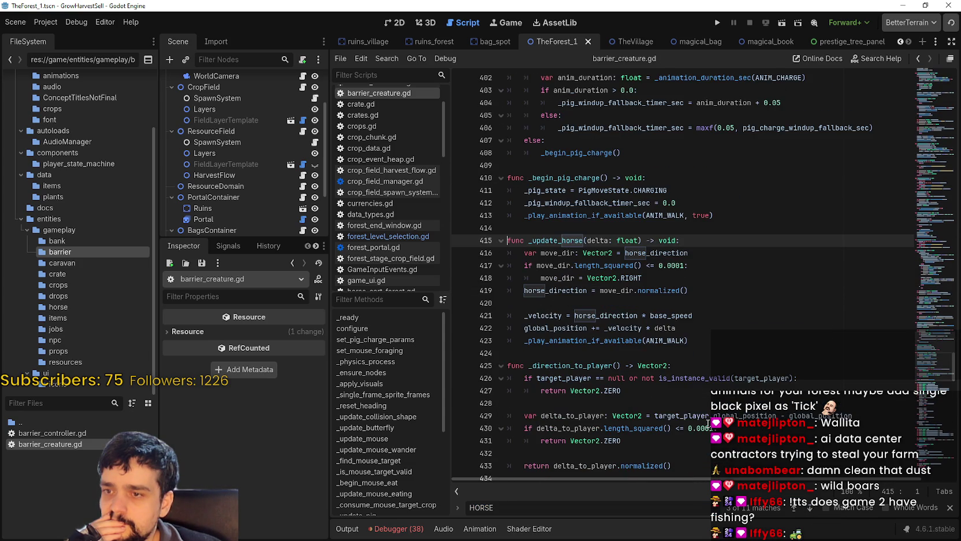
{"action": "double_click", "coordinate": [622, 341]}
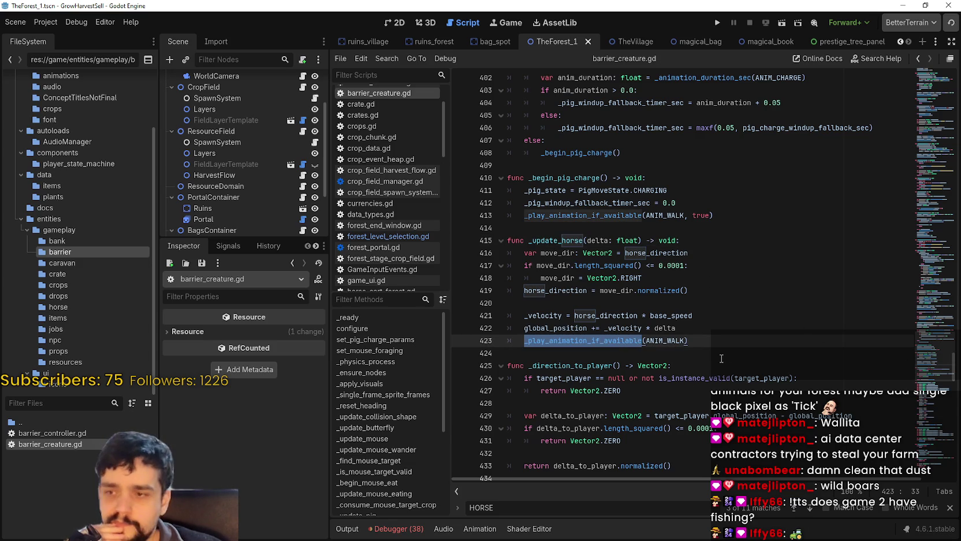
{"action": "left_click", "coordinate": [680, 429]}
{"action": "scroll", "coordinate": [680, 428], "scroll_direction": "down", "scroll_amount": 2}
{"action": "left_click", "coordinate": [950, 508]}
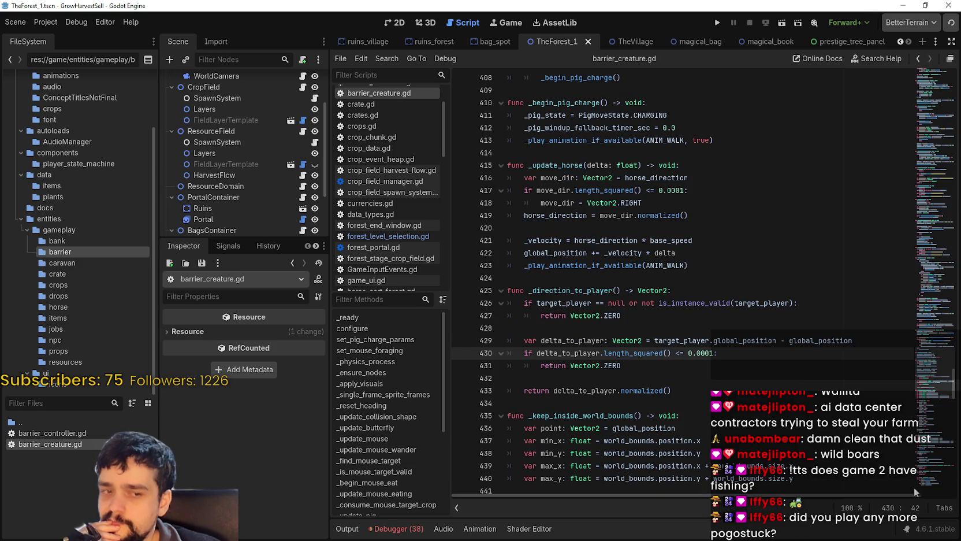
Scroll to line 441, widen the docks, check _update_mouse, and list the crops folder
{"action": "scroll", "coordinate": [724, 356], "scroll_direction": "down", "scroll_amount": 3}
{"action": "scroll", "coordinate": [724, 356], "scroll_direction": "down", "scroll_amount": 1}
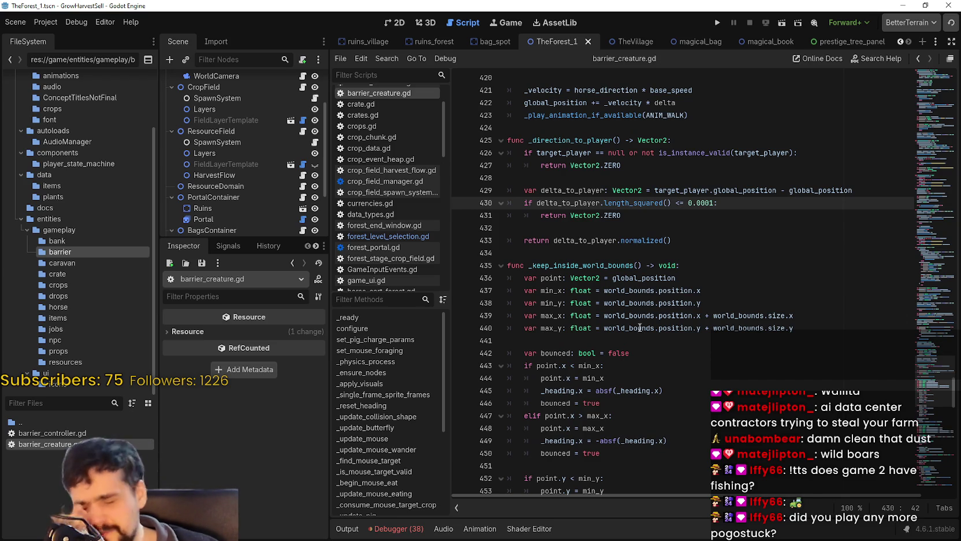
{"action": "mouse_move", "coordinate": [636, 331]}
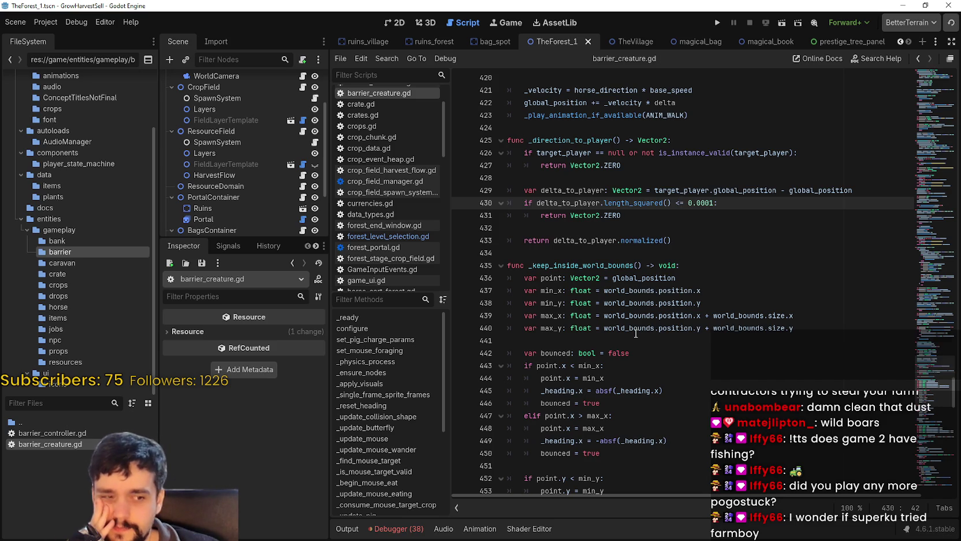
{"action": "left_click", "coordinate": [635, 341]}
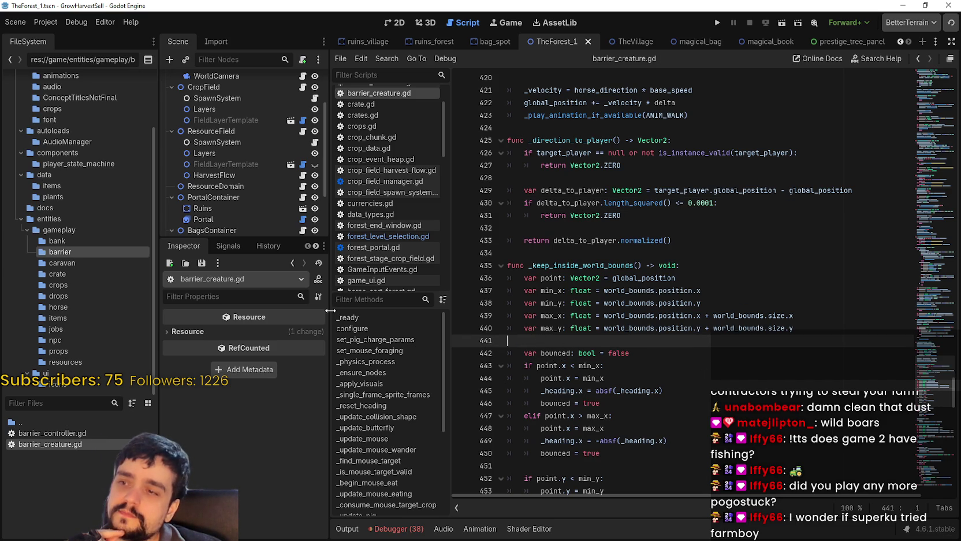
{"action": "mouse_move", "coordinate": [337, 311]}
{"action": "left_mouse_down"}
{"action": "mouse_move", "coordinate": [319, 311]}
{"action": "mouse_move", "coordinate": [406, 307]}
{"action": "mouse_move", "coordinate": [388, 308]}
{"action": "left_mouse_up"}
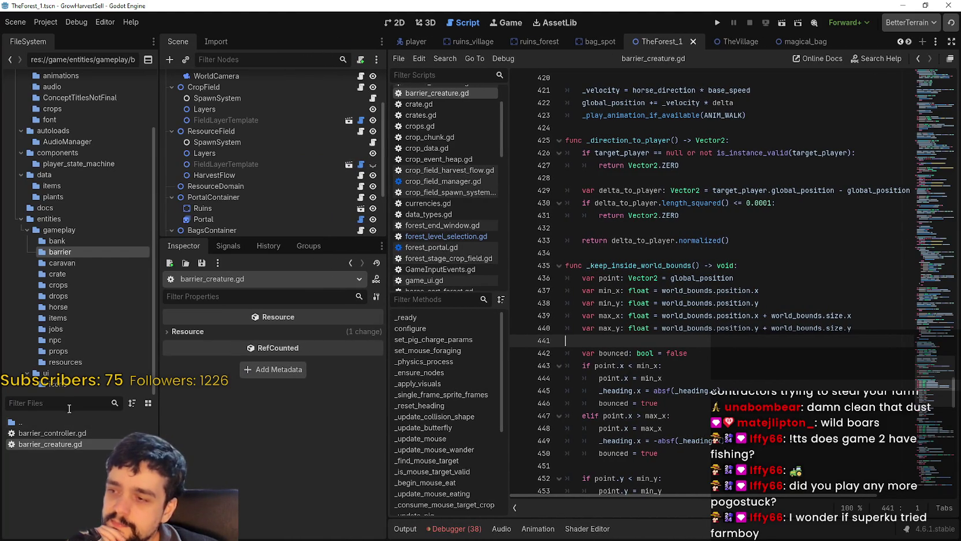
{"action": "left_click", "coordinate": [69, 252]}
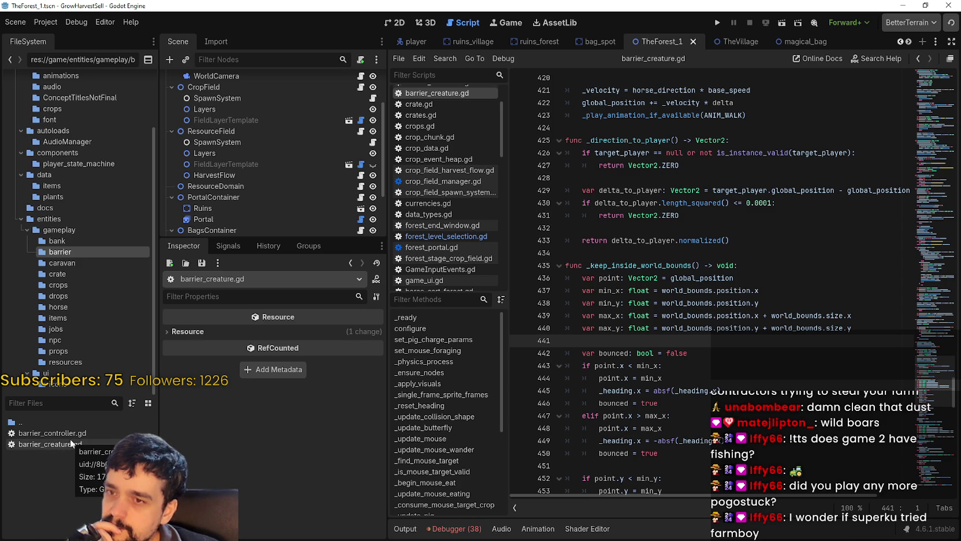
{"action": "left_click", "coordinate": [920, 249]}
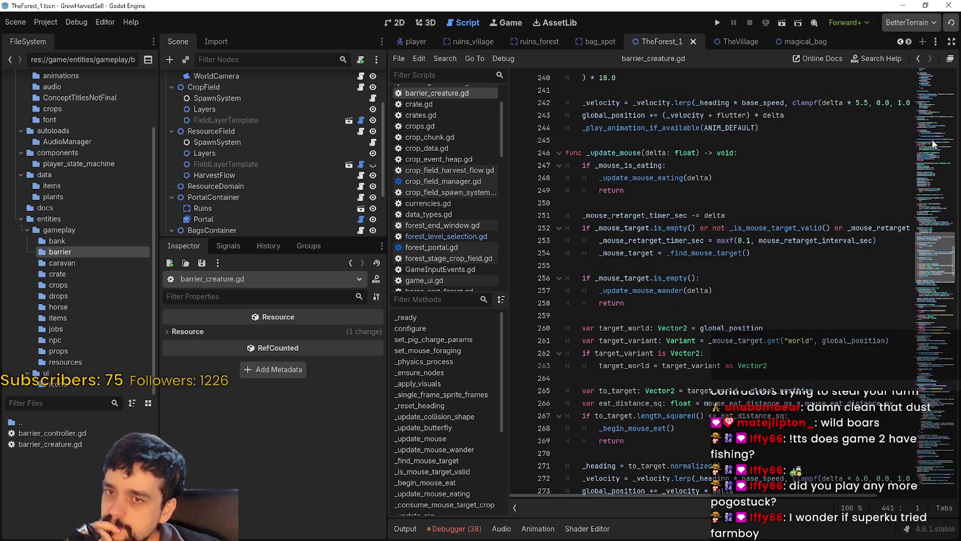
{"action": "left_click", "coordinate": [80, 288]}
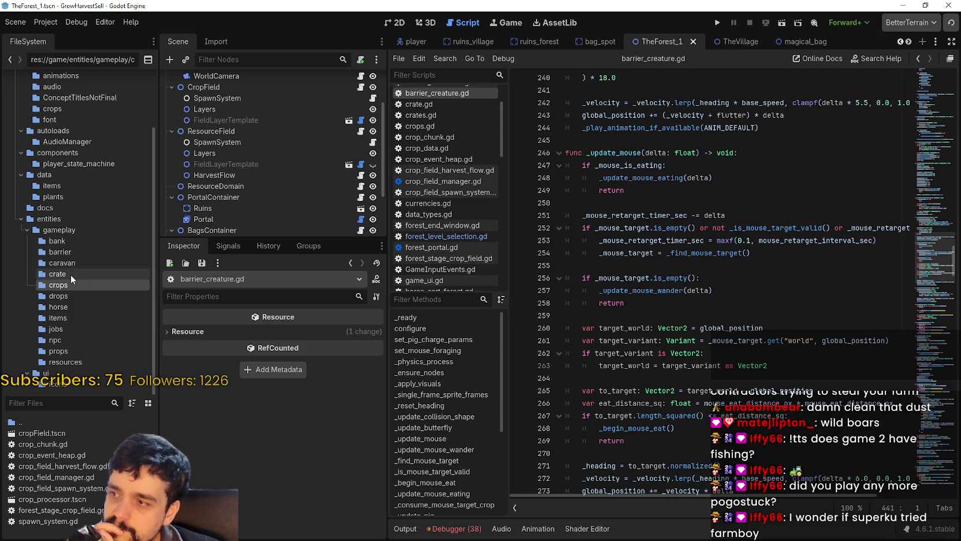
Open the horseCart.tres sprite frames from the horse folder
{"action": "left_click", "coordinate": [70, 274]}
{"action": "left_click", "coordinate": [85, 306]}
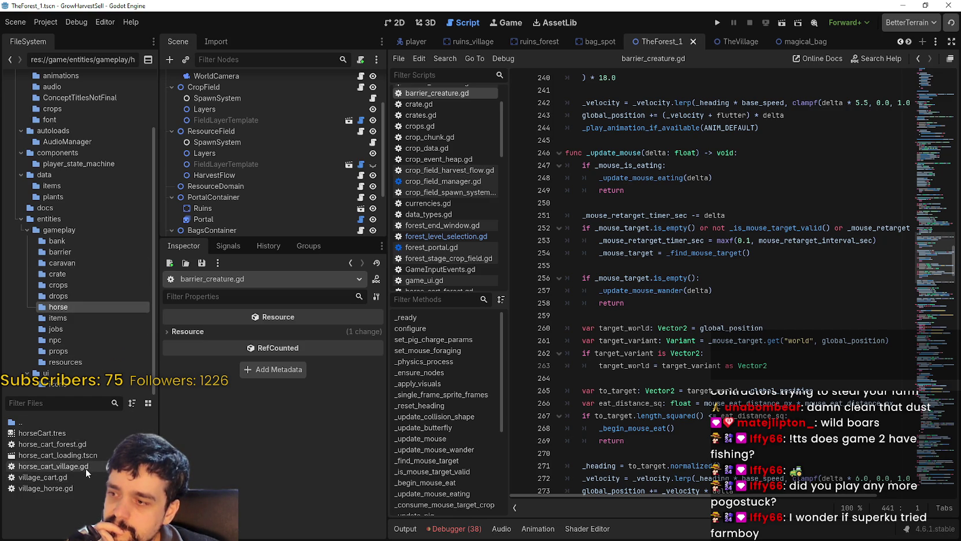
{"action": "left_click", "coordinate": [72, 431]}
{"action": "left_click", "coordinate": [52, 432]}
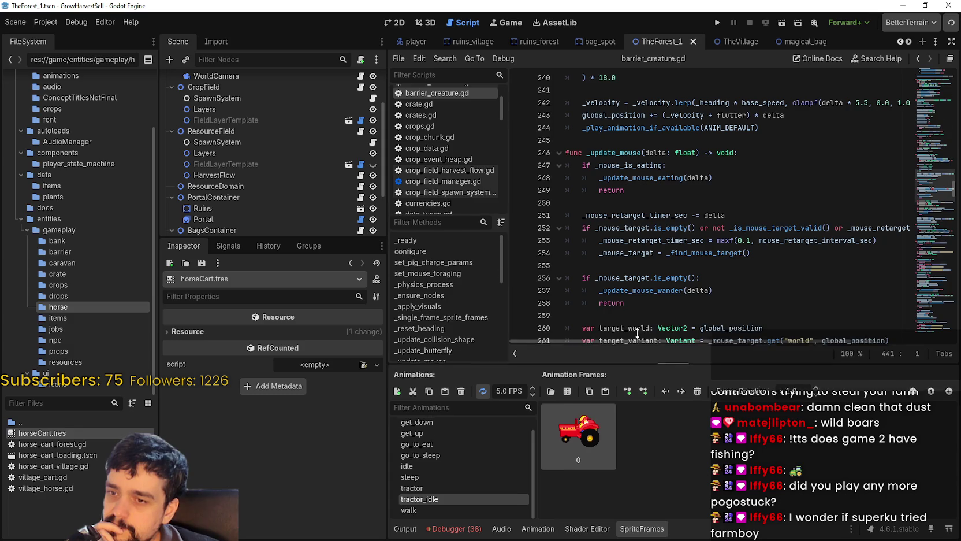
Enlarge the SpriteFrames panel upward, then show the barrier folder's files
{"action": "left_click_drag", "start_coordinate": [639, 364], "coordinate": [639, 319]}
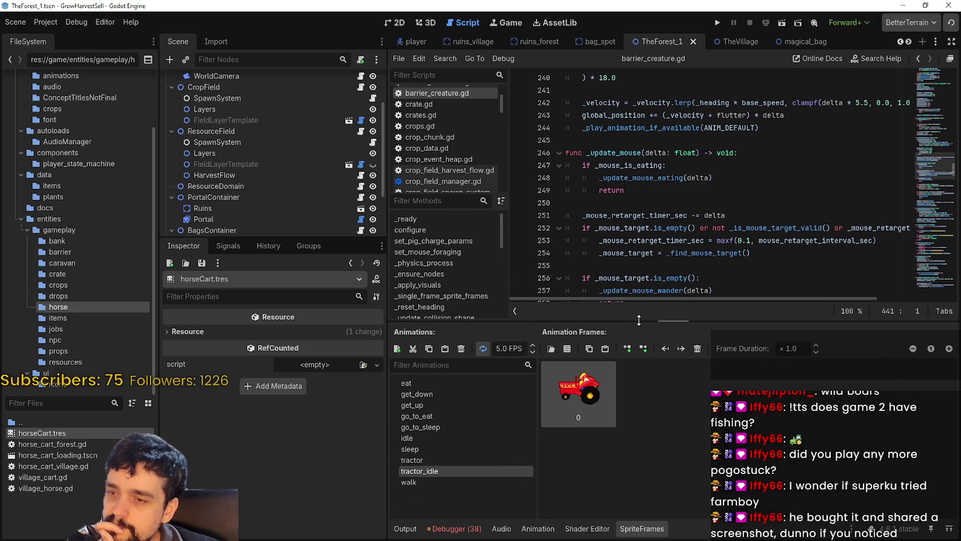
{"action": "mouse_move", "coordinate": [56, 436]}
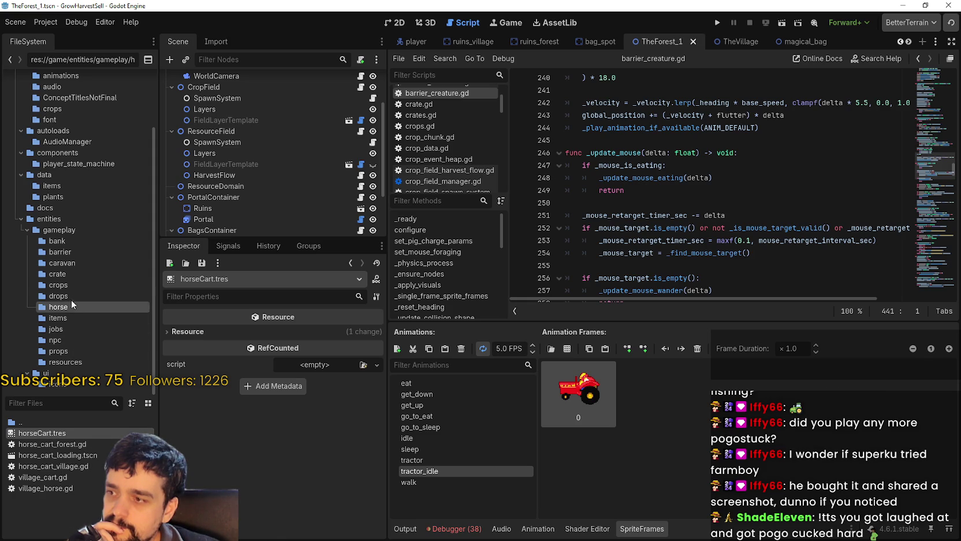
{"action": "left_click", "coordinate": [57, 252]}
Create a SpriteFrames resource saved as DarkMage.tres in the barrier folder and open it
{"action": "right_click", "coordinate": [56, 449]}
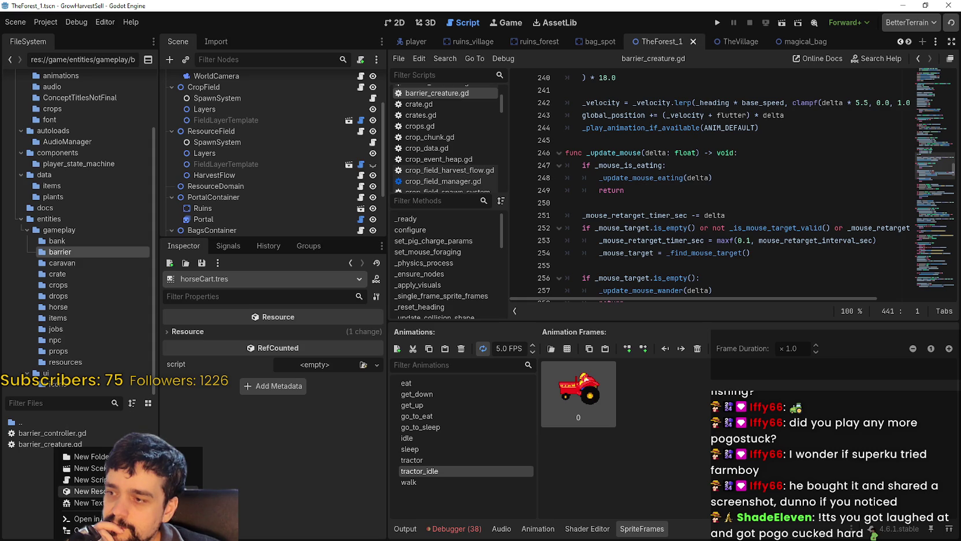
{"action": "left_click", "coordinate": [84, 491]}
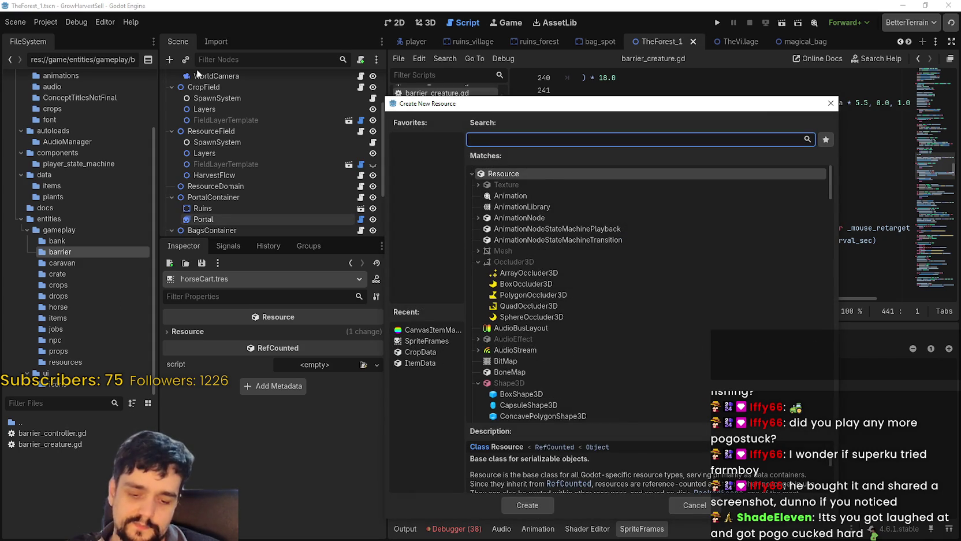
{"action": "type", "text": "sprite"}
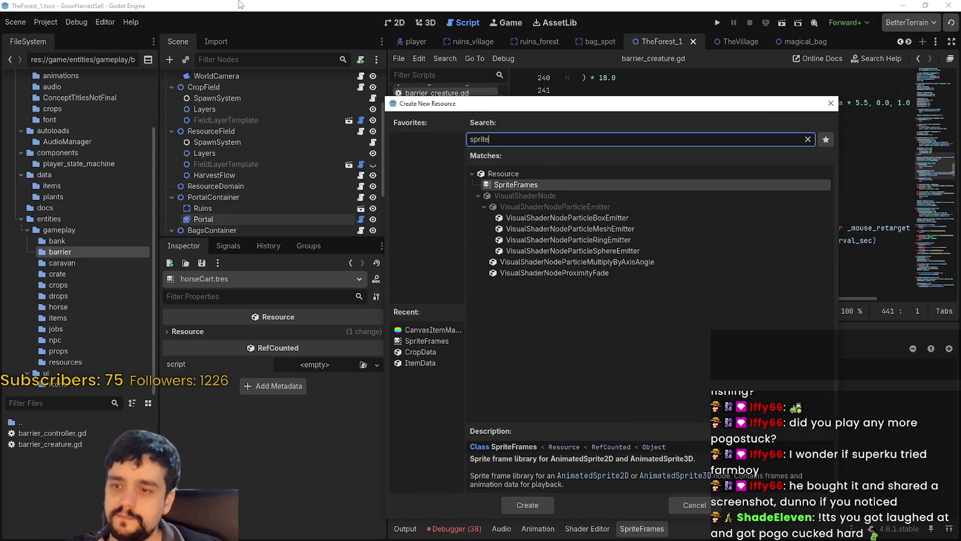
{"action": "left_click", "coordinate": [534, 505]}
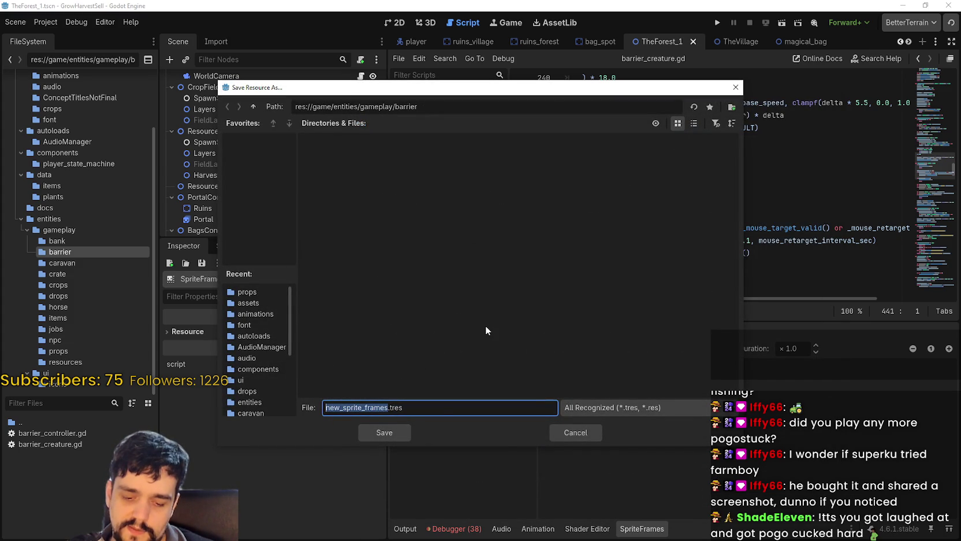
{"action": "type", "text": "DarkMage"}
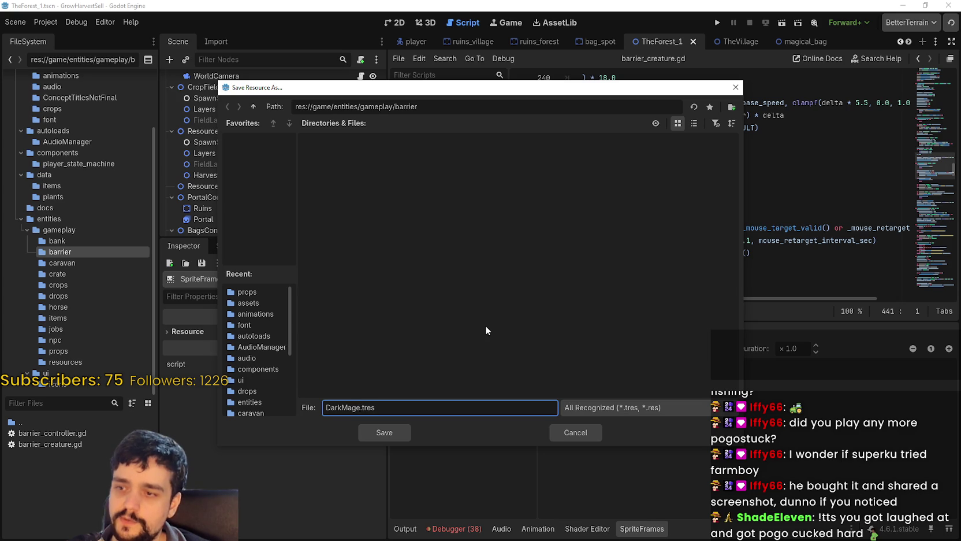
{"action": "key", "text": "Return"}
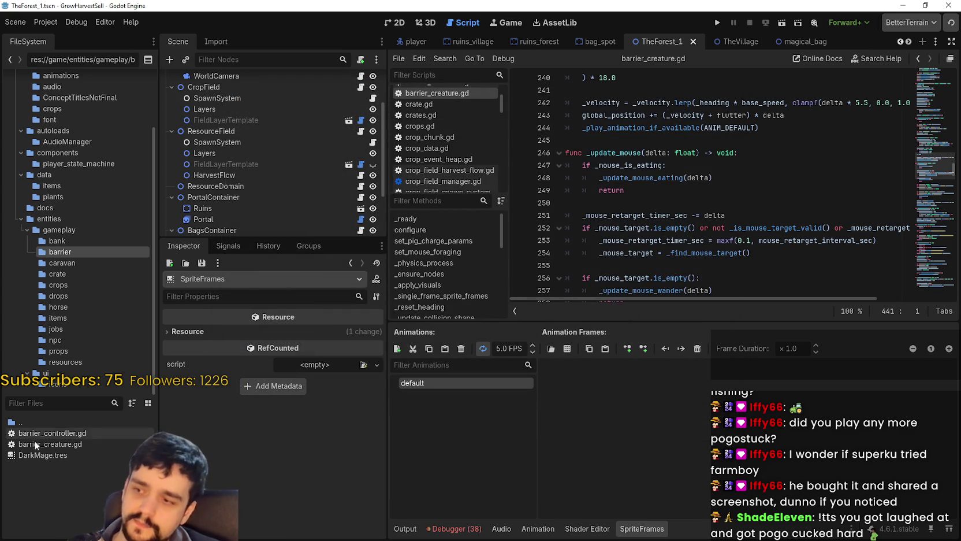
{"action": "left_click", "coordinate": [46, 457]}
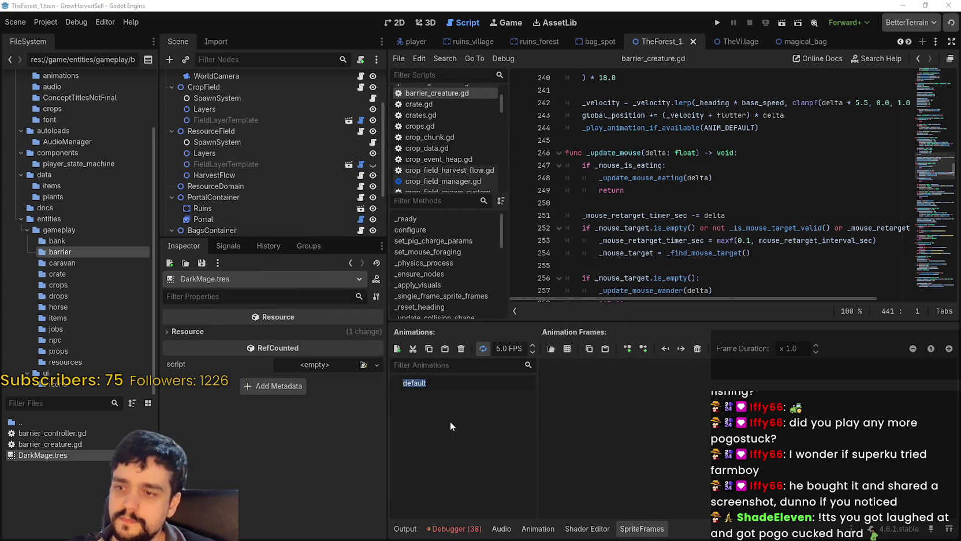
{"action": "left_click", "coordinate": [566, 347]}
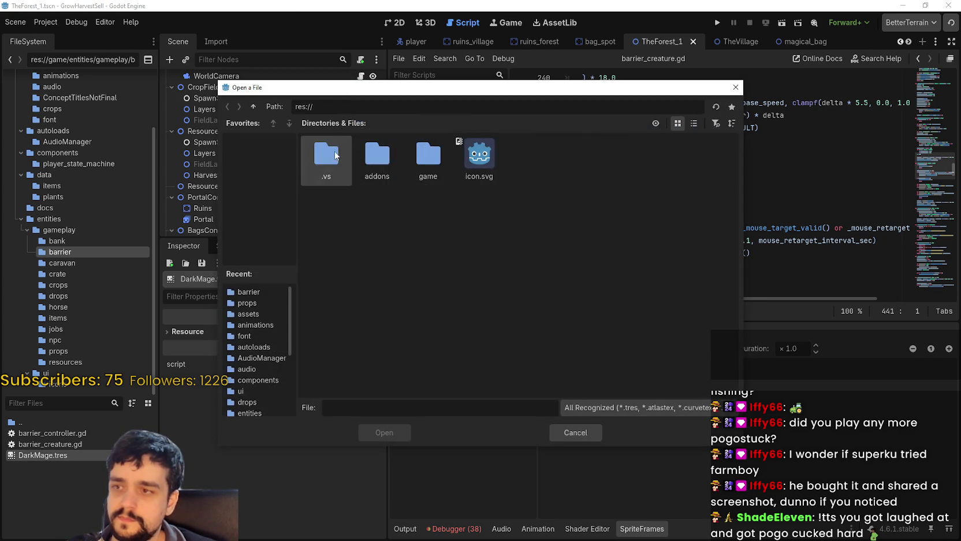
Open game/assets/main_atlas.png as the sprite sheet and view it at 100% zoom
{"action": "double_click", "coordinate": [427, 149]}
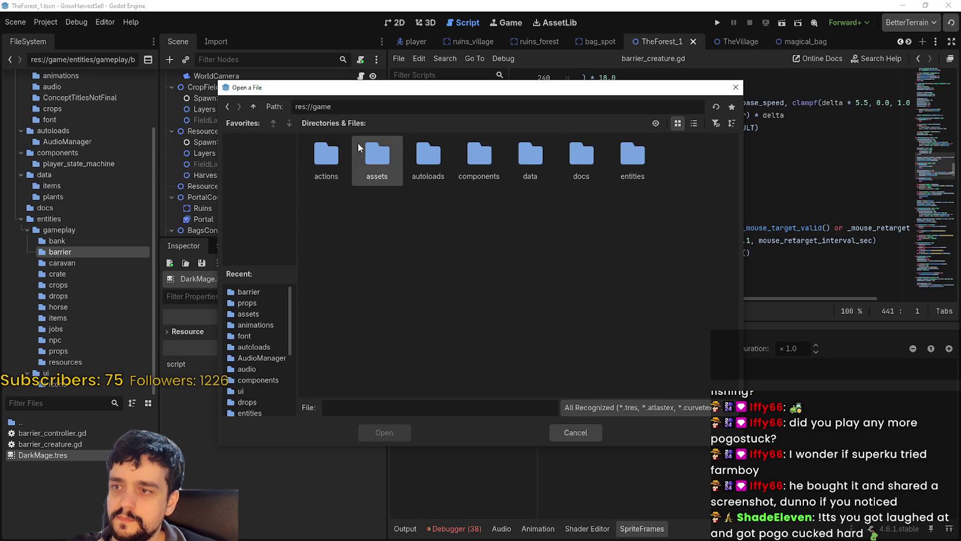
{"action": "double_click", "coordinate": [357, 142]}
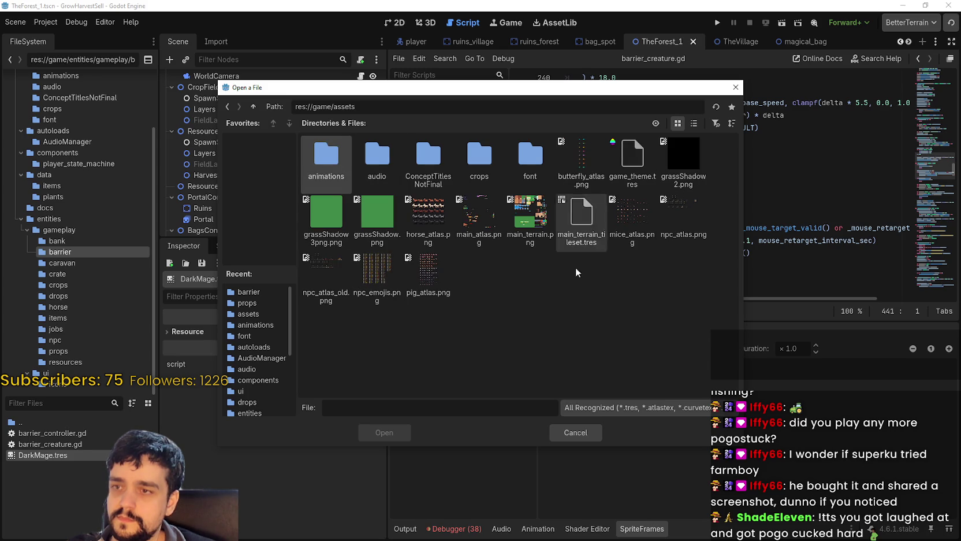
{"action": "left_click", "coordinate": [478, 218]}
{"action": "double_click", "coordinate": [478, 218]}
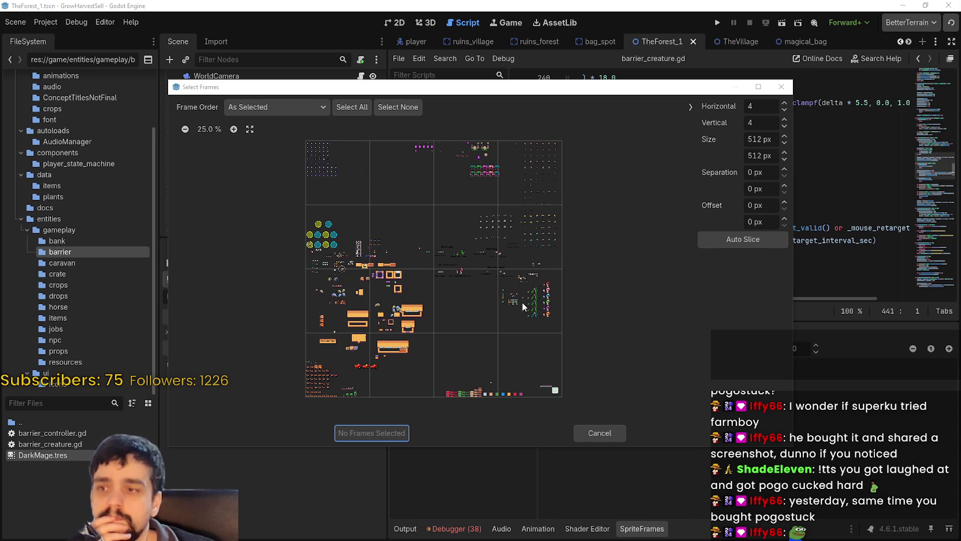
{"action": "left_click", "coordinate": [208, 129]}
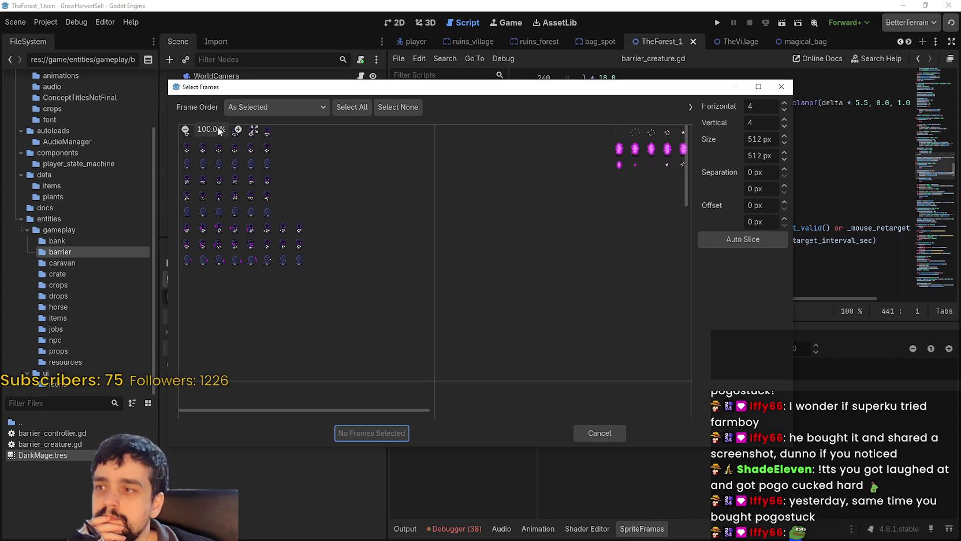
Set the frame picker's cell size to 32×32 px
{"action": "left_click", "coordinate": [762, 139]}
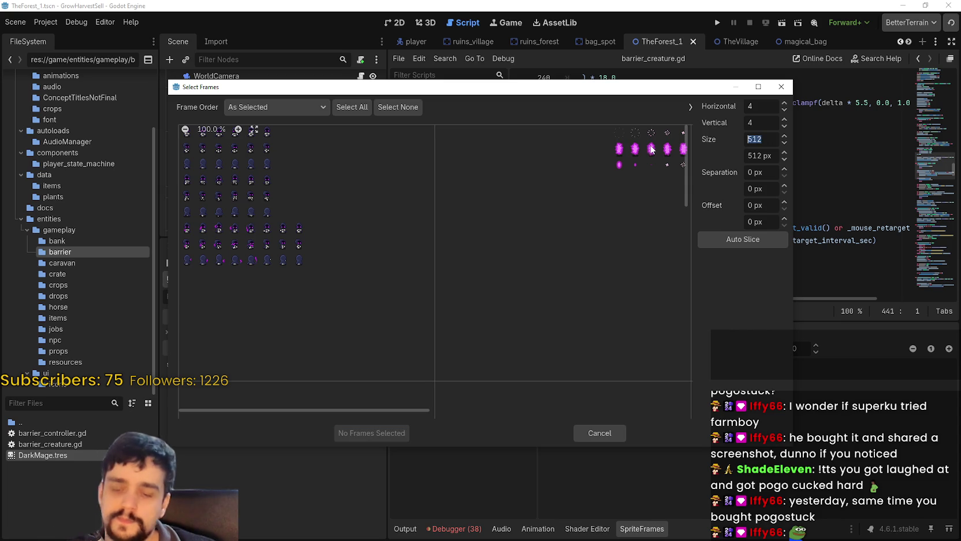
{"action": "type", "text": "32"}
{"action": "key", "text": "Tab"}
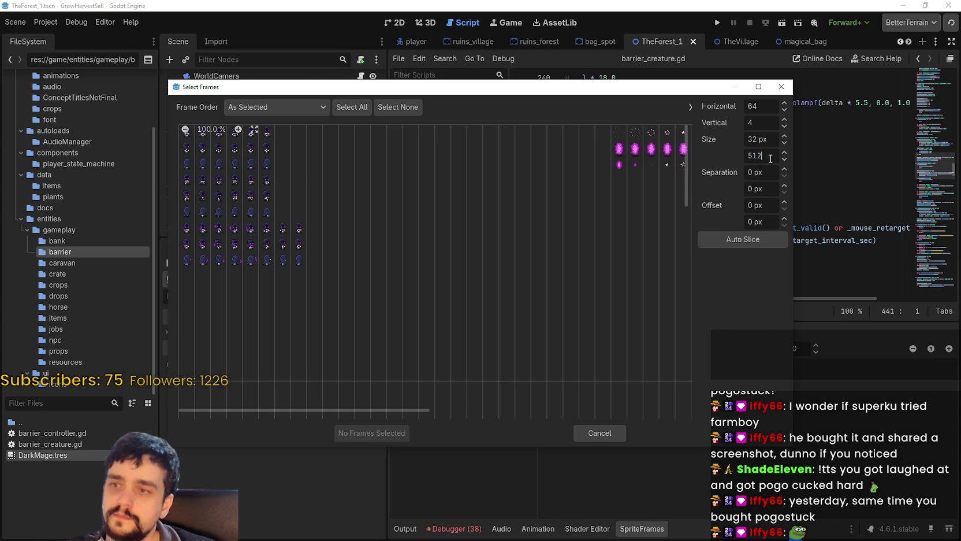
{"action": "type", "text": "32"}
{"action": "key", "text": "shift+Tab"}
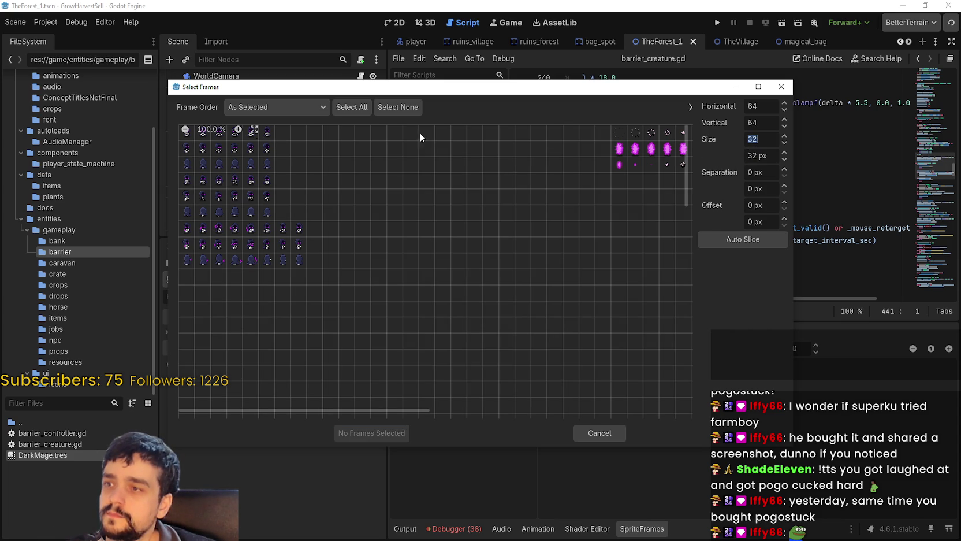
{"action": "left_click_drag", "start_coordinate": [246, 88], "coordinate": [302, 98]}
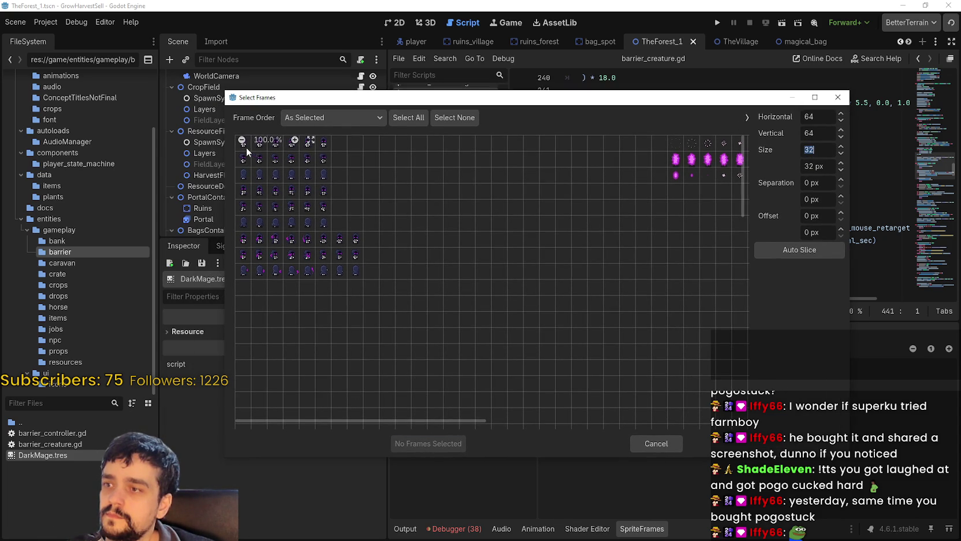
{"action": "scroll", "coordinate": [276, 144], "scroll_direction": "up", "scroll_amount": 5}
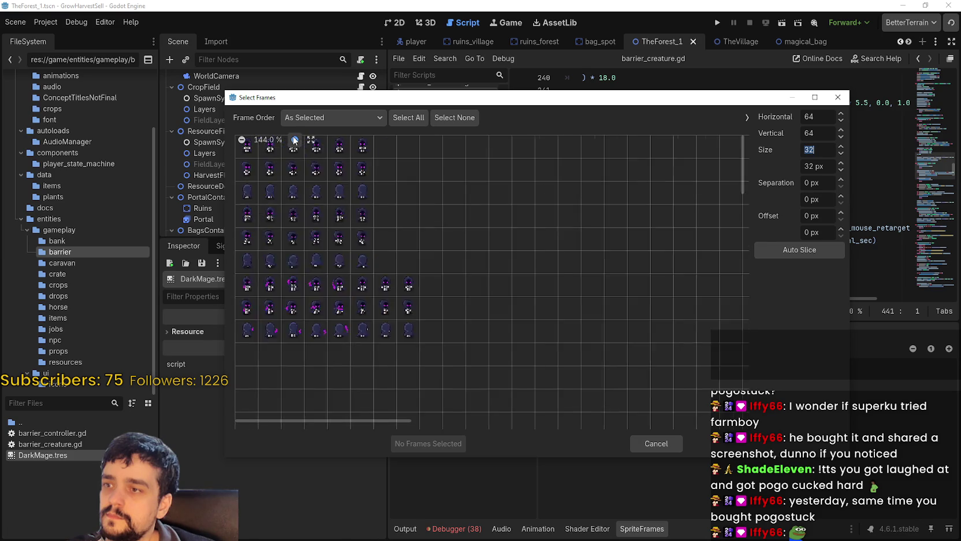
Add the hooded mage's first six frames to the default animation
{"action": "left_click", "coordinate": [255, 155]}
{"action": "left_click_drag", "start_coordinate": [295, 156], "coordinate": [441, 159]}
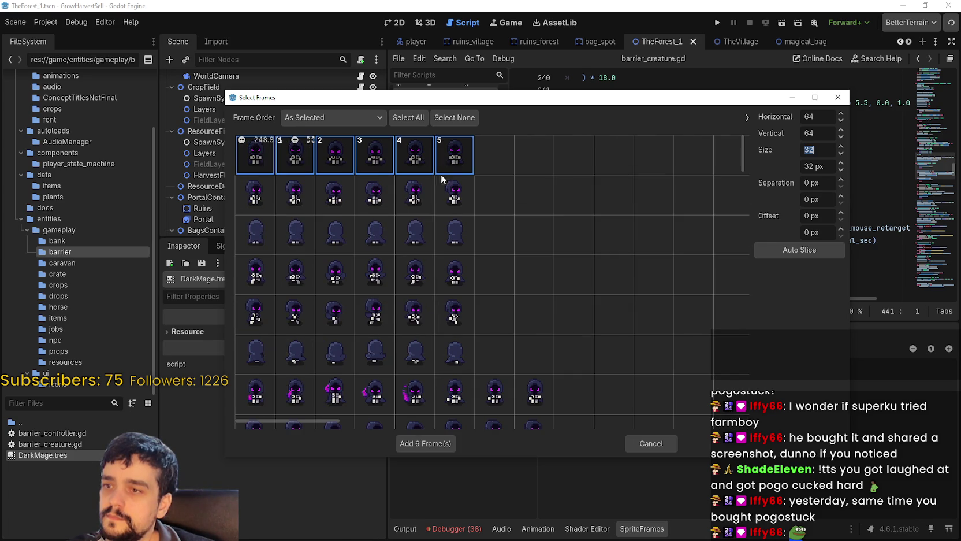
{"action": "scroll", "coordinate": [506, 310], "scroll_direction": "down", "scroll_amount": 3}
{"action": "scroll", "coordinate": [506, 310], "scroll_direction": "up", "scroll_amount": 3}
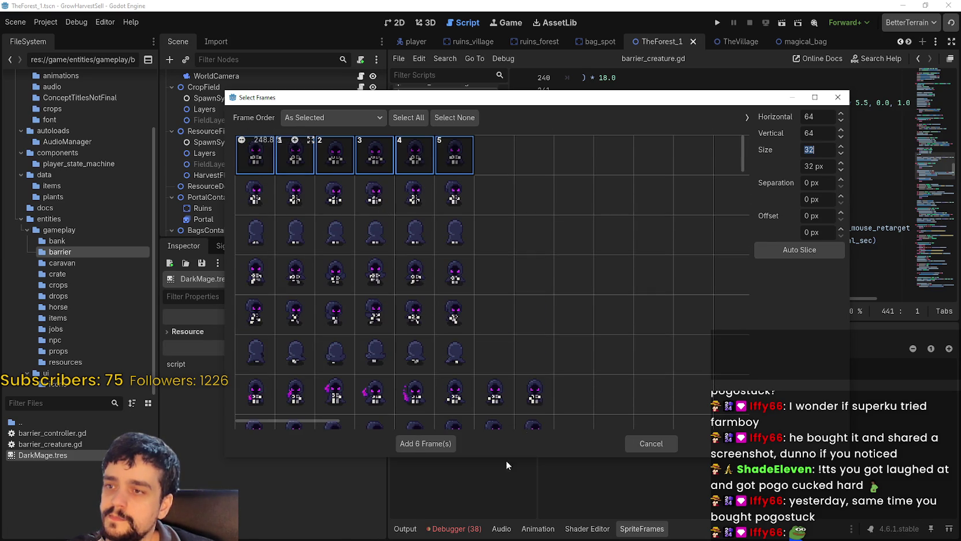
{"action": "left_click", "coordinate": [442, 445]}
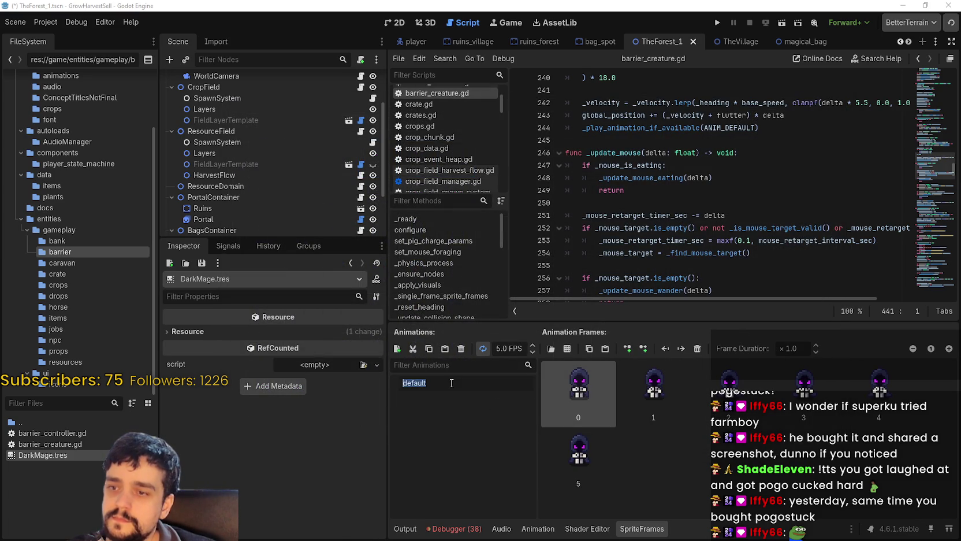
{"action": "left_click", "coordinate": [395, 22]}
{"action": "scroll", "coordinate": [695, 263], "scroll_direction": "down", "scroll_amount": 2}
Zoom into the TheForest_1 field and portal, then browse the npc folder
{"action": "scroll", "coordinate": [694, 263], "scroll_direction": "up", "scroll_amount": 5}
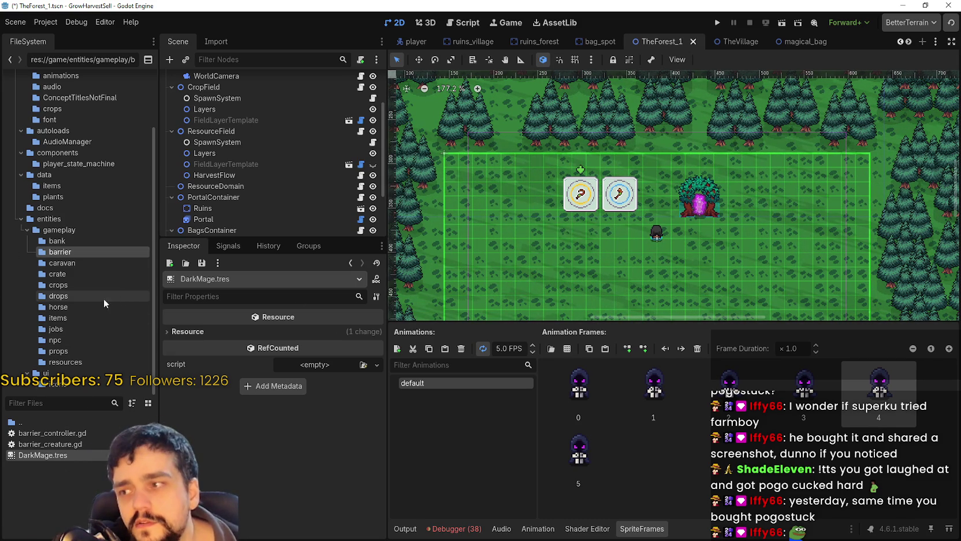
{"action": "left_click", "coordinate": [82, 342]}
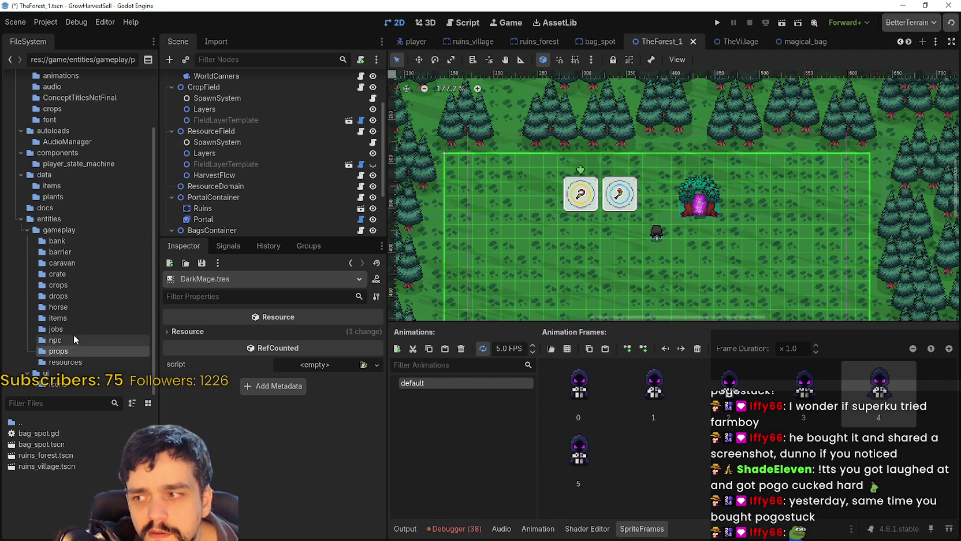
Browse the horse, crops, caravan, barrier, bank and drops folders, ending on horse
{"action": "left_click", "coordinate": [68, 306]}
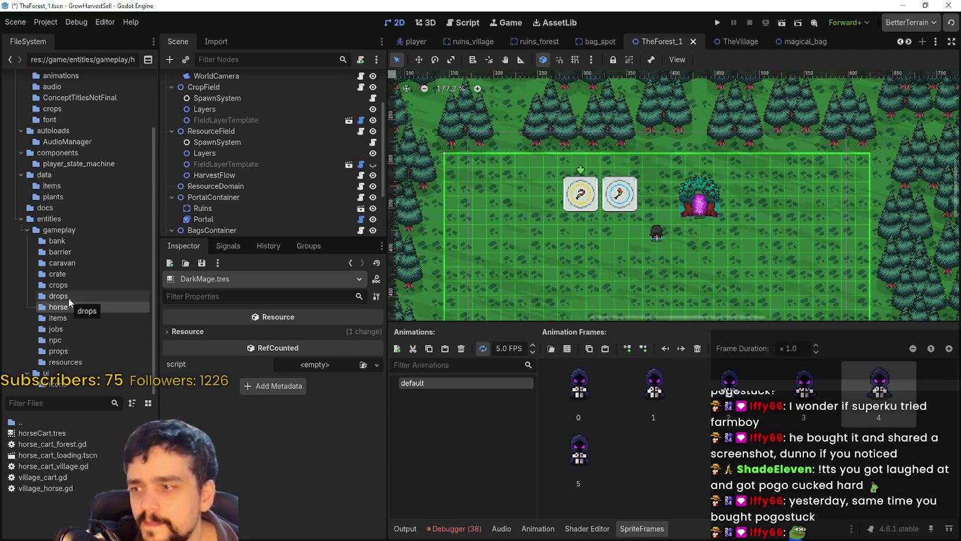
{"action": "left_click", "coordinate": [74, 285]}
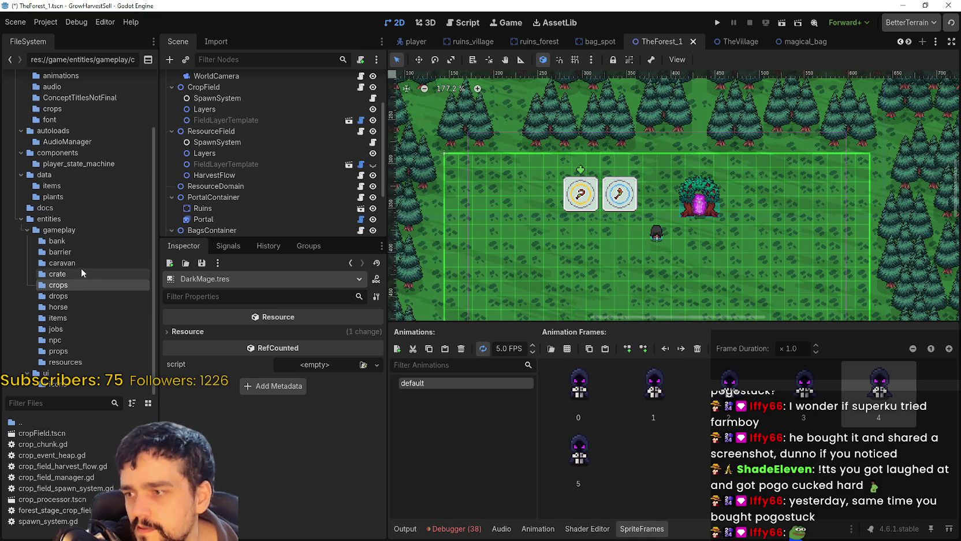
{"action": "left_click", "coordinate": [83, 262]}
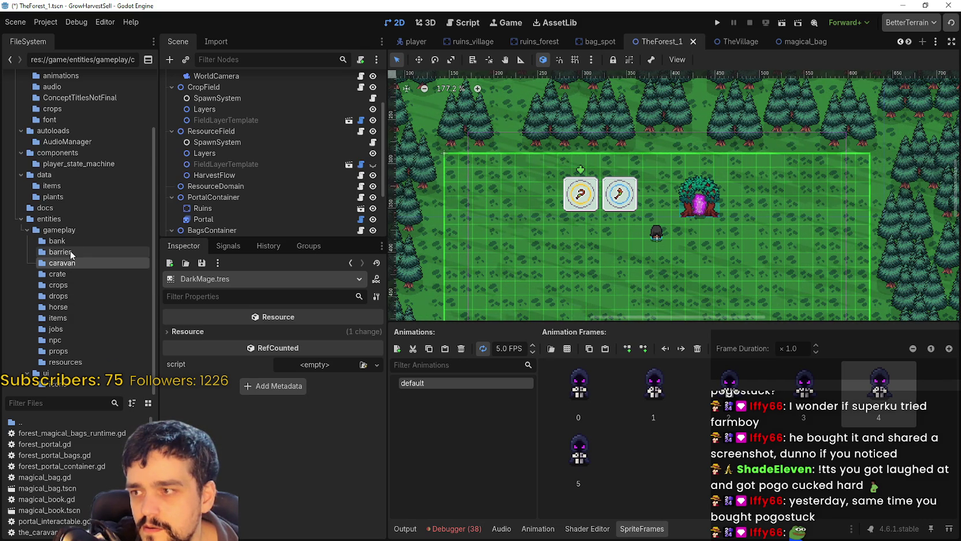
{"action": "left_click", "coordinate": [70, 250]}
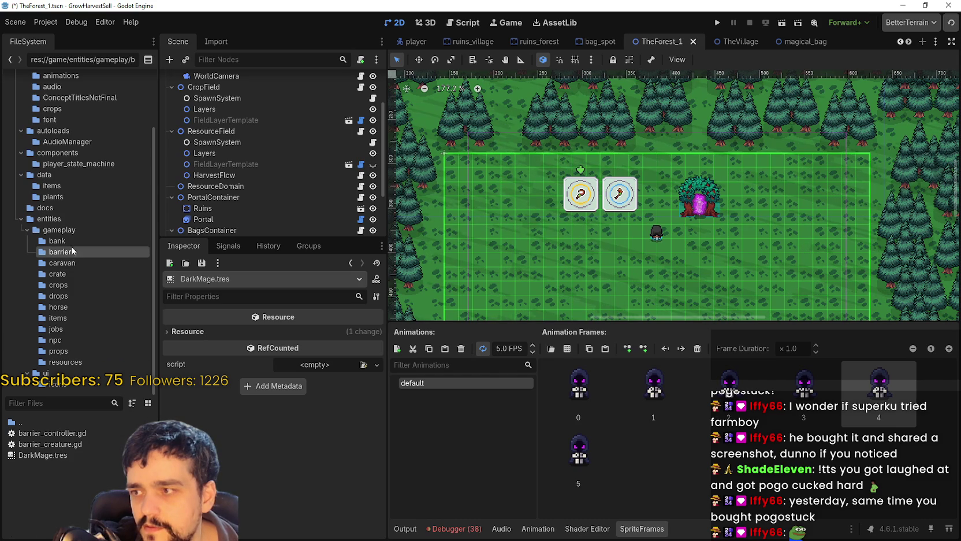
{"action": "left_click", "coordinate": [73, 238]}
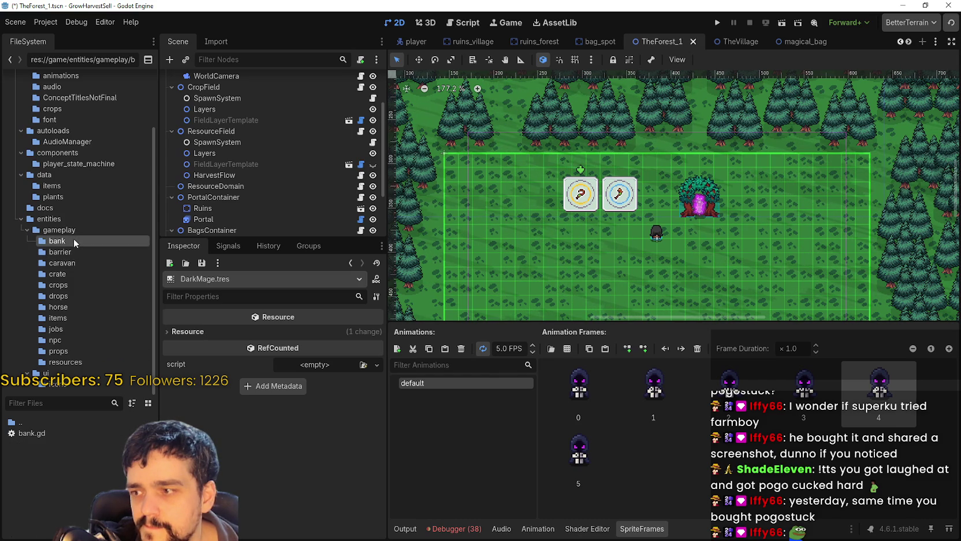
{"action": "left_click", "coordinate": [74, 306]}
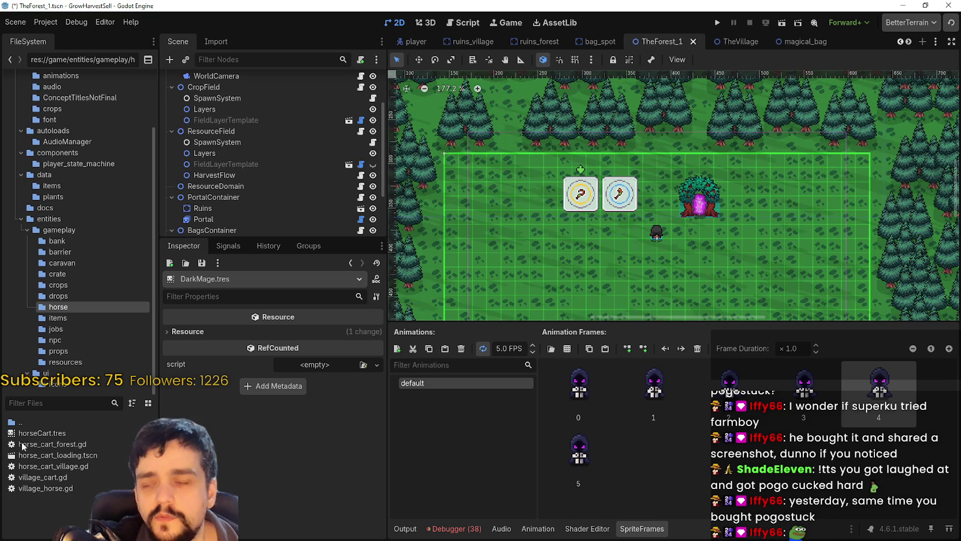
{"action": "left_click", "coordinate": [78, 264]}
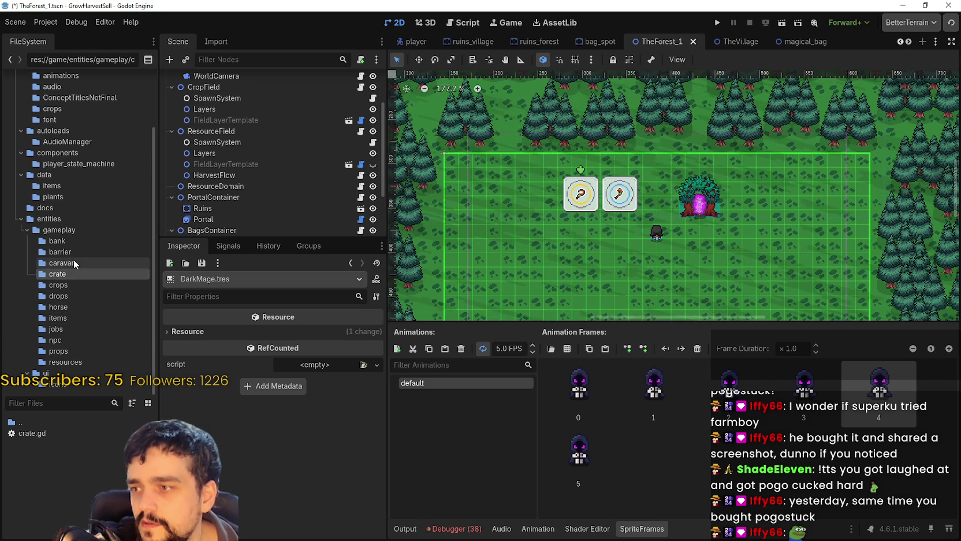
{"action": "left_click", "coordinate": [74, 287]}
{"action": "left_click", "coordinate": [60, 296]}
{"action": "left_click", "coordinate": [77, 306]}
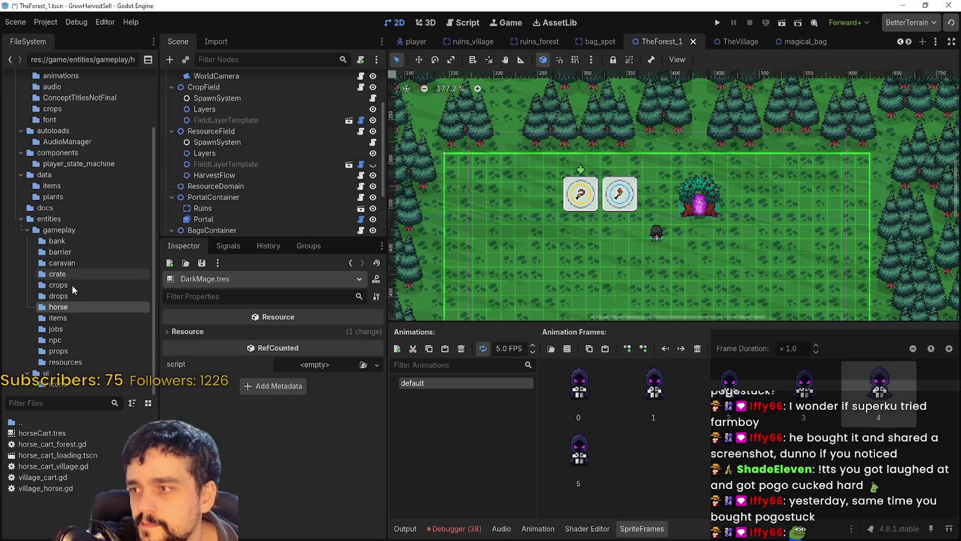
Start a new Node-root scene in the barrier folder and open the root type picker
{"action": "left_click", "coordinate": [60, 251]}
{"action": "right_click", "coordinate": [69, 452]}
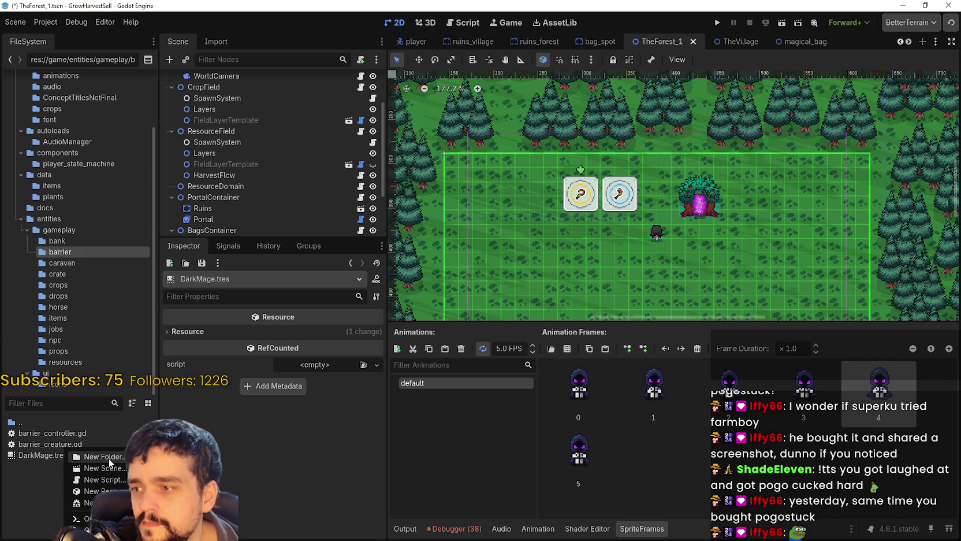
{"action": "left_click", "coordinate": [105, 468]}
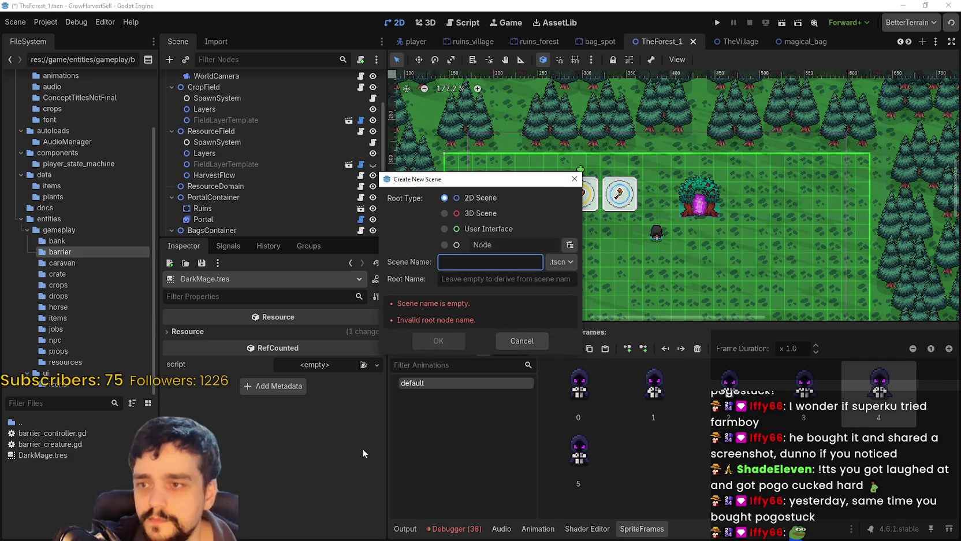
{"action": "left_click", "coordinate": [456, 245]}
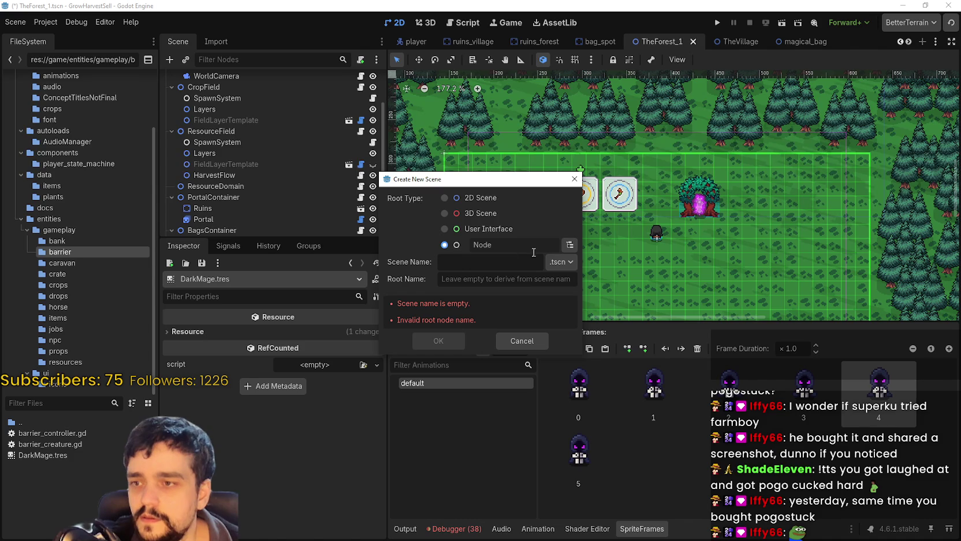
{"action": "left_click", "coordinate": [569, 244]}
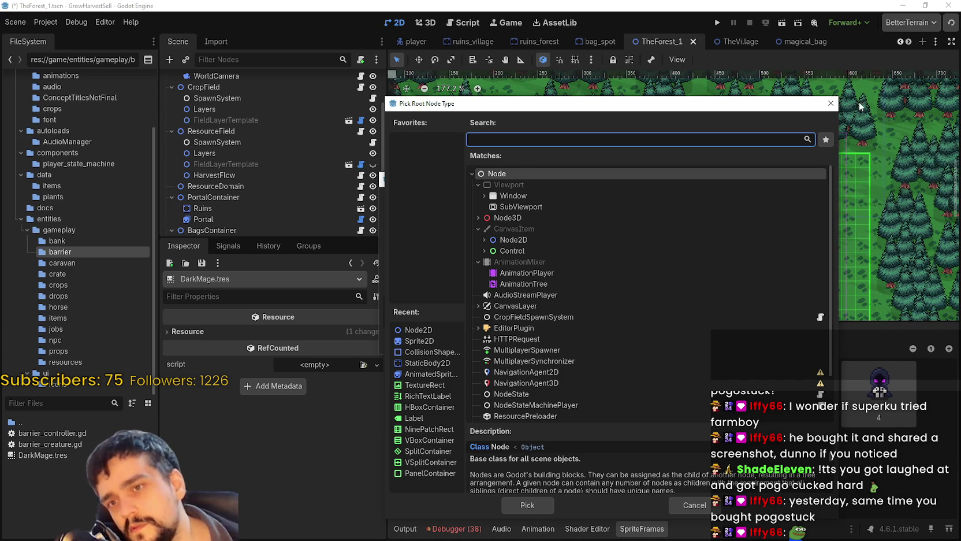
Cancel the new scene setup and switch to the bag_spot scene
{"action": "left_click", "coordinate": [830, 107]}
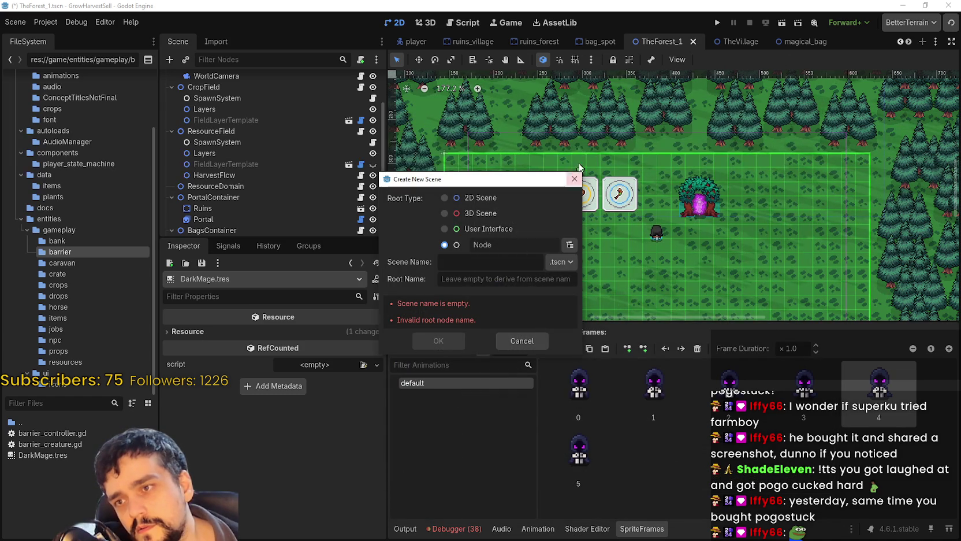
{"action": "left_click", "coordinate": [580, 174]}
{"action": "left_click", "coordinate": [593, 41]}
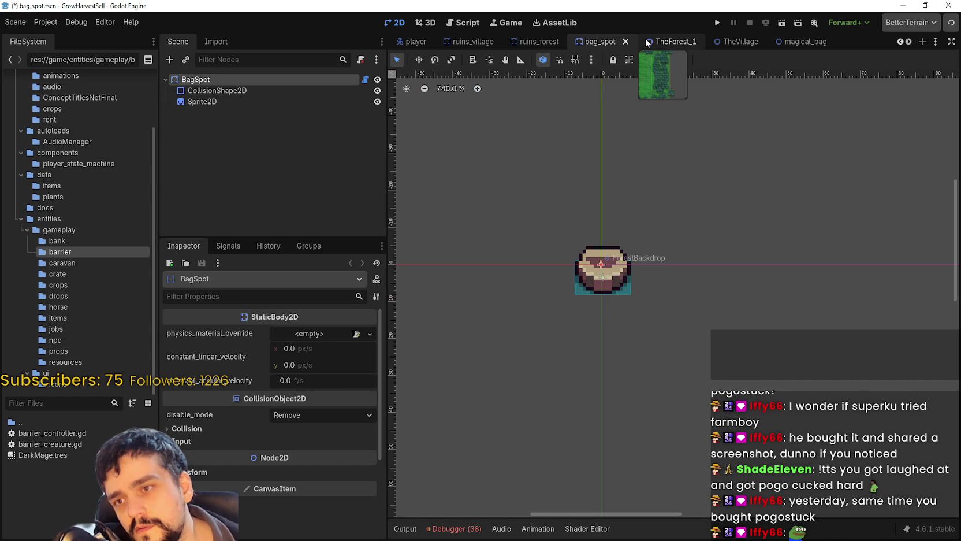
Inspect the Bag and Shadow nodes in the magical_bag scene
{"action": "left_click", "coordinate": [803, 41]}
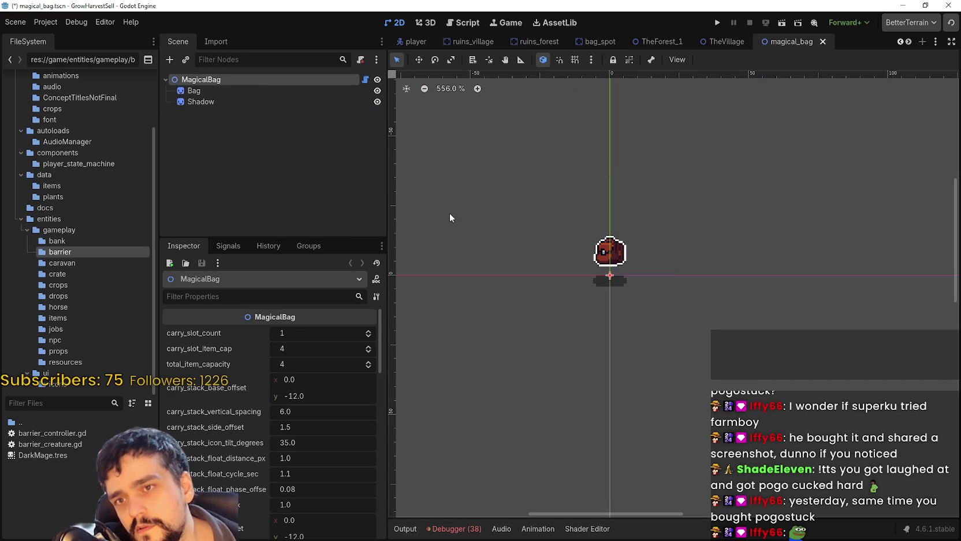
{"action": "left_click", "coordinate": [256, 88]}
{"action": "left_click", "coordinate": [252, 103]}
{"action": "scroll", "coordinate": [651, 243], "scroll_direction": "up", "scroll_amount": 3}
{"action": "scroll", "coordinate": [644, 225], "scroll_direction": "down", "scroll_amount": 3}
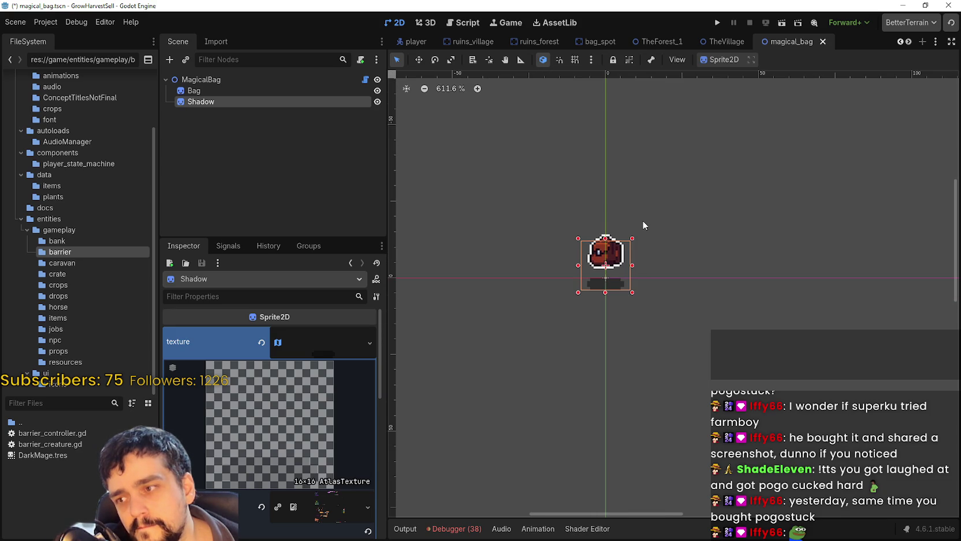
{"action": "scroll", "coordinate": [644, 225], "scroll_direction": "up", "scroll_amount": 4}
{"action": "scroll", "coordinate": [644, 225], "scroll_direction": "down", "scroll_amount": 5}
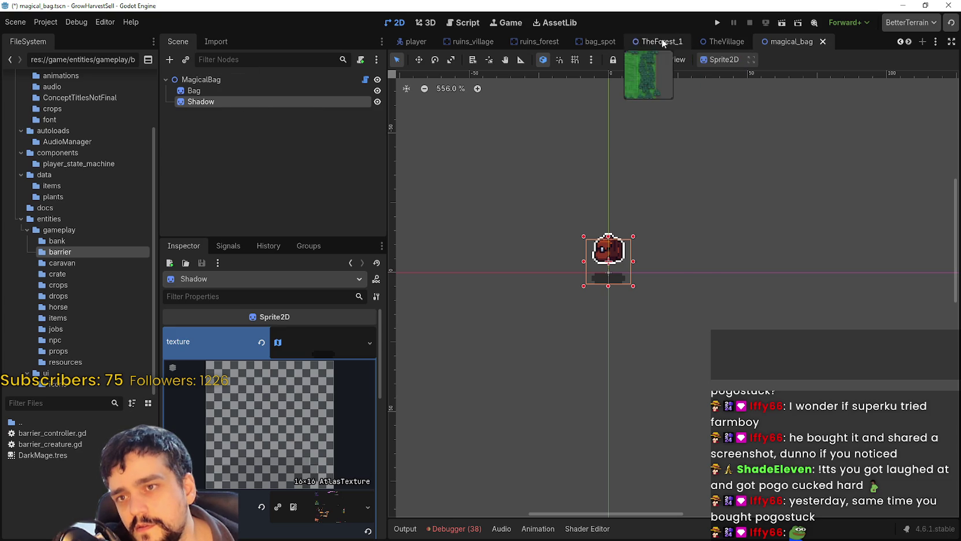
Create a 2D scene named DarkMage in the barrier folder
{"action": "right_click", "coordinate": [88, 451]}
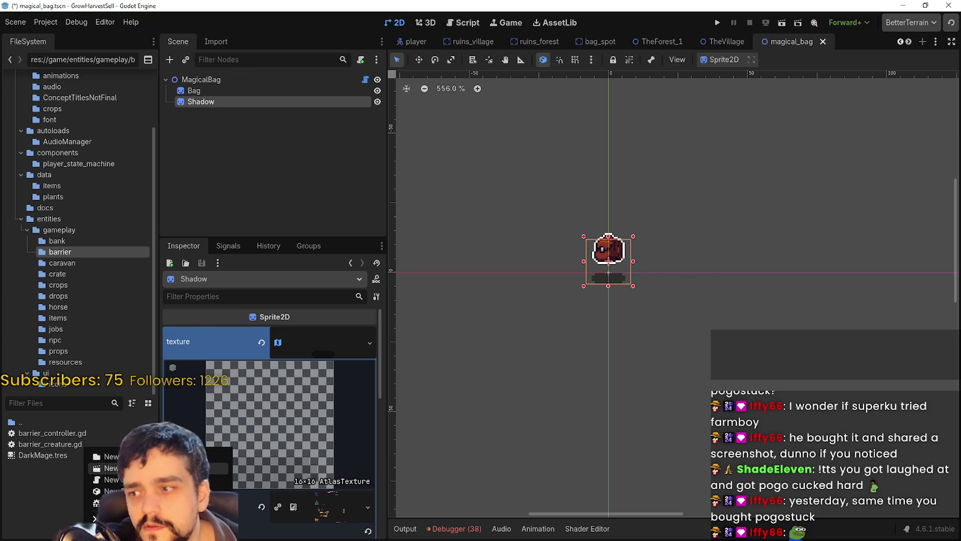
{"action": "left_click", "coordinate": [110, 468]}
{"action": "left_click", "coordinate": [474, 199]}
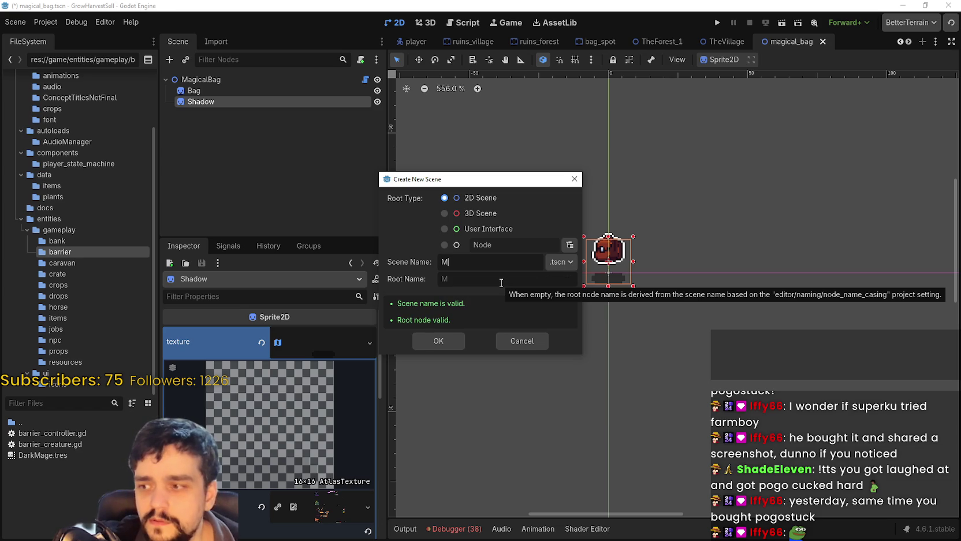
{"action": "type", "text": "DarkMage"}
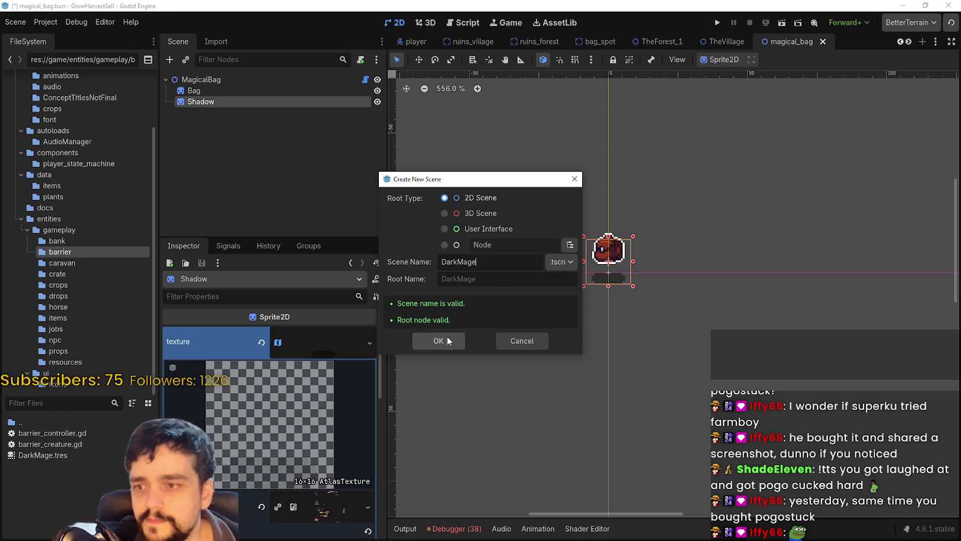
{"action": "left_click", "coordinate": [446, 339]}
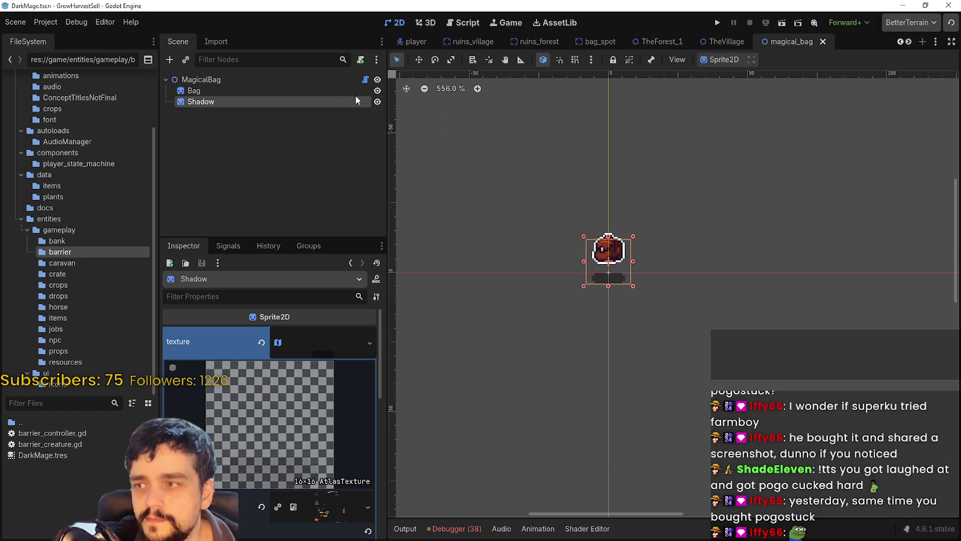
{"action": "right_click", "coordinate": [224, 81]}
Add an AnimatedSprite2D child node under DarkMage
{"action": "left_click", "coordinate": [246, 92]}
{"action": "type", "text": "P"}
{"action": "key", "text": "BackSpace"}
{"action": "type", "text": "P"}
{"action": "key", "text": "BackSpace"}
{"action": "type", "text": "animation"}
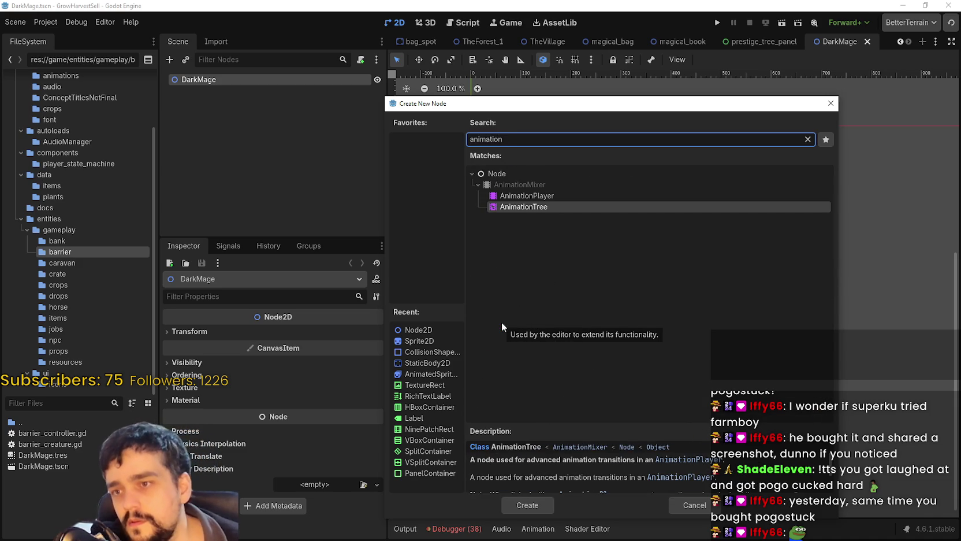
{"action": "key", "text": "BackSpace"}
{"action": "key", "text": "BackSpace"}
{"action": "key", "text": "BackSpace"}
{"action": "type", "text": "sprite"}
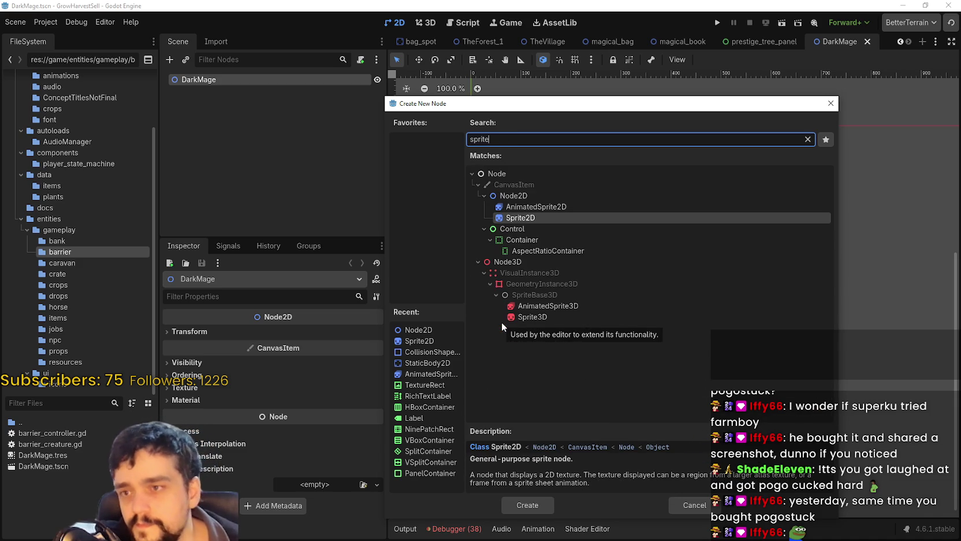
{"action": "left_click", "coordinate": [554, 208]}
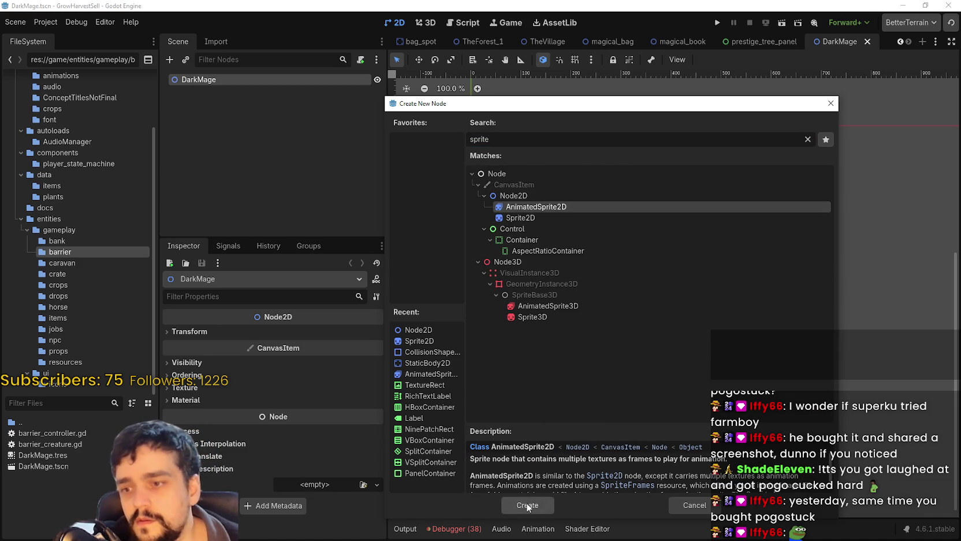
{"action": "left_click", "coordinate": [526, 503]}
Assign DarkMage.tres as the sprite's frames and save the scene
{"action": "left_click_drag", "start_coordinate": [32, 456], "coordinate": [301, 334]}
{"action": "scroll", "coordinate": [478, 117], "scroll_direction": "up", "scroll_amount": 3}
{"action": "scroll", "coordinate": [483, 133], "scroll_direction": "up", "scroll_amount": 4}
{"action": "scroll", "coordinate": [484, 147], "scroll_direction": "up", "scroll_amount": 3}
{"action": "scroll", "coordinate": [581, 247], "scroll_direction": "up", "scroll_amount": 2}
{"action": "scroll", "coordinate": [580, 248], "scroll_direction": "up", "scroll_amount": 3}
{"action": "key", "text": "ctrl+s"}
Attach a new dark_mage.gd script to DarkMage, save, and select the AnimatedSprite2D
{"action": "left_click", "coordinate": [223, 81]}
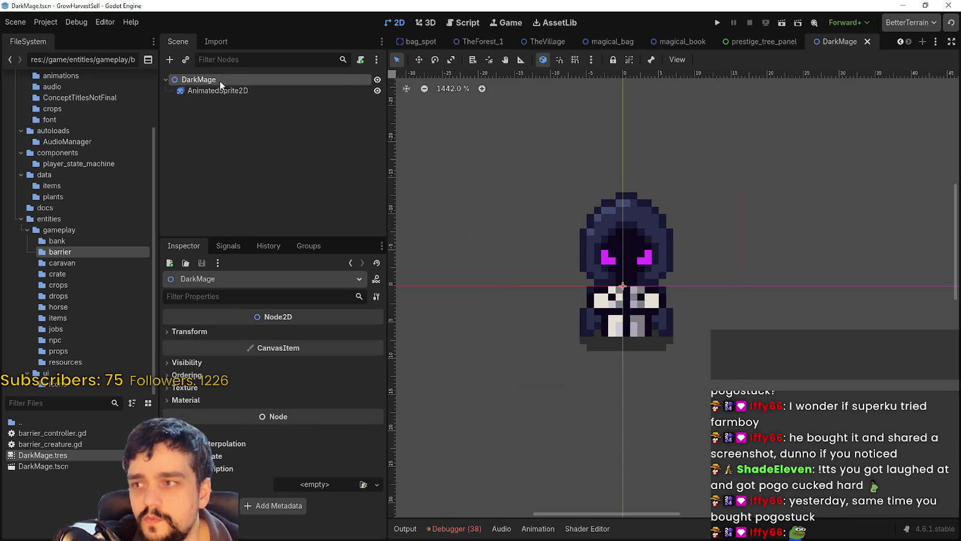
{"action": "right_click", "coordinate": [221, 81]}
{"action": "left_click", "coordinate": [286, 159]}
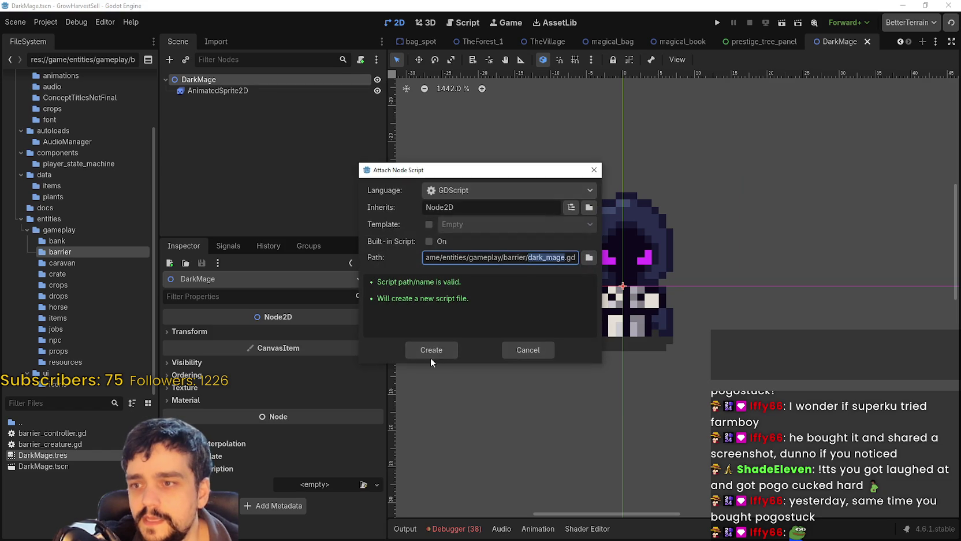
{"action": "left_click", "coordinate": [432, 352]}
{"action": "left_click", "coordinate": [746, 124]}
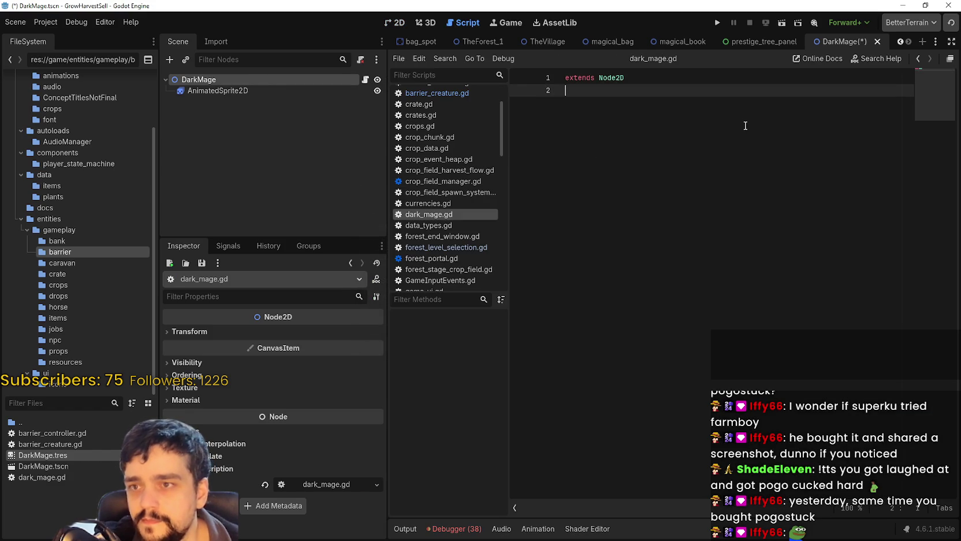
{"action": "key", "text": "ctrl+s"}
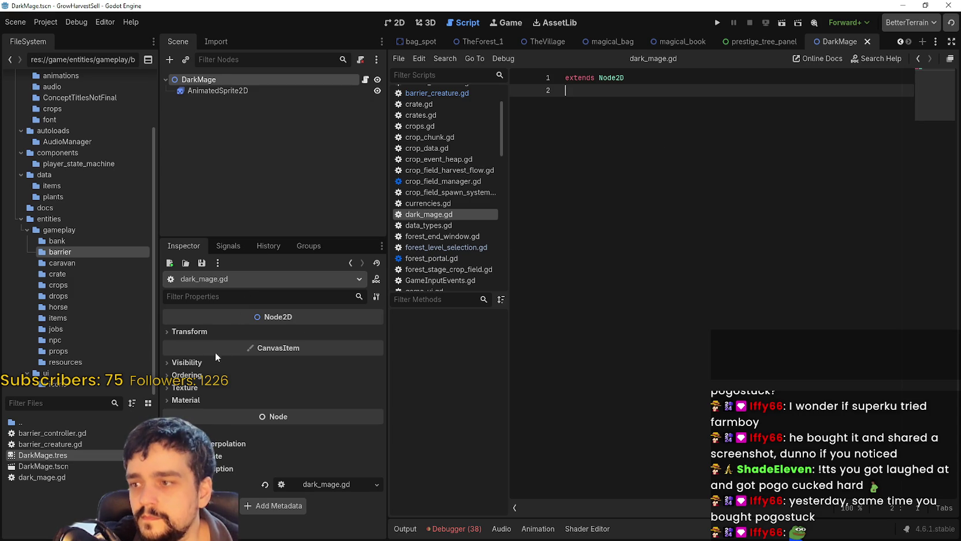
{"action": "left_click", "coordinate": [208, 331]}
{"action": "left_click", "coordinate": [231, 91]}
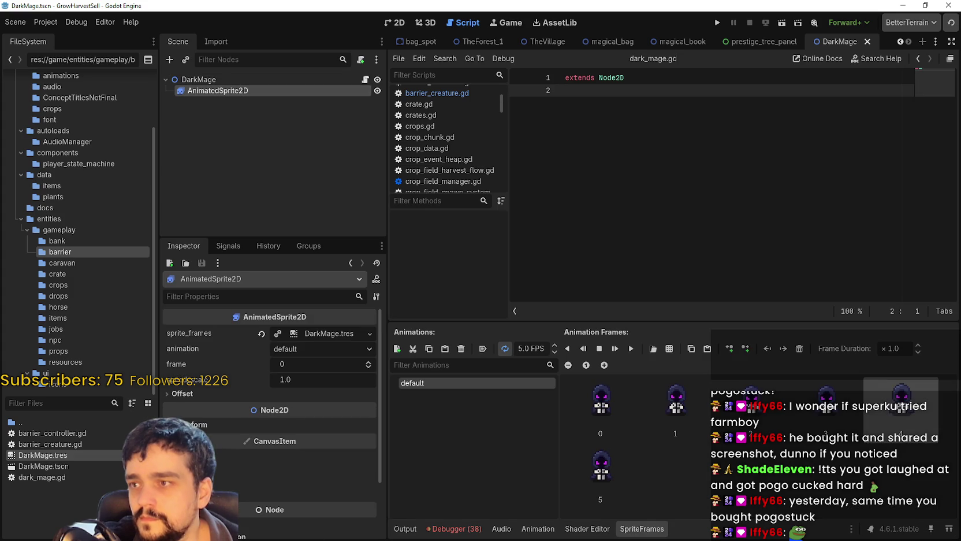
Preview the sprite animation and rename the default animation to idle_front
{"action": "left_click", "coordinate": [396, 23]}
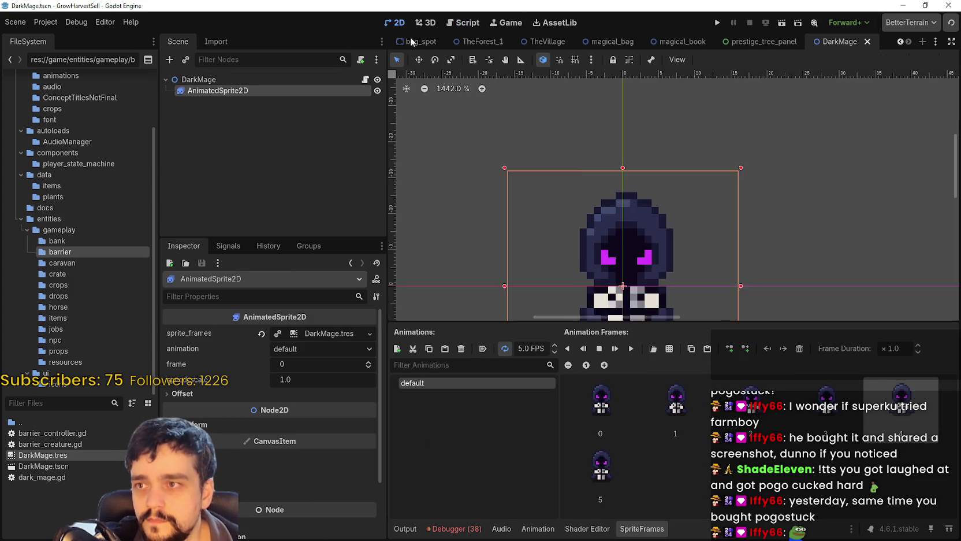
{"action": "scroll", "coordinate": [649, 240], "scroll_direction": "down", "scroll_amount": 4}
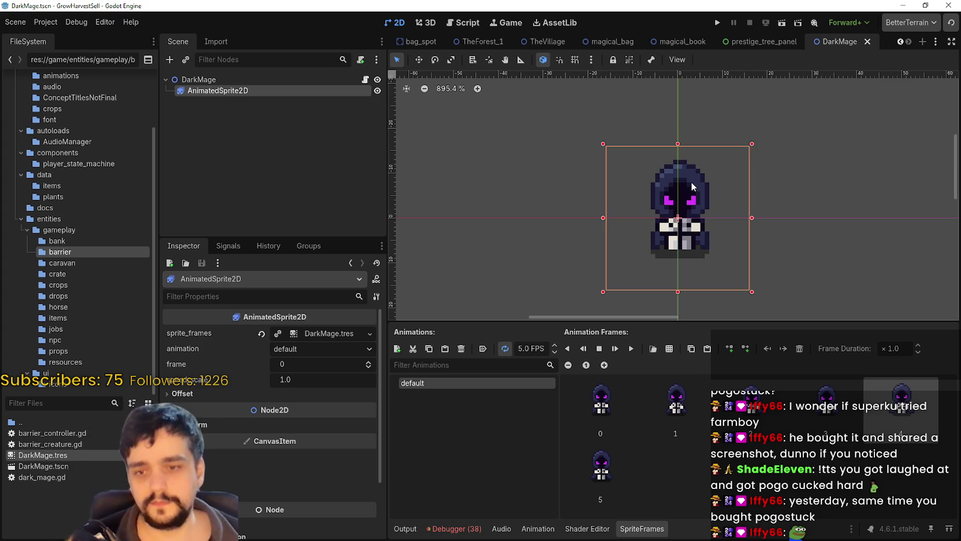
{"action": "left_click", "coordinate": [635, 349]}
{"action": "left_click", "coordinate": [468, 382]}
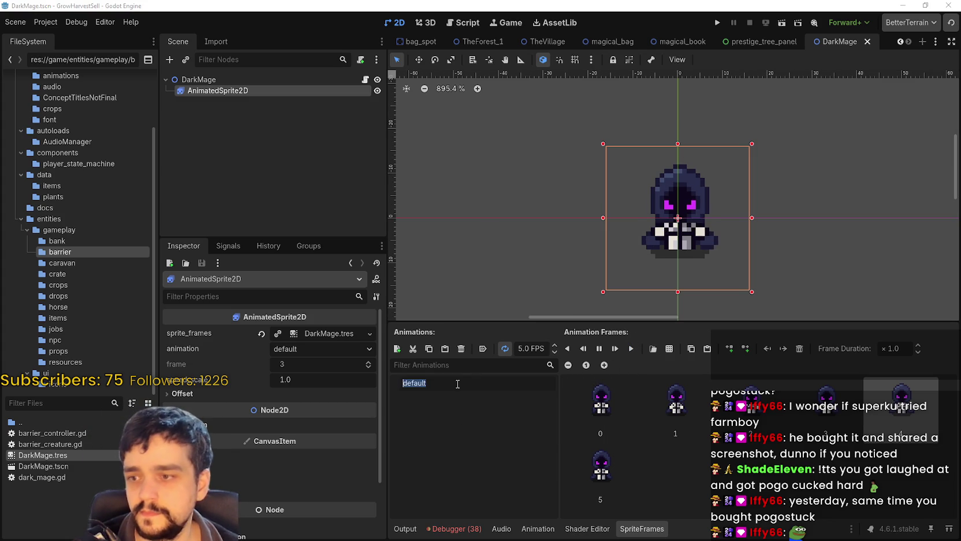
{"action": "type", "text": "idle_fro"}
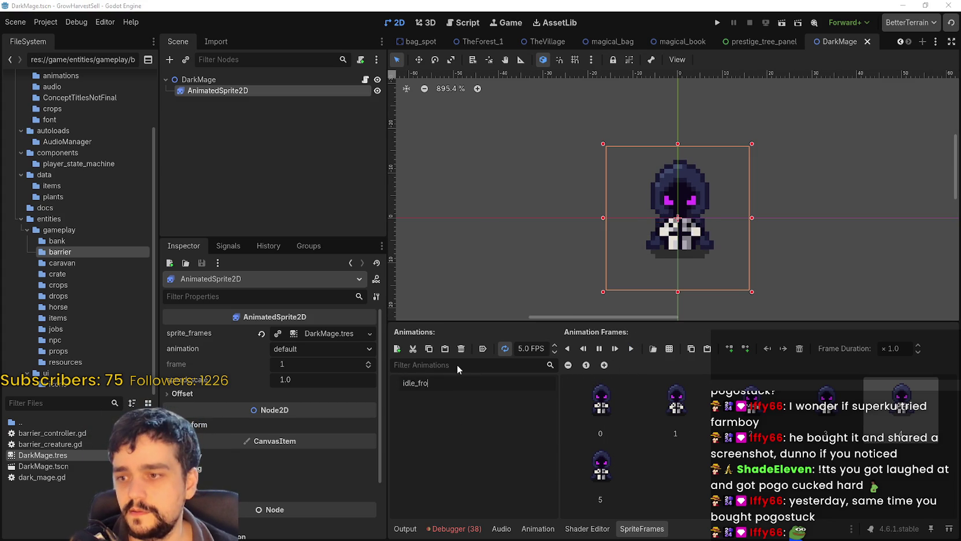
{"action": "type", "text": "nt"}
{"action": "key", "text": "Return"}
{"action": "key", "text": "ctrl+s"}
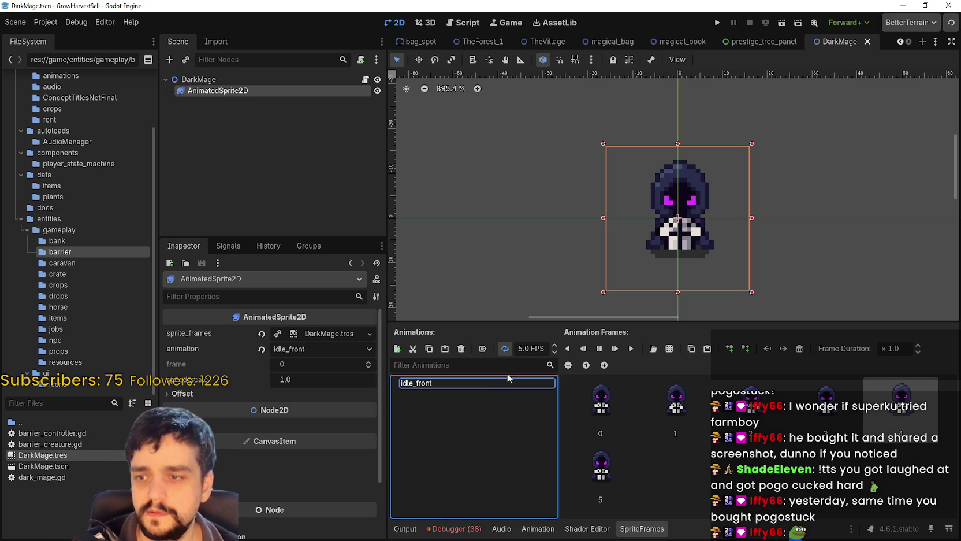
Add two new animations named idle_right and idle_up
{"action": "left_click", "coordinate": [397, 349]}
{"action": "double_click", "coordinate": [437, 394]}
{"action": "type", "text": "idle_right"}
{"action": "key", "text": "Return"}
{"action": "left_click", "coordinate": [397, 349]}
{"action": "double_click", "coordinate": [463, 406]}
{"action": "type", "text": "idl"}
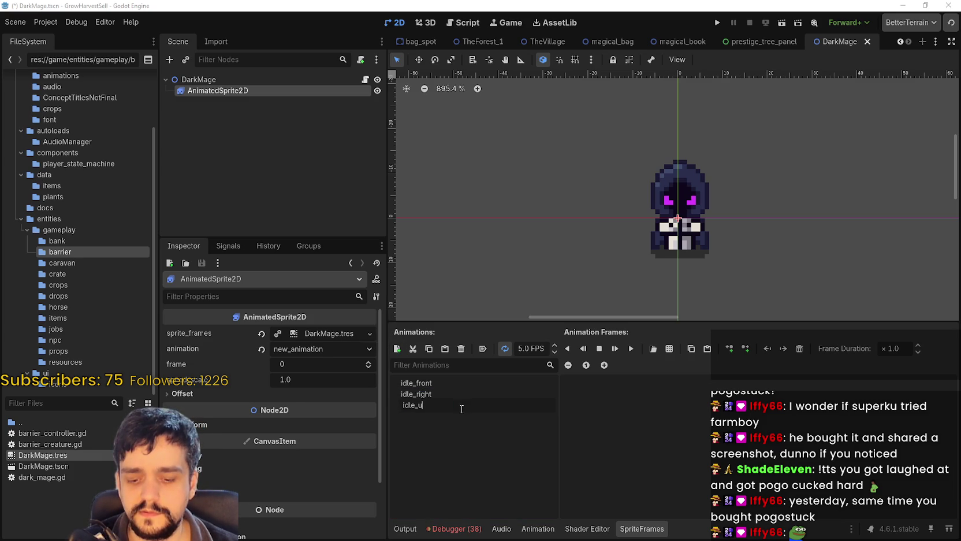
{"action": "key", "text": "Return"}
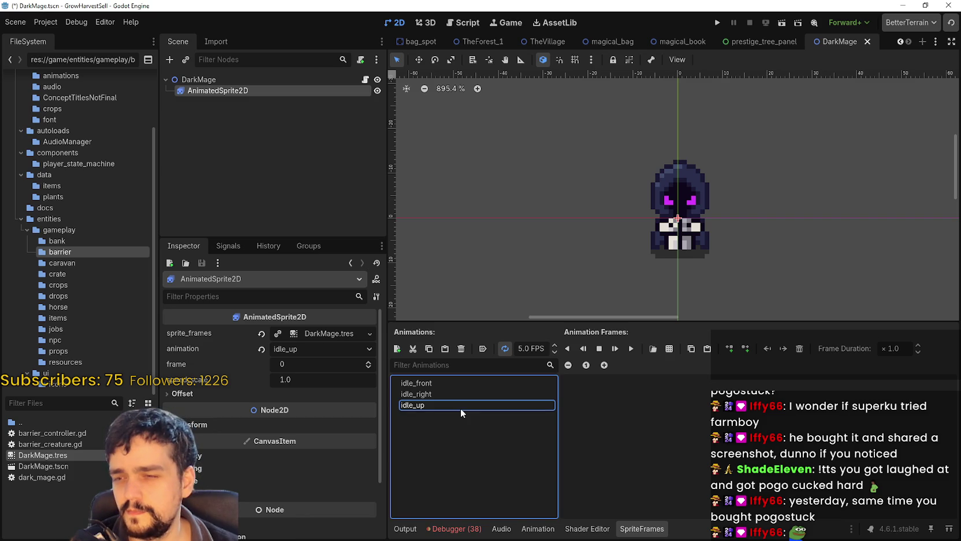
Rename idle_front to idle_down and select idle_right for adding sprite-sheet frames
{"action": "left_click", "coordinate": [442, 383]}
{"action": "left_click", "coordinate": [443, 386]}
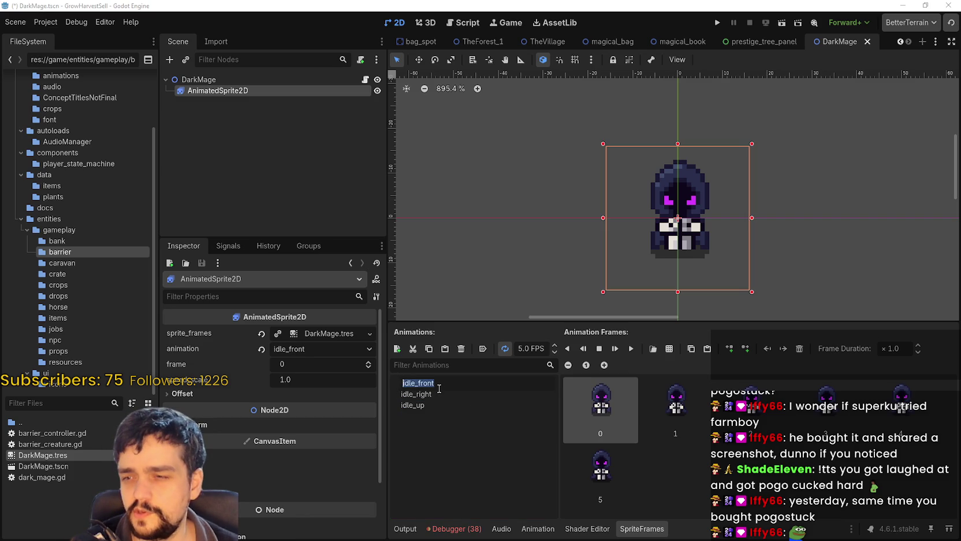
{"action": "type", "text": "down"}
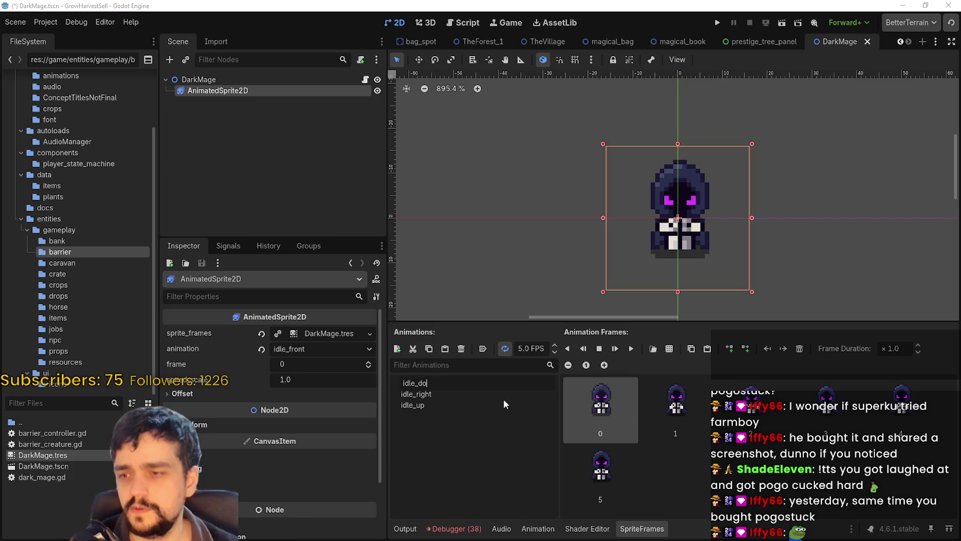
{"action": "left_click", "coordinate": [504, 403]}
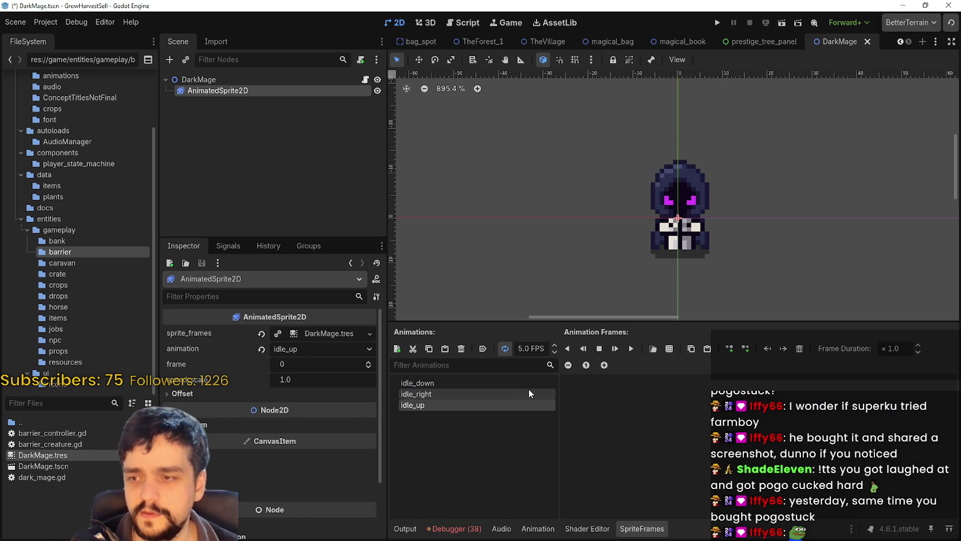
{"action": "left_click", "coordinate": [530, 392]}
{"action": "left_click", "coordinate": [670, 349]}
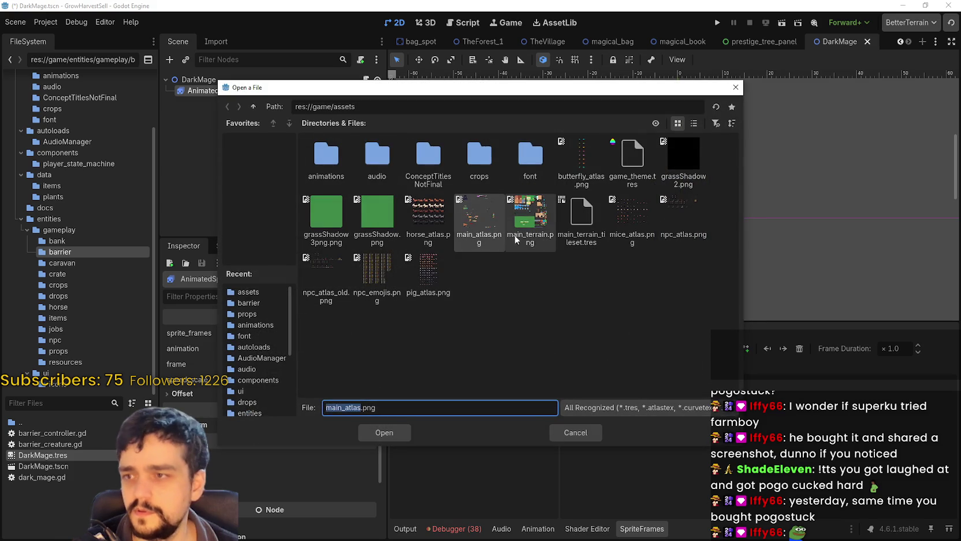
Add the five top-row frames of main_atlas.png to the current idle animation
{"action": "double_click", "coordinate": [484, 224]}
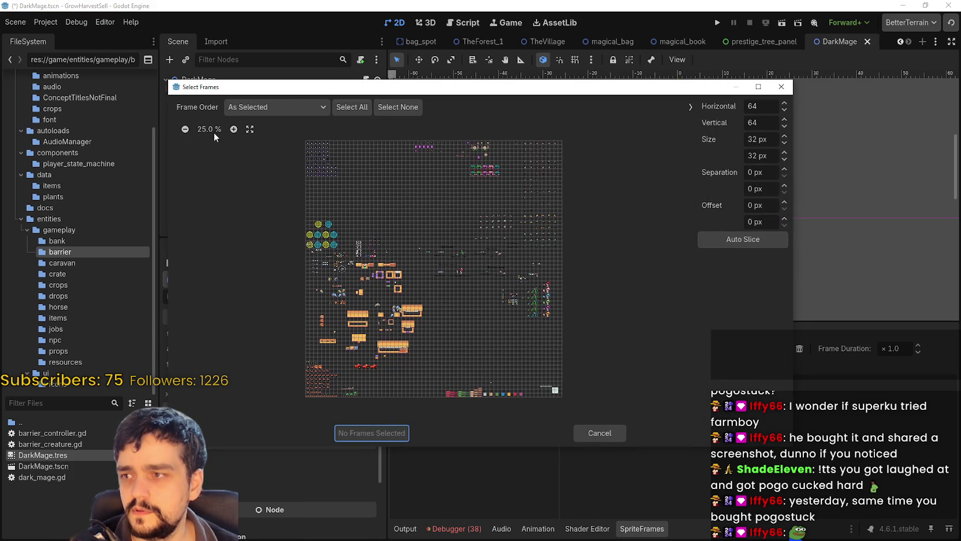
{"action": "left_click", "coordinate": [226, 130]}
{"action": "left_click_drag", "start_coordinate": [188, 150], "coordinate": [257, 146]}
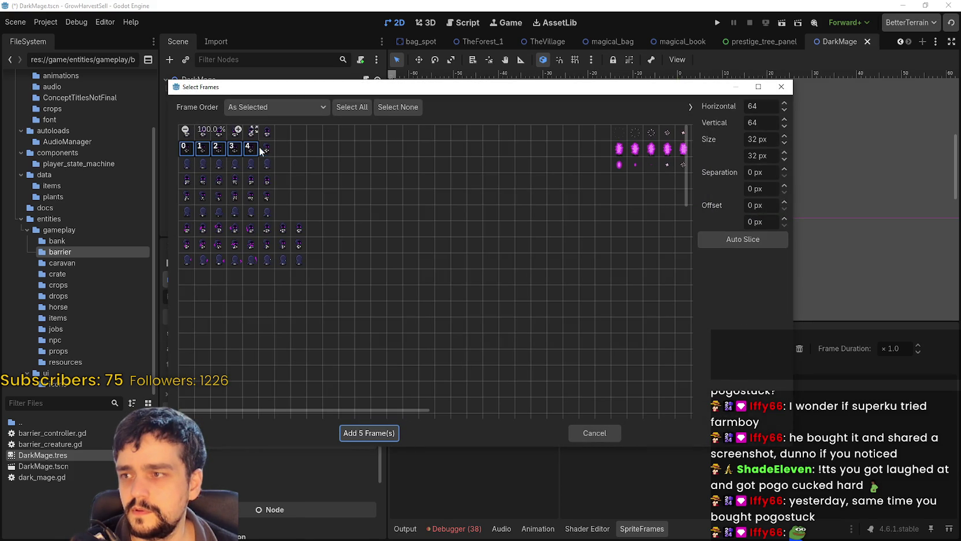
{"action": "left_click", "coordinate": [392, 434]}
Fill idle_up with the six third-row frames from main_atlas.png
{"action": "left_click", "coordinate": [485, 405]}
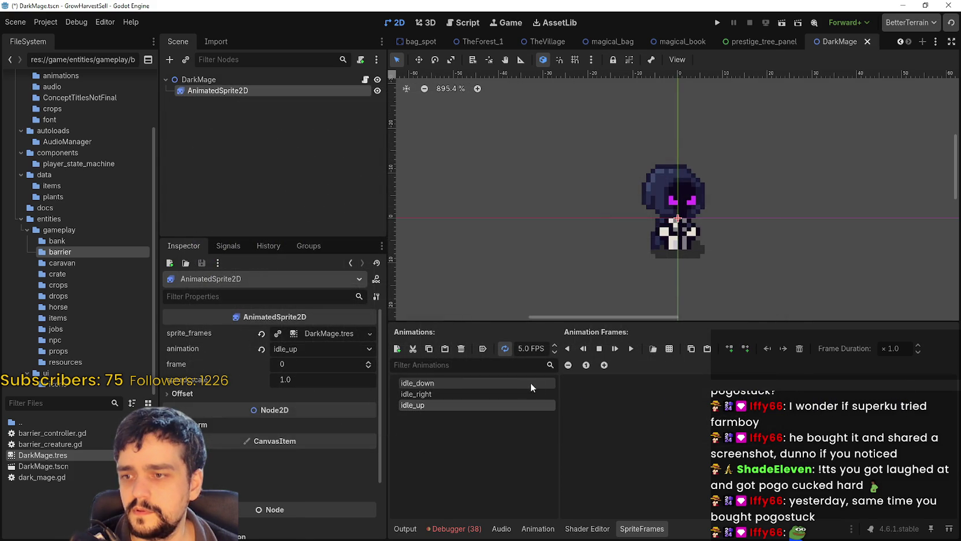
{"action": "left_click", "coordinate": [669, 348]}
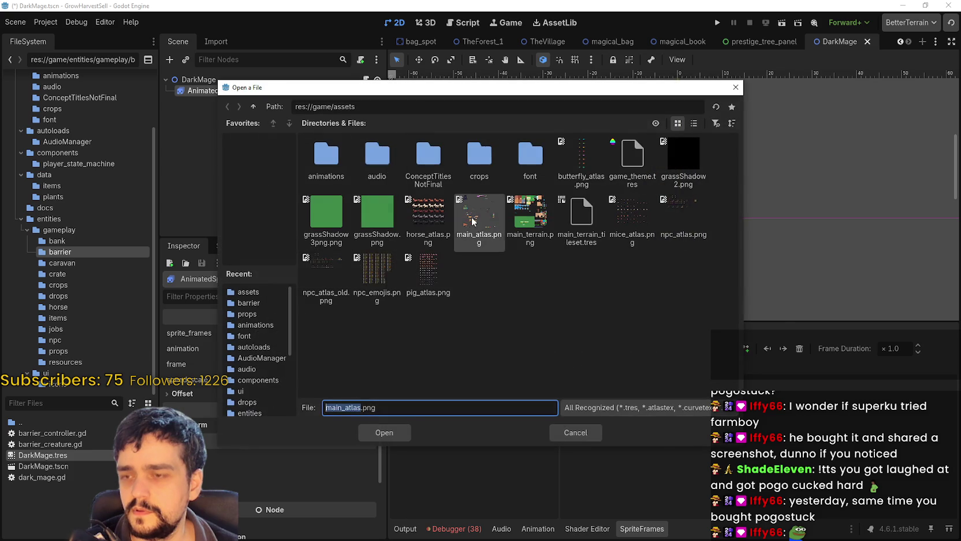
{"action": "double_click", "coordinate": [472, 221]}
{"action": "left_click_drag", "start_coordinate": [190, 163], "coordinate": [266, 164]}
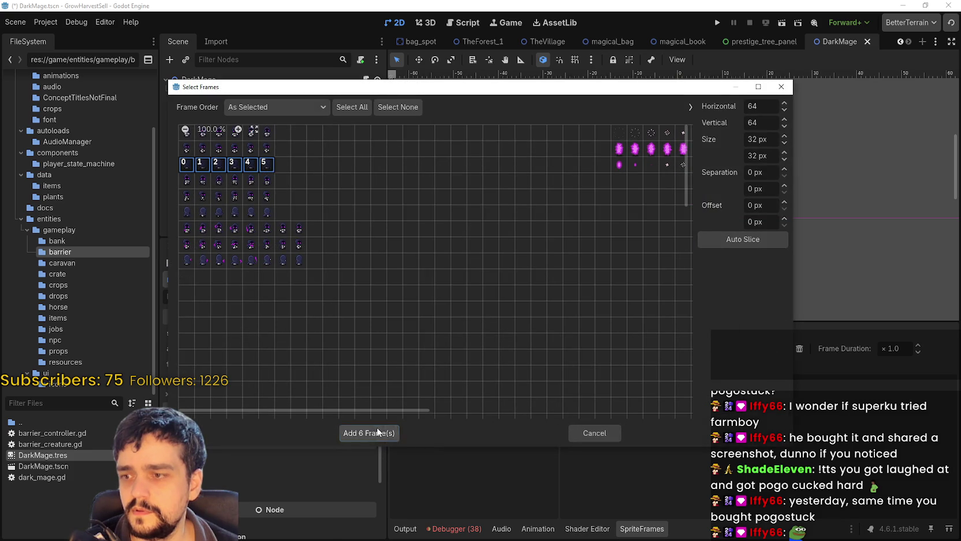
{"action": "left_click", "coordinate": [378, 432]}
Create a new animation named attack_down
{"action": "left_click", "coordinate": [397, 348]}
{"action": "left_click", "coordinate": [439, 418]}
{"action": "type", "text": "attack_down"}
{"action": "key", "text": "Return"}
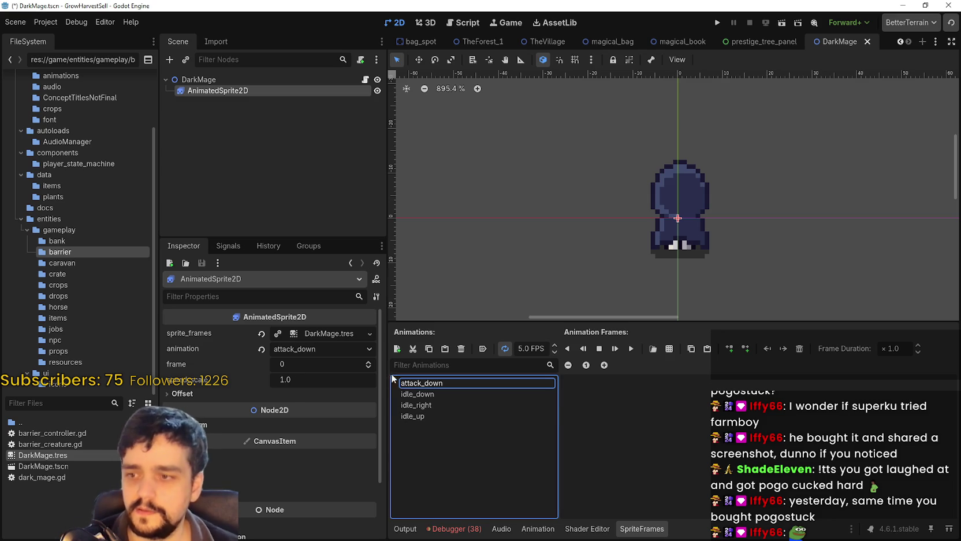
Add two new animations named attack_up and attack_right
{"action": "left_click", "coordinate": [397, 348]}
{"action": "type", "text": "attack_u"}
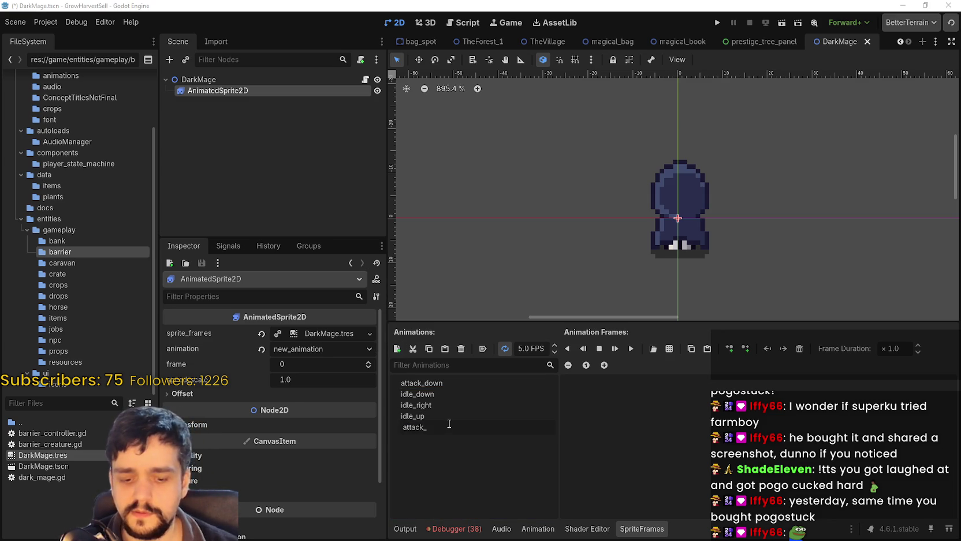
{"action": "type", "text": "p"}
{"action": "key", "text": "Return"}
{"action": "key", "text": "ctrl+n"}
{"action": "type", "text": "attack_ri"}
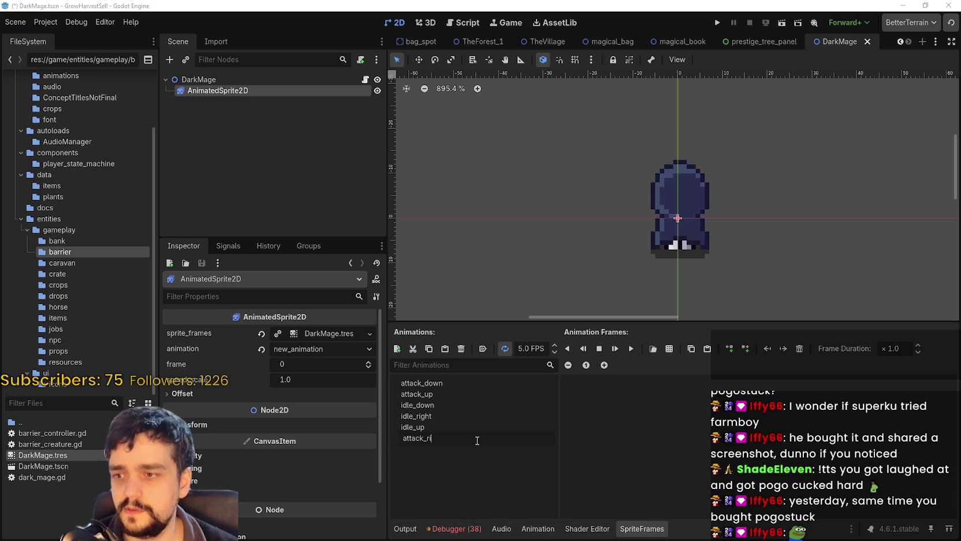
{"action": "type", "text": "ght"}
{"action": "key", "text": "Return"}
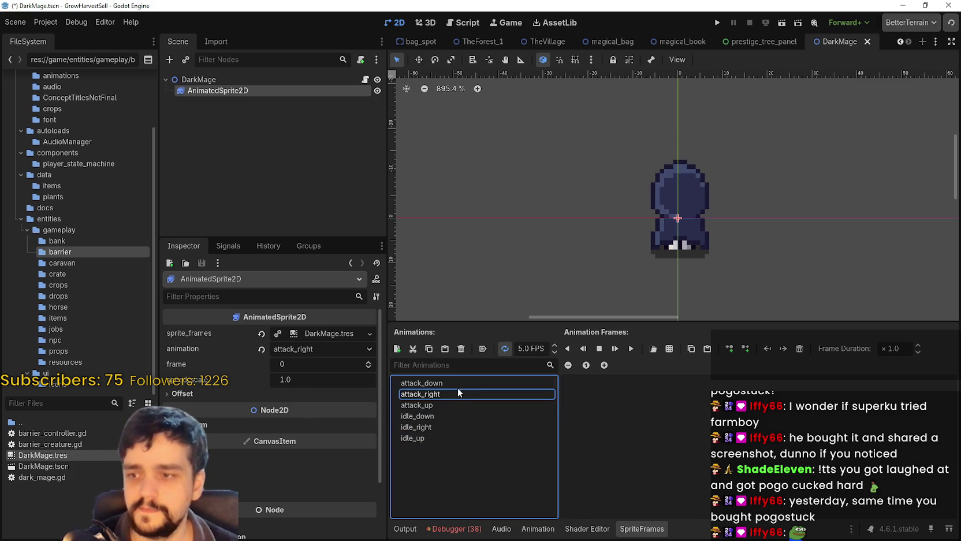
Fill attack_down with the seventh-row attack frames from main_atlas.png and preview it
{"action": "left_click", "coordinate": [669, 348]}
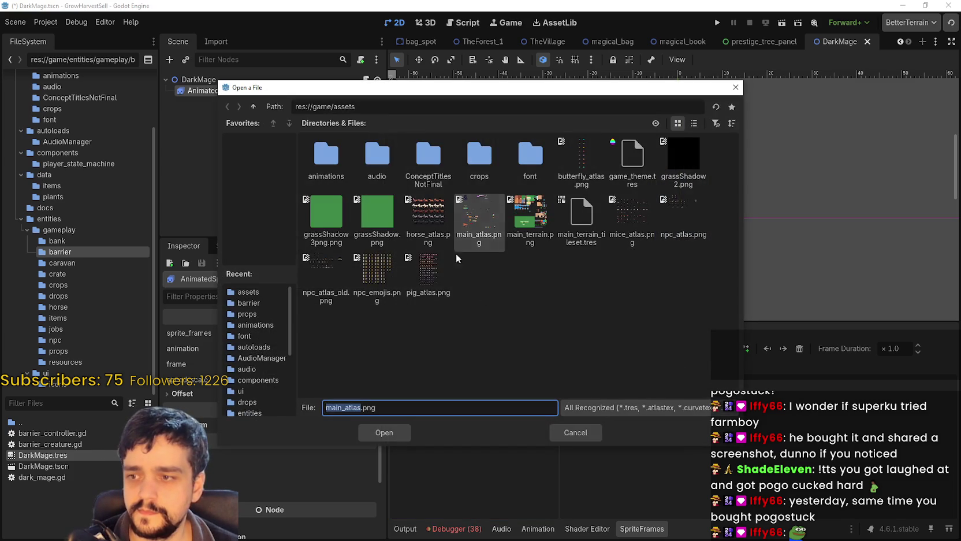
{"action": "double_click", "coordinate": [479, 230]}
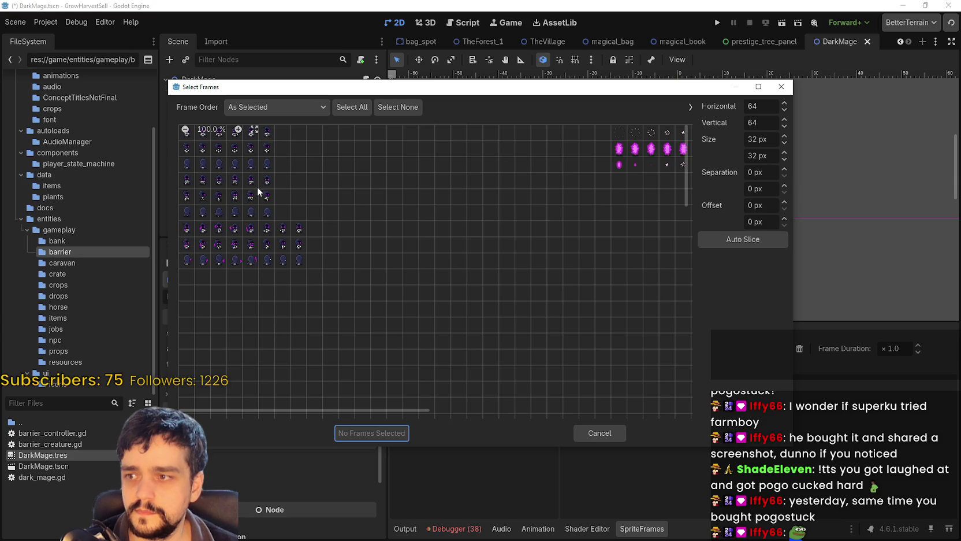
{"action": "left_click_drag", "start_coordinate": [296, 93], "coordinate": [625, 75]}
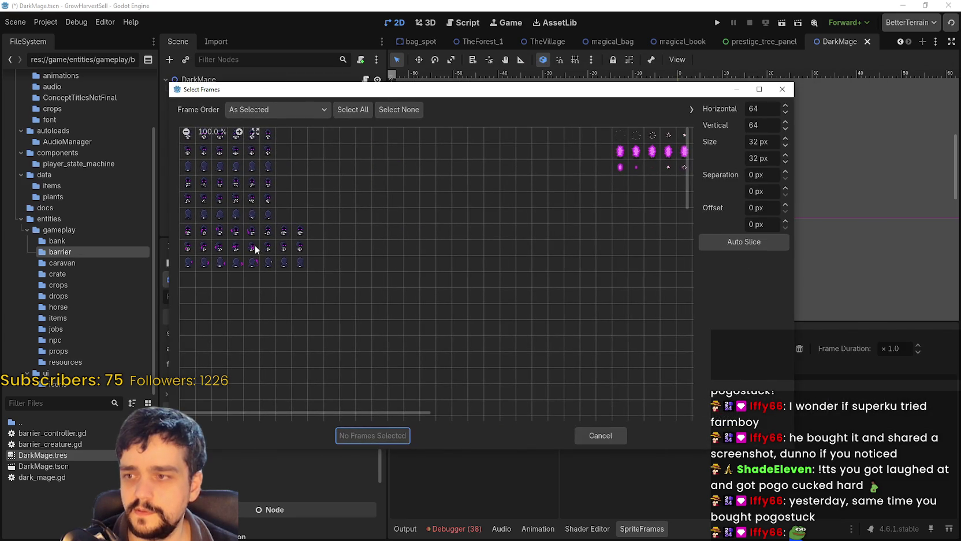
{"action": "left_click_drag", "start_coordinate": [188, 231], "coordinate": [269, 233]}
{"action": "left_click", "coordinate": [370, 435]}
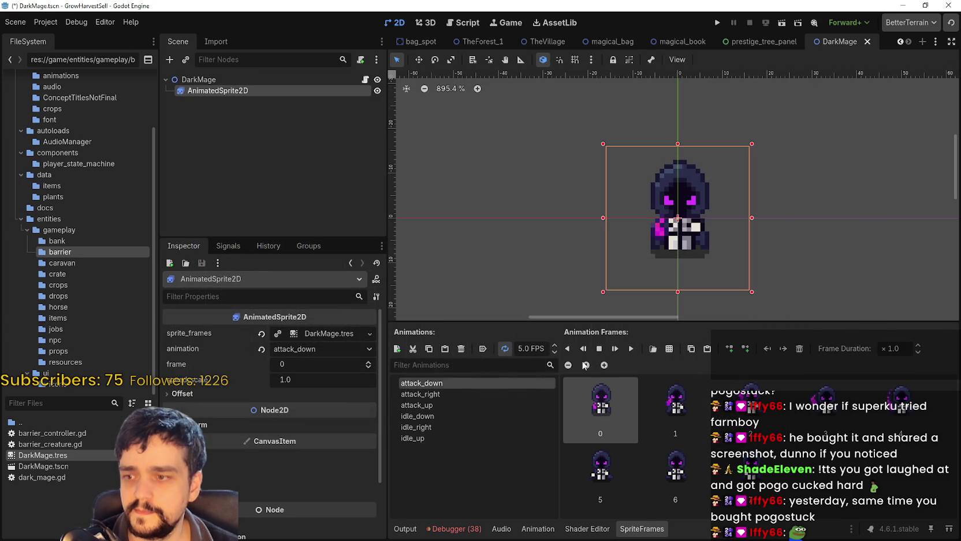
{"action": "left_click", "coordinate": [632, 352]}
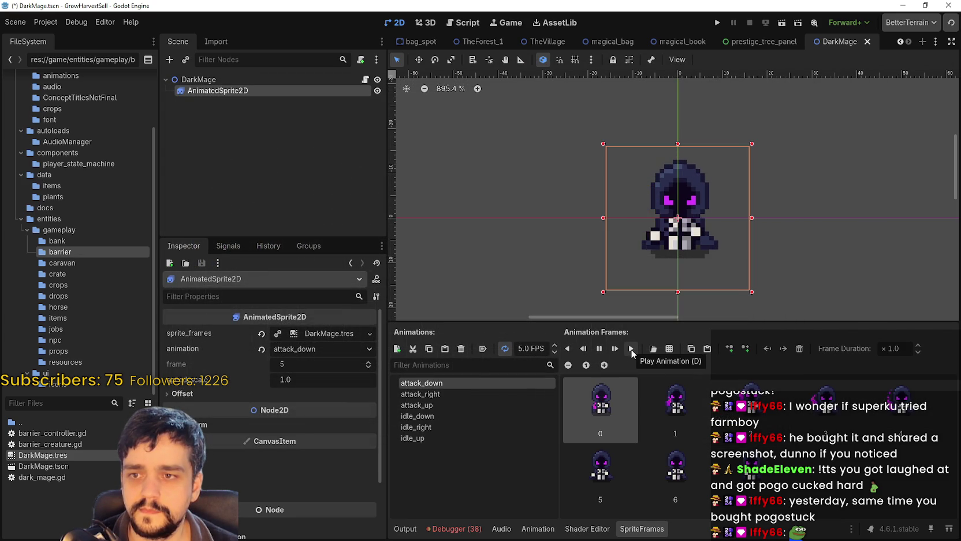
Raise attack_down's playback speed to 10 FPS
{"action": "scroll", "coordinate": [687, 250], "scroll_direction": "down", "scroll_amount": 3}
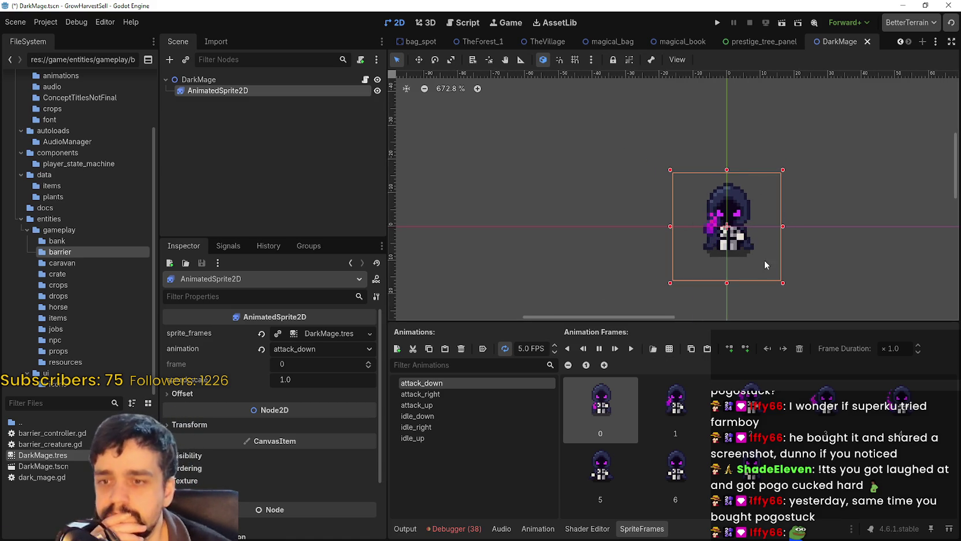
{"action": "scroll", "coordinate": [766, 252], "scroll_direction": "up", "scroll_amount": 2}
{"action": "scroll", "coordinate": [766, 252], "scroll_direction": "up", "scroll_amount": 1}
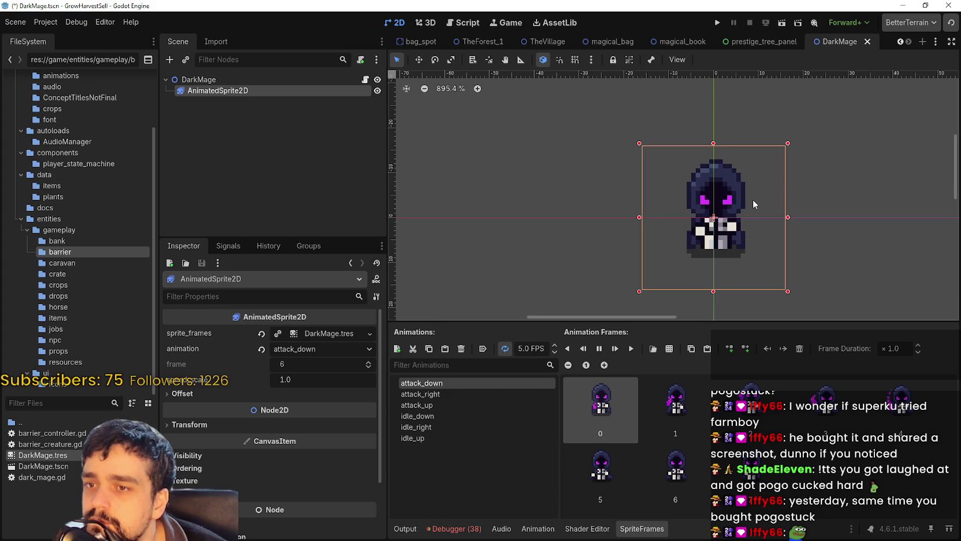
{"action": "left_click", "coordinate": [555, 346]}
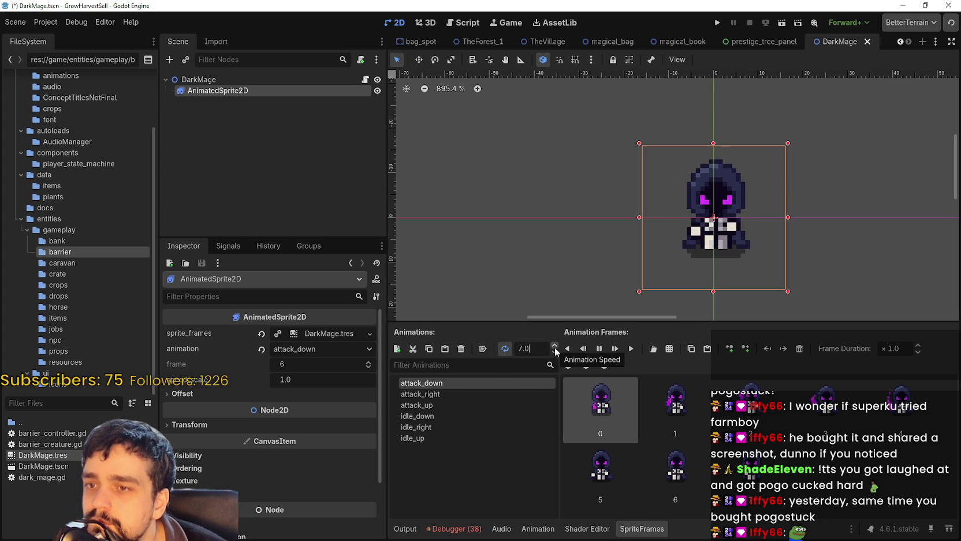
{"action": "left_click", "coordinate": [555, 346]}
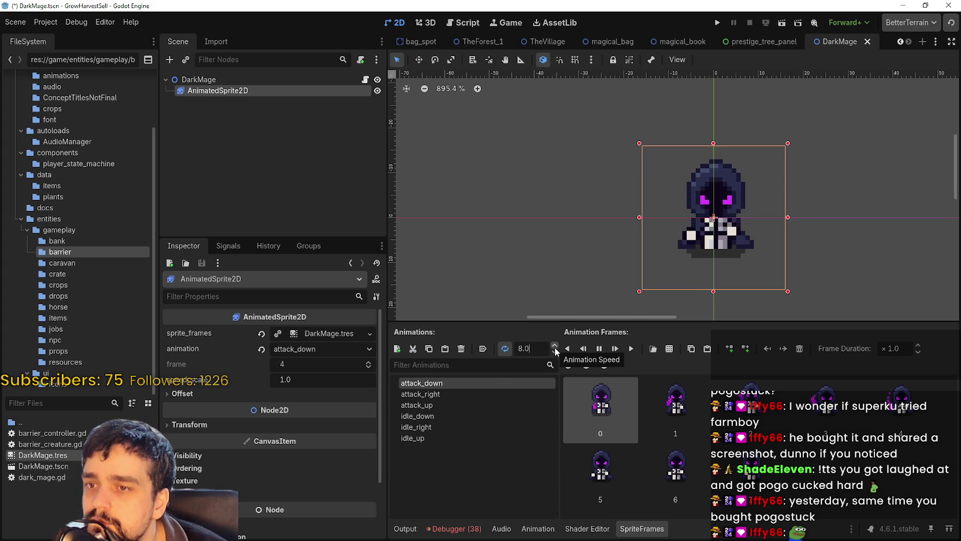
{"action": "left_click", "coordinate": [554, 346]}
{"action": "left_click", "coordinate": [555, 346]}
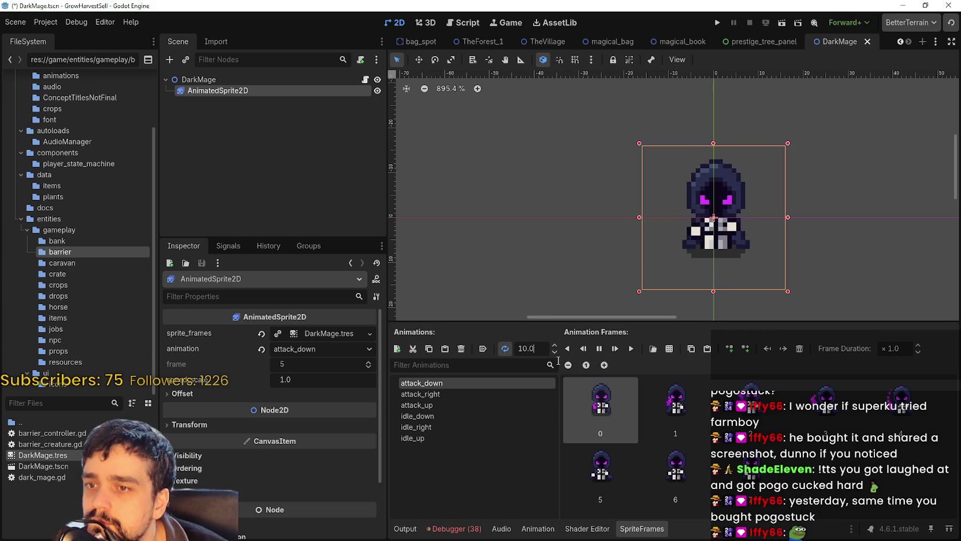
{"action": "left_click", "coordinate": [453, 397]}
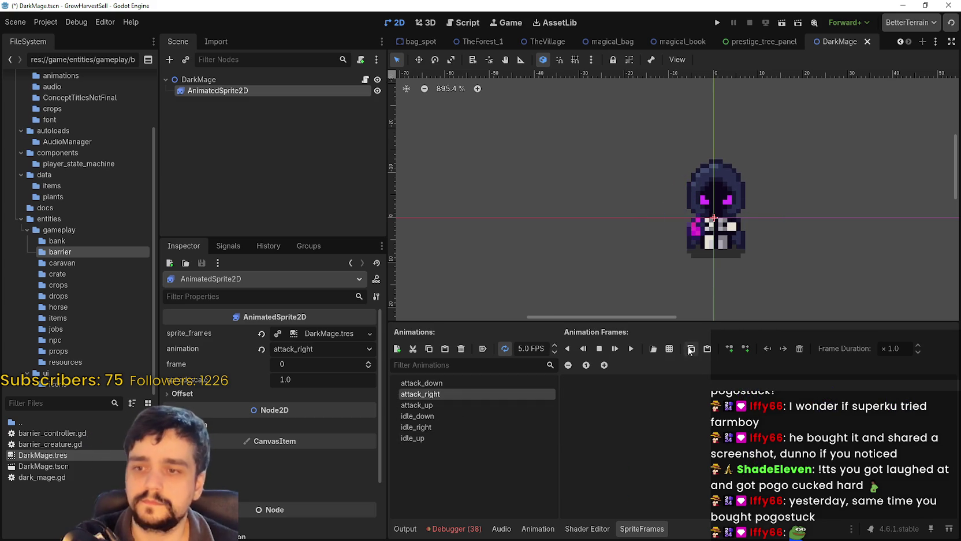
Fill attack_right with eight main_atlas.png frames and speed it up to 10 FPS
{"action": "left_click", "coordinate": [671, 349]}
{"action": "double_click", "coordinate": [492, 222]}
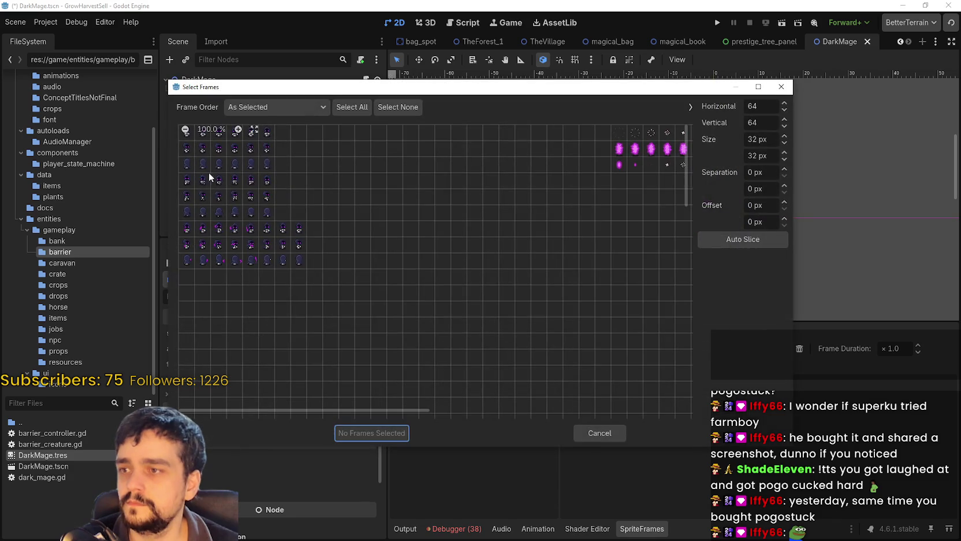
{"action": "left_click_drag", "start_coordinate": [186, 244], "coordinate": [300, 248]}
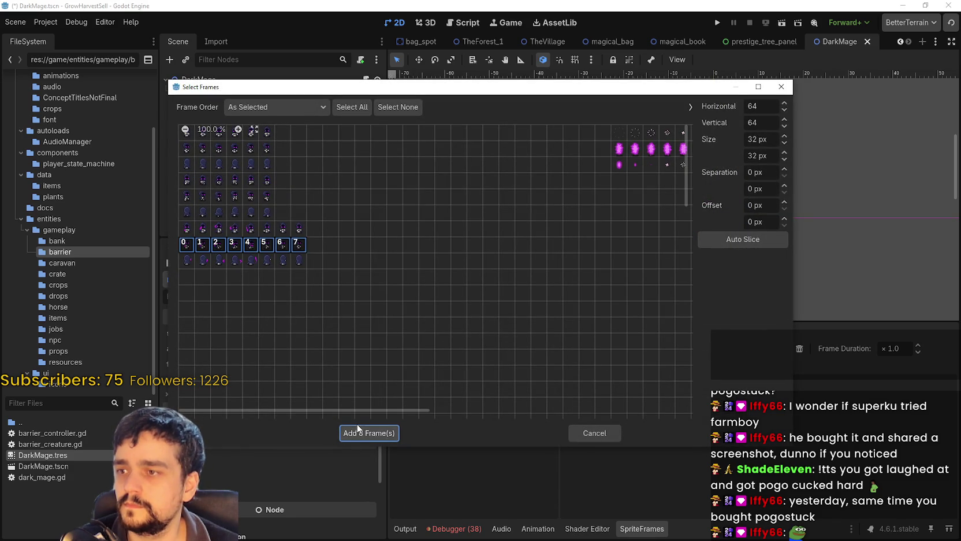
{"action": "key", "text": "Return"}
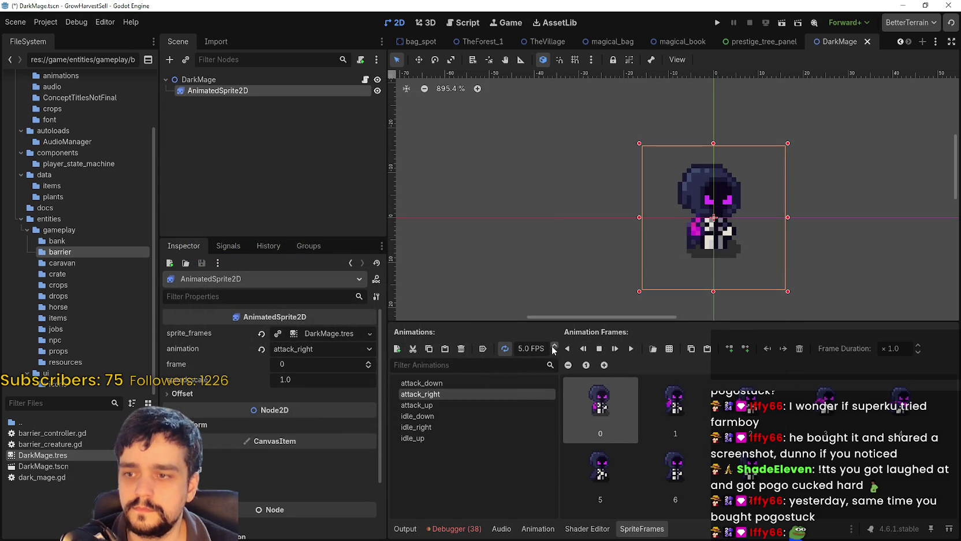
{"action": "left_click", "coordinate": [631, 348]}
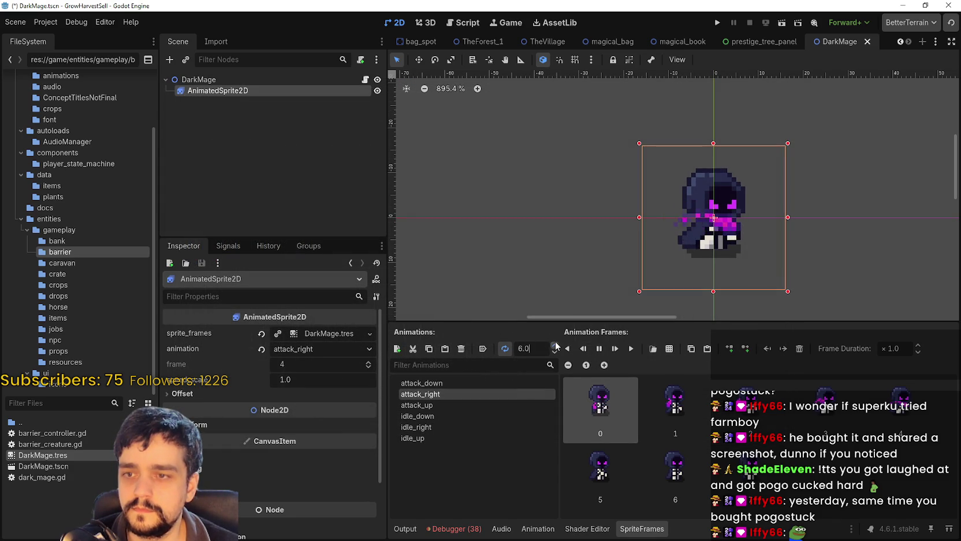
{"action": "left_click", "coordinate": [555, 345]}
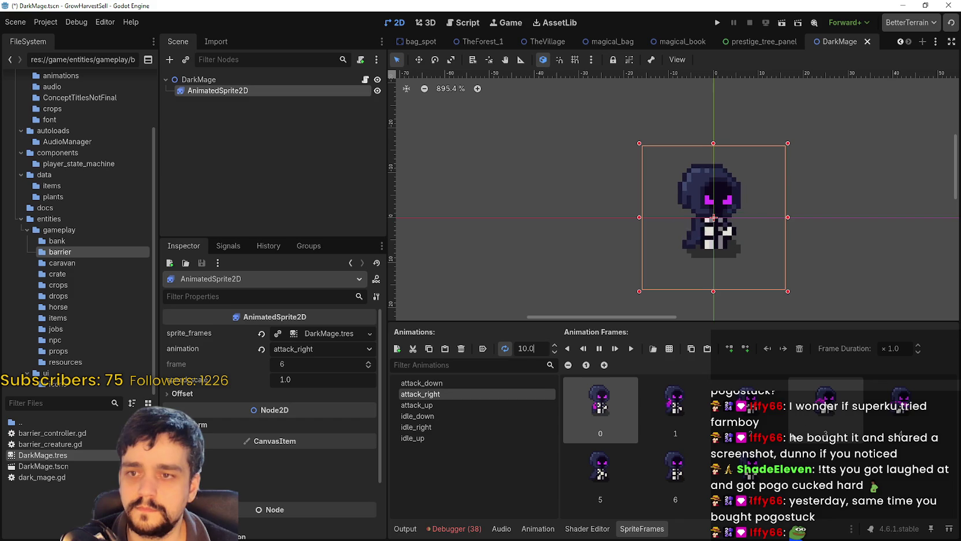
Add eight bottom-row main_atlas.png frames to attack_up
{"action": "left_click", "coordinate": [454, 405]}
{"action": "left_click", "coordinate": [462, 393]}
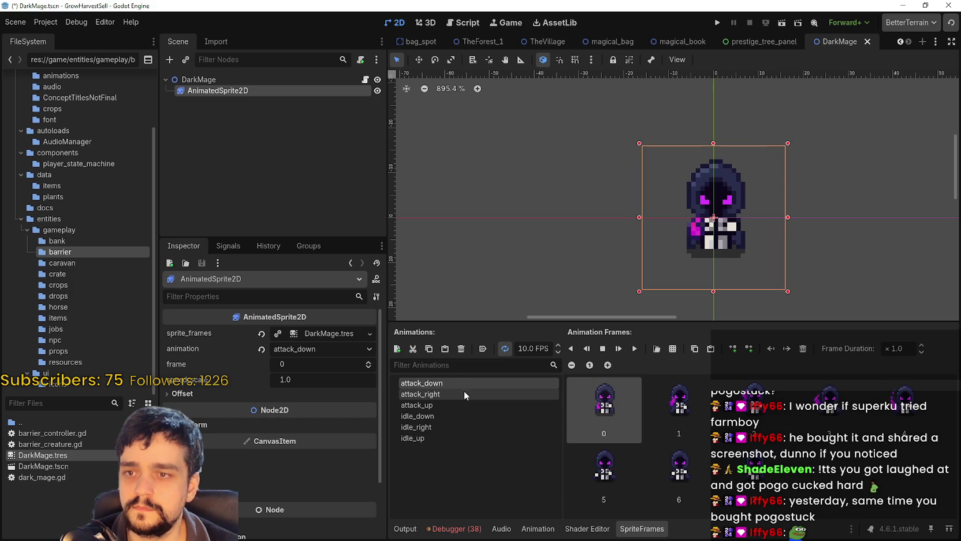
{"action": "left_click", "coordinate": [510, 408]}
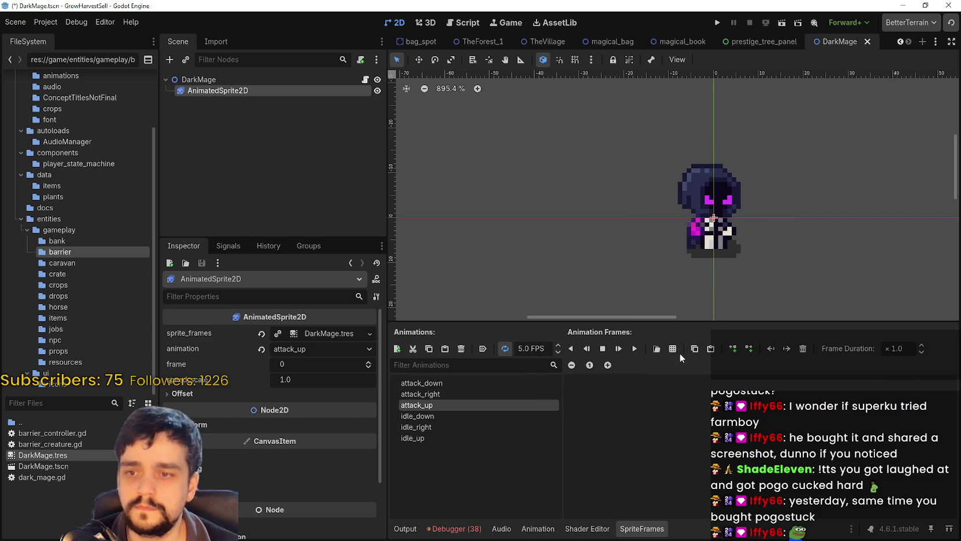
{"action": "left_click", "coordinate": [676, 350]}
{"action": "double_click", "coordinate": [460, 205]}
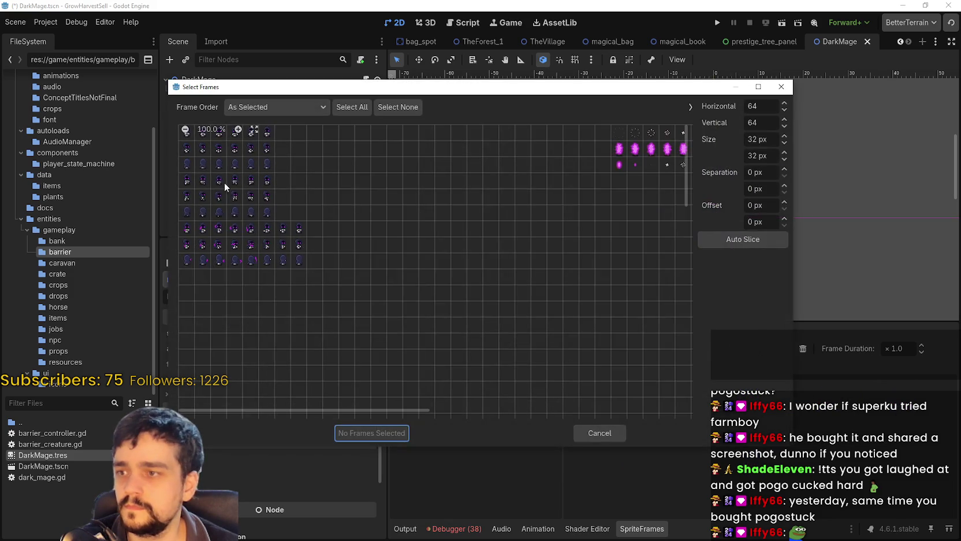
{"action": "left_click_drag", "start_coordinate": [187, 260], "coordinate": [236, 260]}
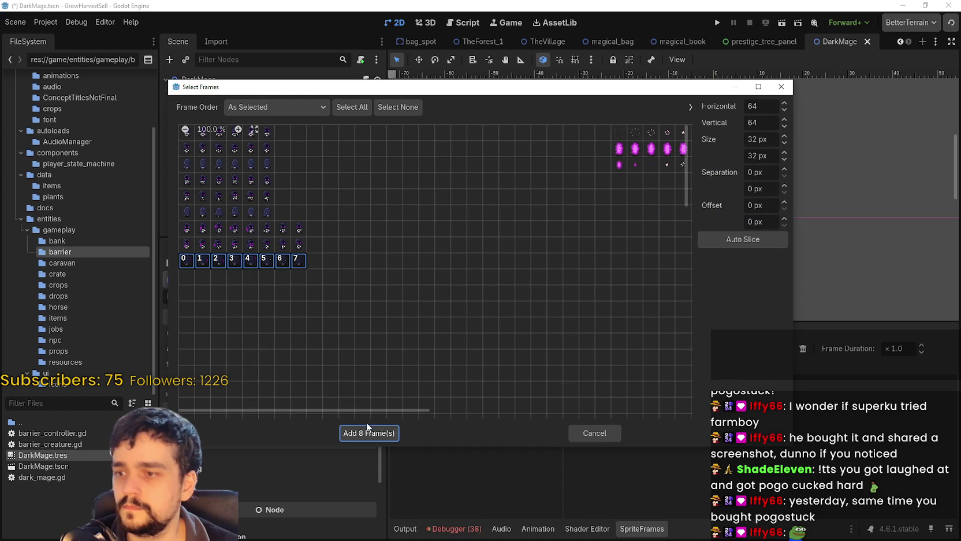
{"action": "left_click", "coordinate": [369, 431]}
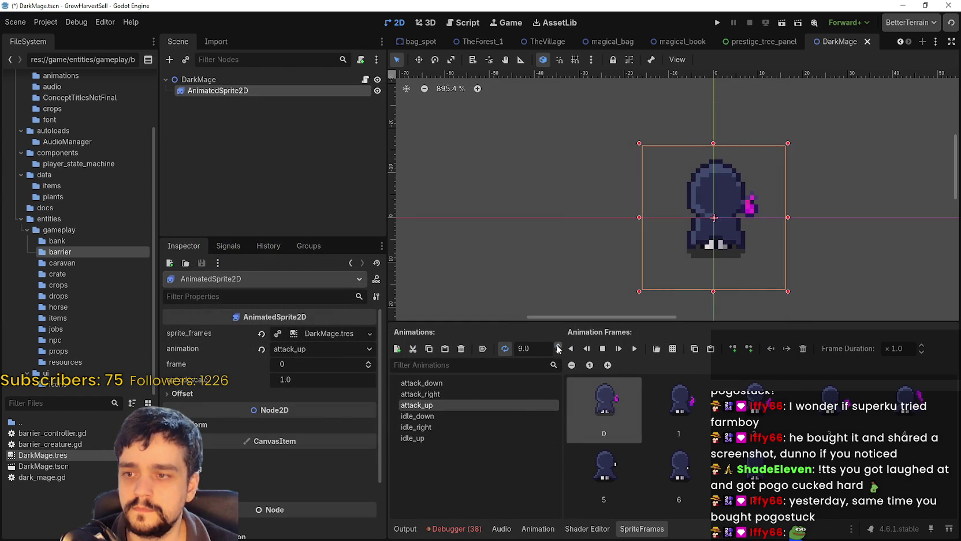
Set attack_up to 10 FPS and save the scene
{"action": "left_click", "coordinate": [633, 348]}
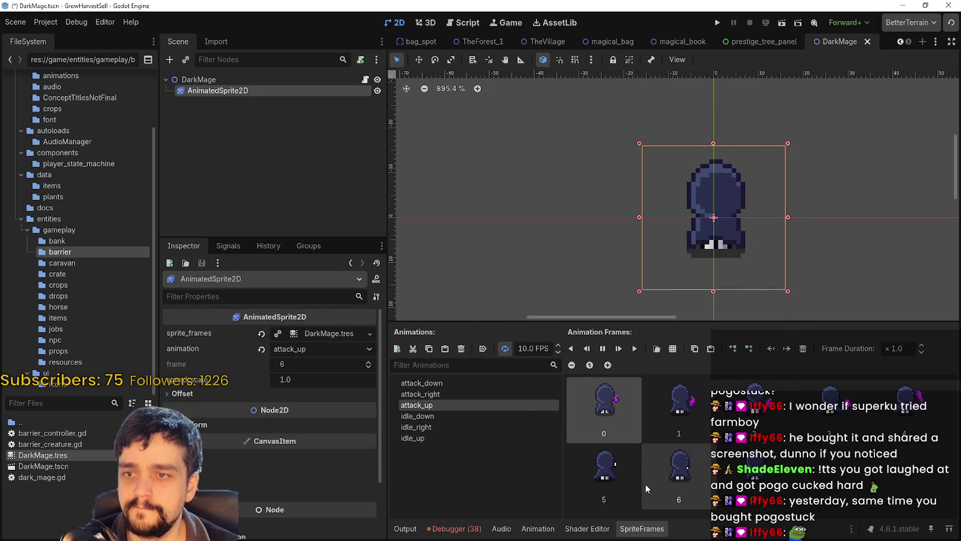
{"action": "key", "text": "ctrl+s"}
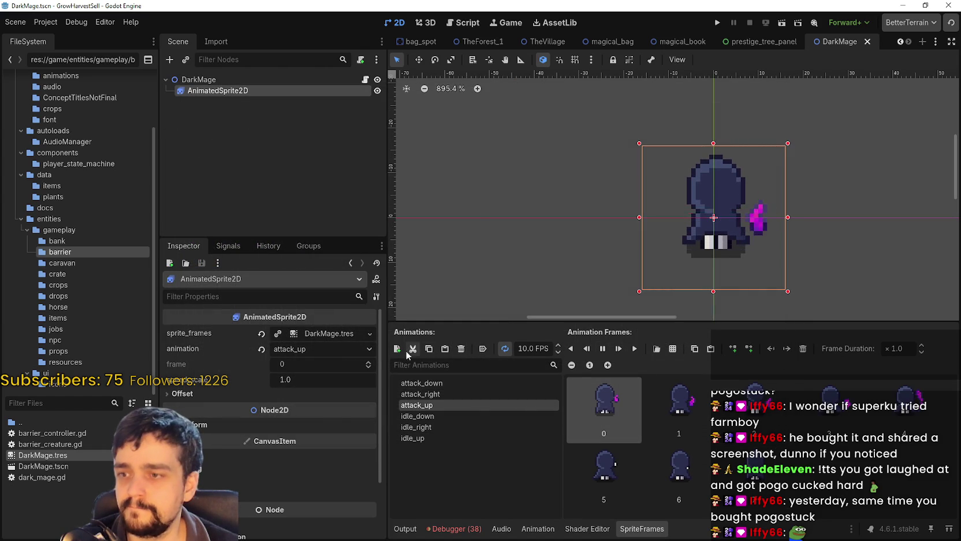
{"action": "left_click", "coordinate": [397, 349]}
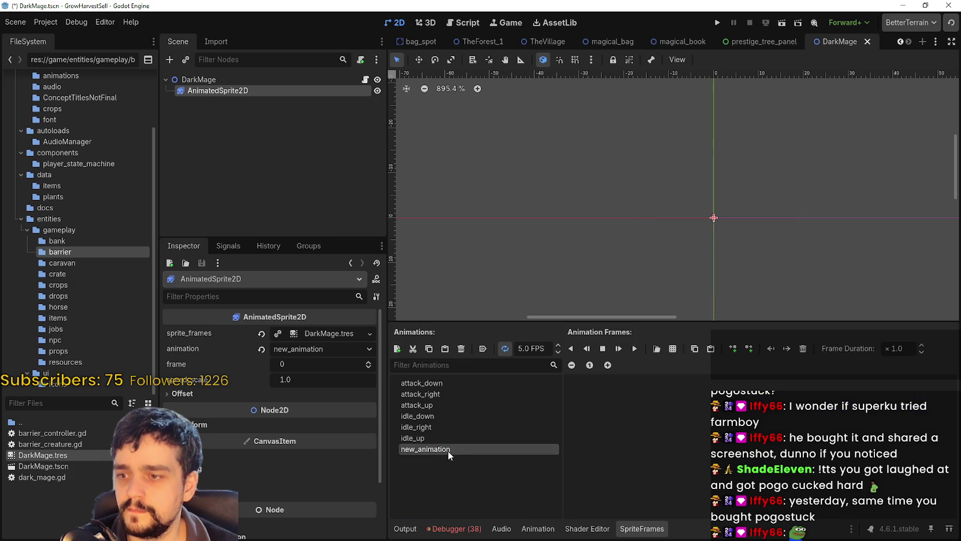
Add three animations named walk_up, walk_down and walk_right
{"action": "double_click", "coordinate": [447, 450]}
{"action": "type", "text": "walk_up"}
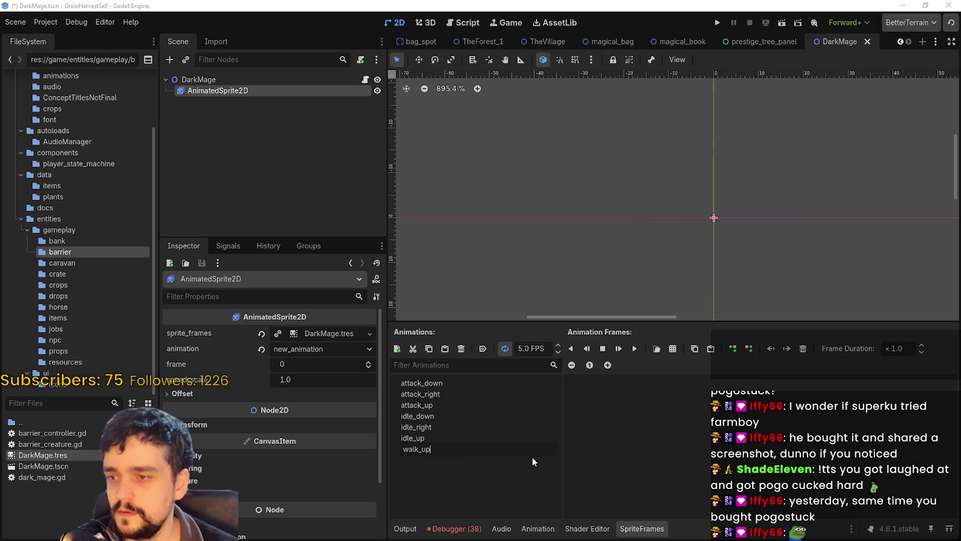
{"action": "key", "text": "Return"}
{"action": "left_click", "coordinate": [396, 349]}
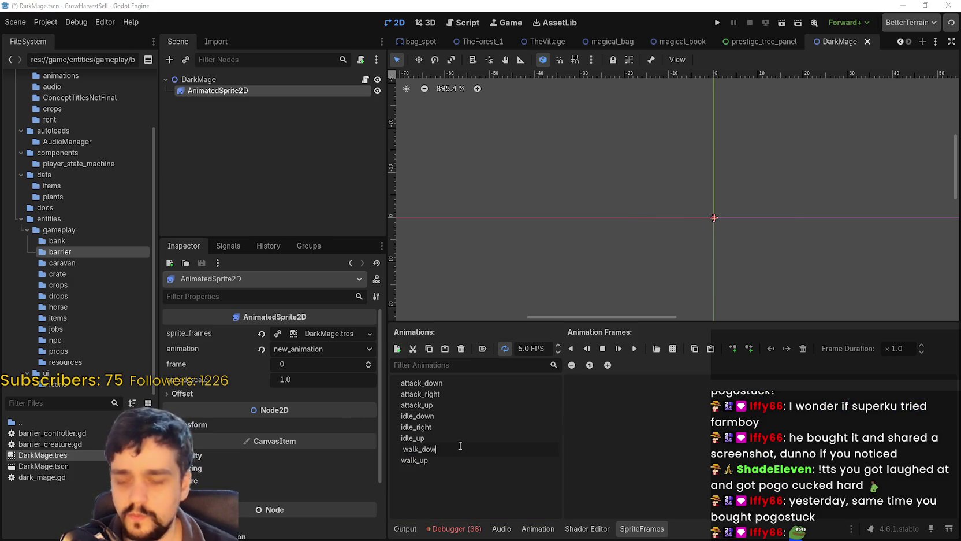
{"action": "type", "text": "n"}
{"action": "key", "text": "Return"}
{"action": "left_click", "coordinate": [396, 349]}
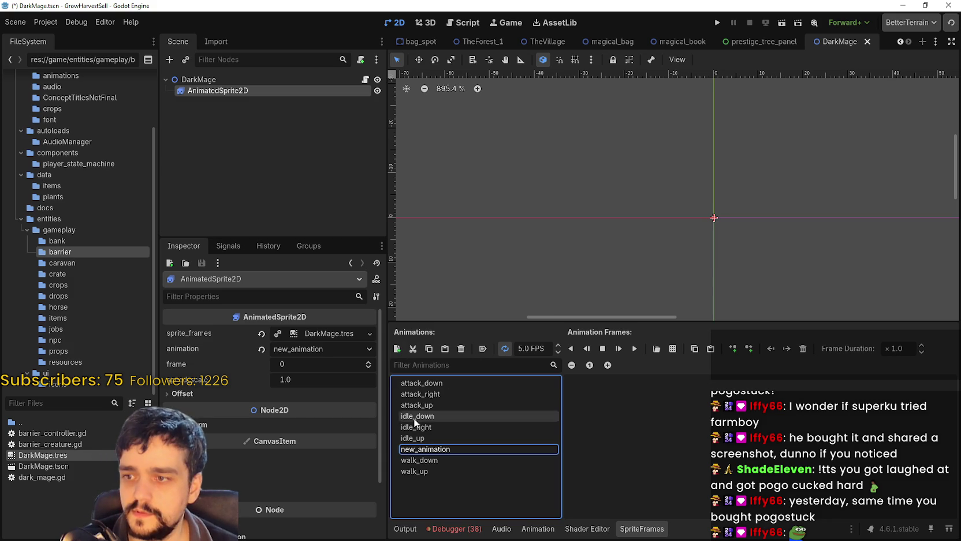
{"action": "type", "text": "walk_right"}
{"action": "key", "text": "Return"}
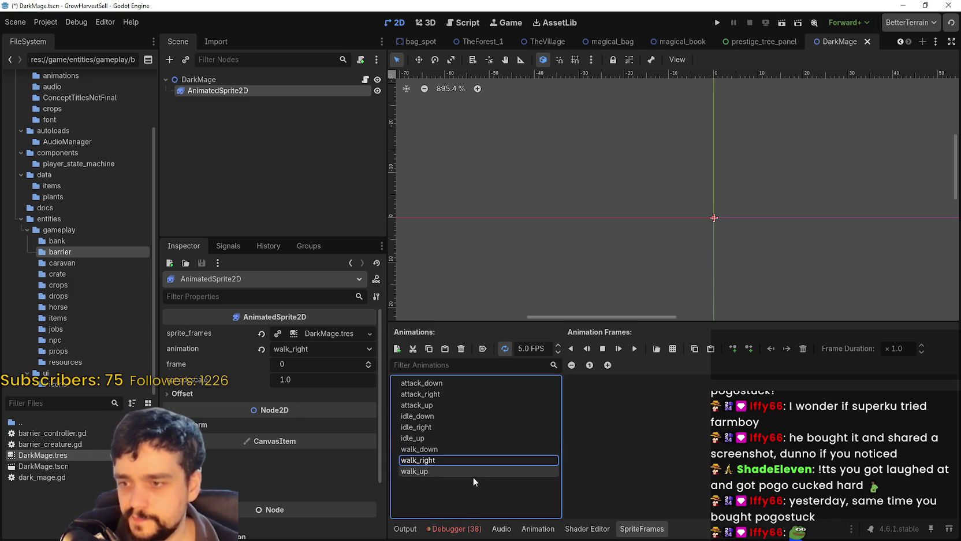
Select walk_down and open main_atlas.png as its frame source
{"action": "left_click", "coordinate": [477, 449]}
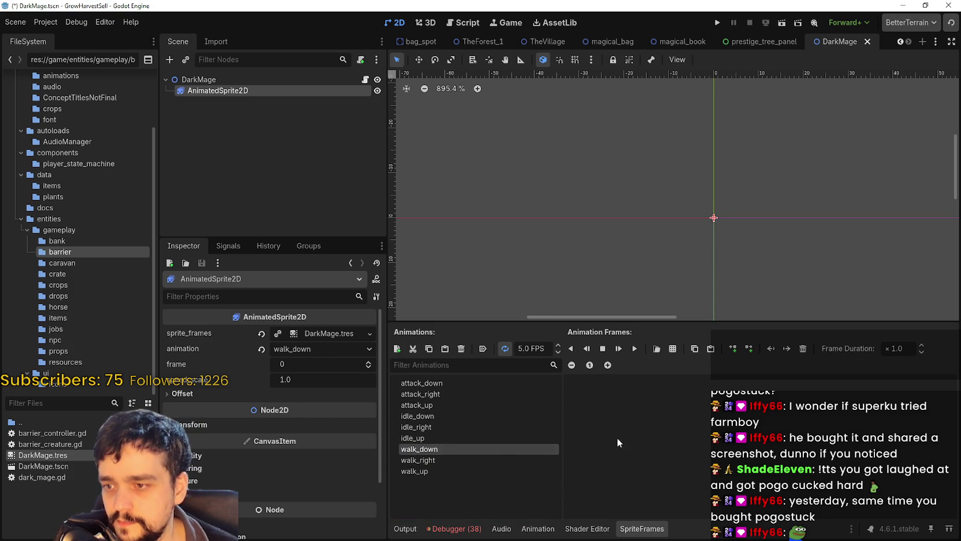
{"action": "left_click", "coordinate": [673, 349]}
{"action": "double_click", "coordinate": [448, 213]}
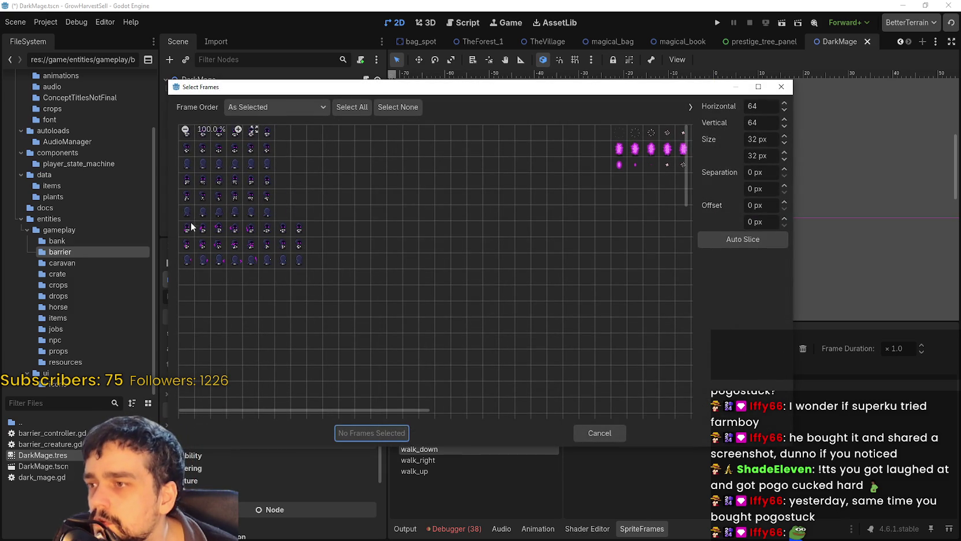
Add the walking-down row of six frames to walk_down and preview it
{"action": "mouse_move", "coordinate": [422, 86]}
{"action": "left_mouse_down"}
{"action": "mouse_move", "coordinate": [496, 21]}
{"action": "mouse_move", "coordinate": [518, 64]}
{"action": "left_mouse_up"}
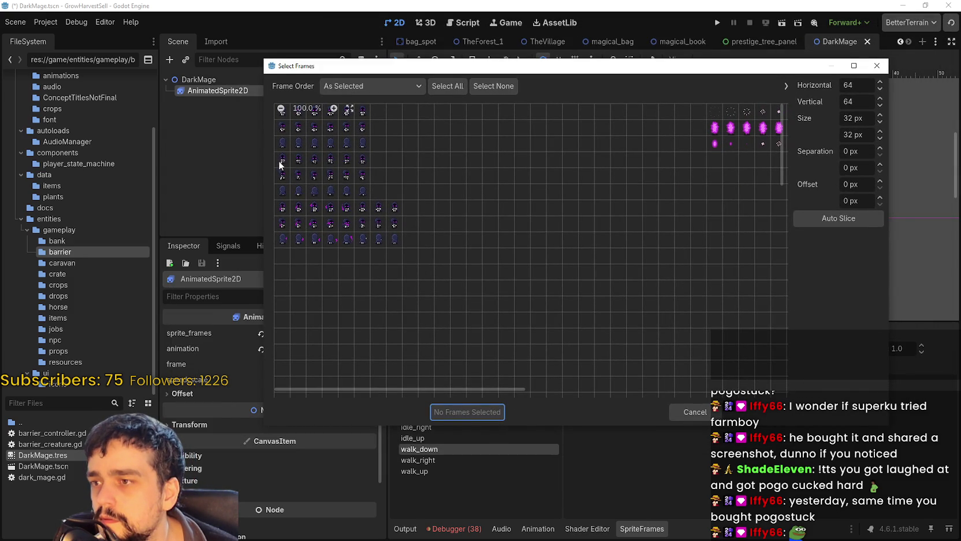
{"action": "left_click_drag", "start_coordinate": [283, 163], "coordinate": [395, 160]}
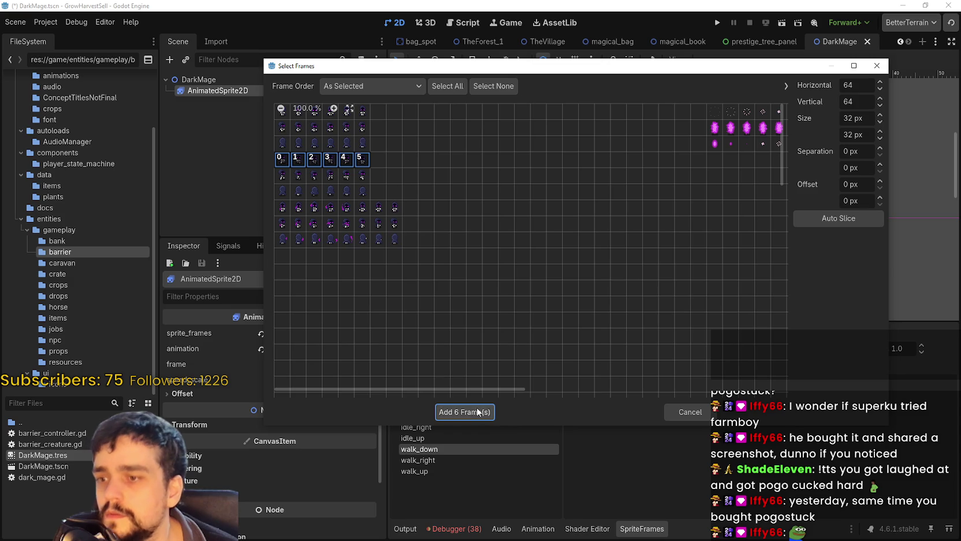
{"action": "left_click", "coordinate": [479, 411]}
{"action": "left_click", "coordinate": [636, 348]}
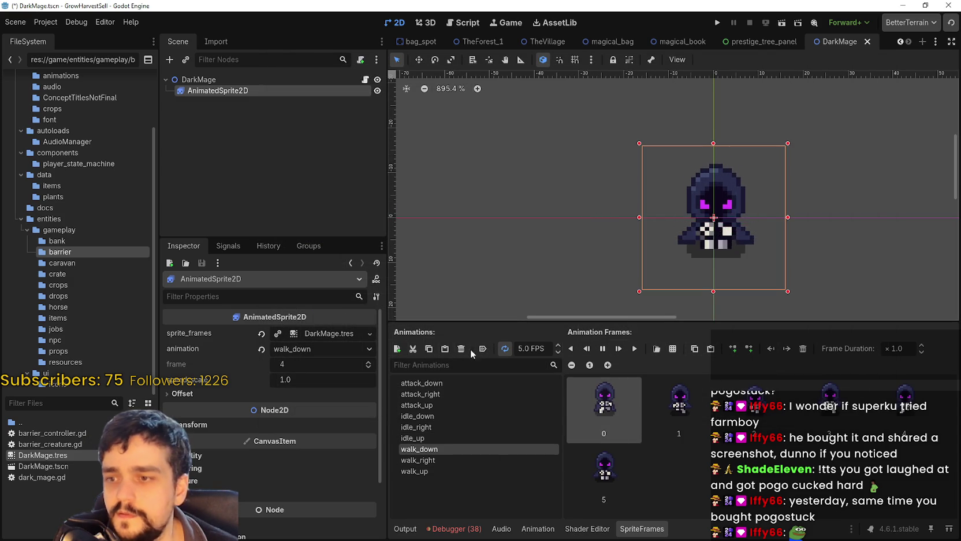
Fill walk_right with the walking-right row from main_atlas.png
{"action": "left_click", "coordinate": [428, 464]}
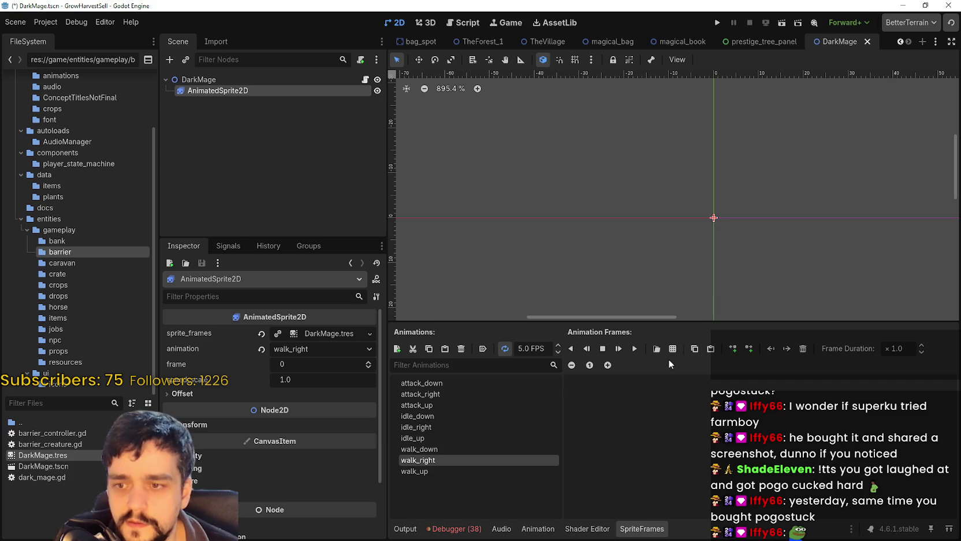
{"action": "left_click", "coordinate": [672, 348]}
{"action": "double_click", "coordinate": [486, 228]}
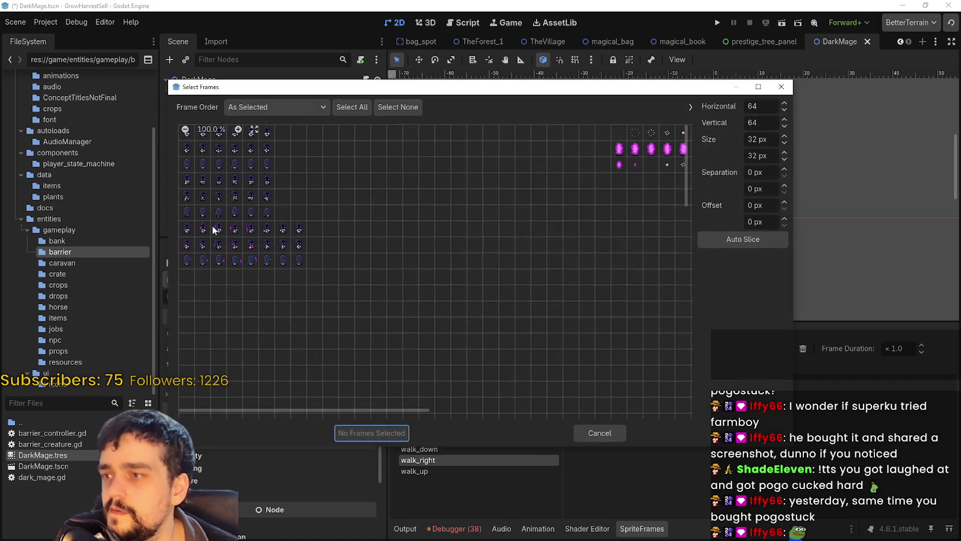
{"action": "left_click_drag", "start_coordinate": [187, 200], "coordinate": [269, 199]}
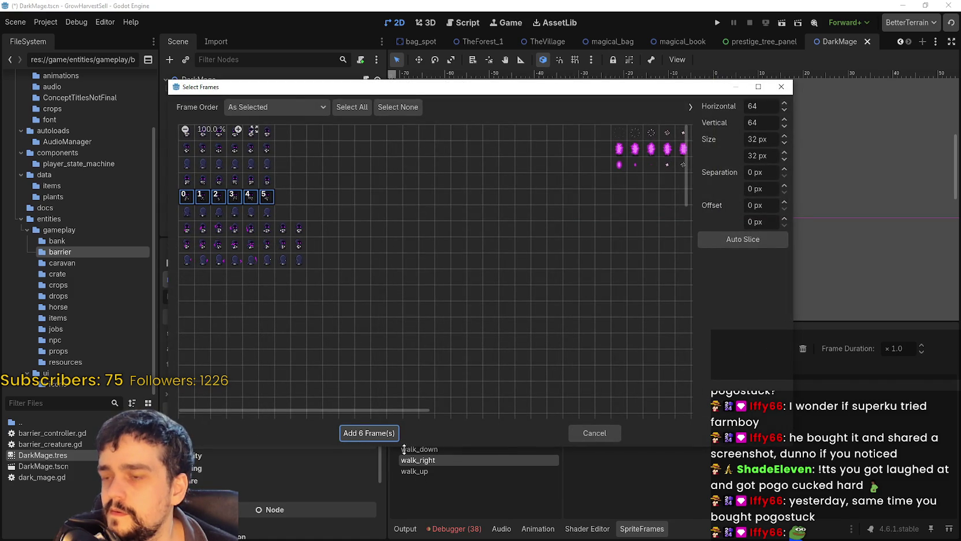
{"action": "left_click", "coordinate": [372, 433]}
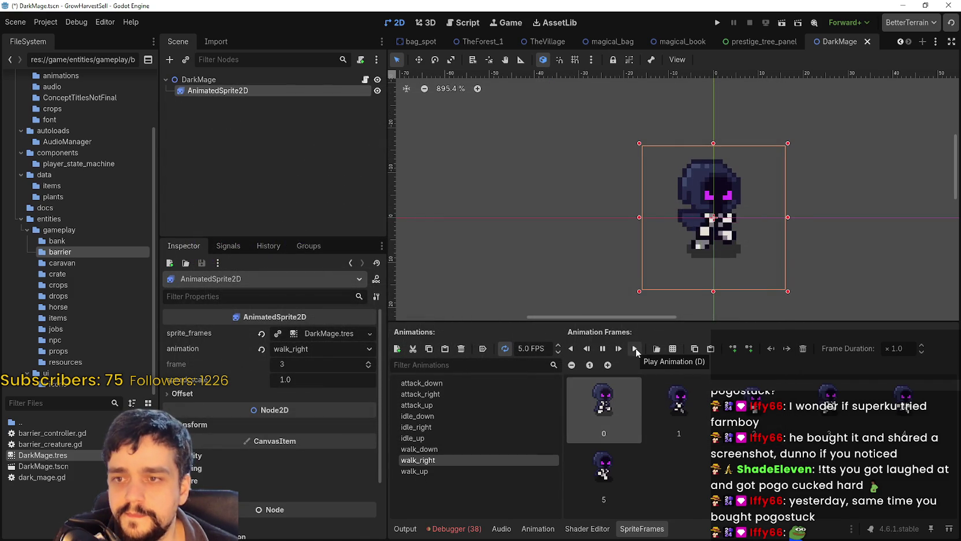
Fill walk_up with six walking-up frames from main_atlas.png and save the scene
{"action": "left_click", "coordinate": [445, 471]}
{"action": "left_click", "coordinate": [673, 349]}
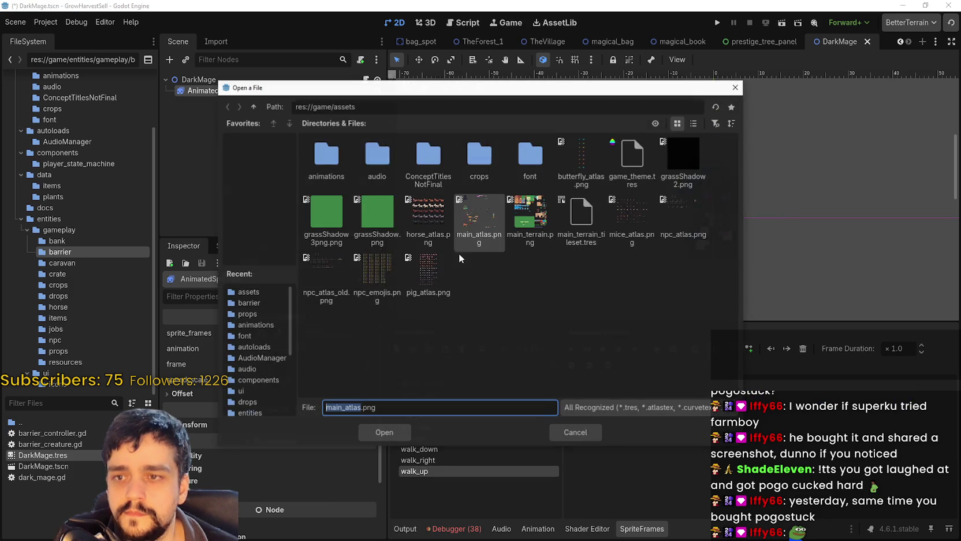
{"action": "double_click", "coordinate": [474, 217]}
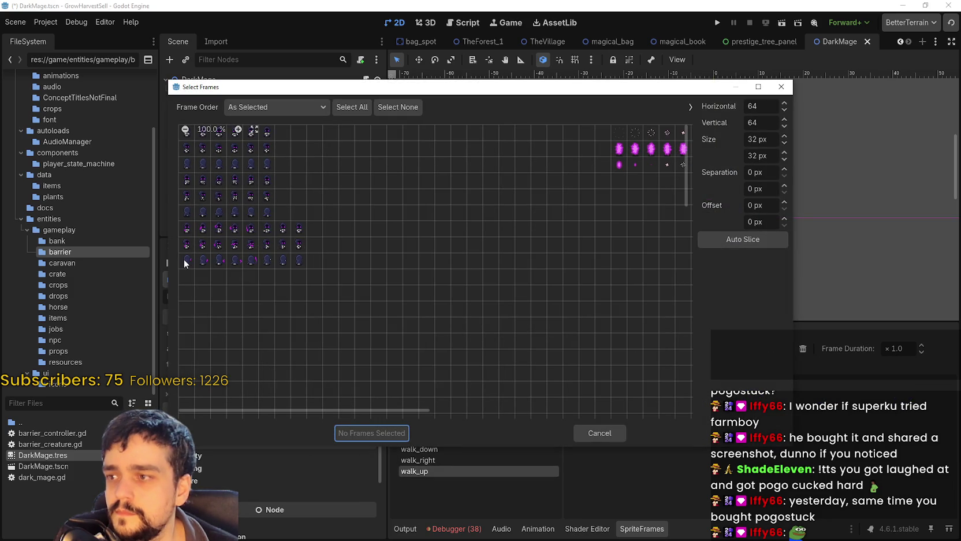
{"action": "left_click_drag", "start_coordinate": [201, 213], "coordinate": [255, 212]}
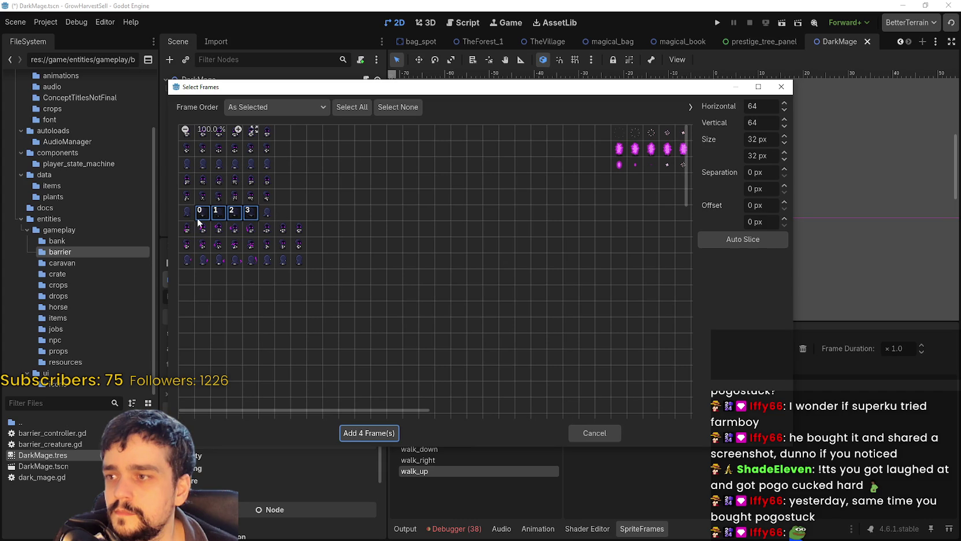
{"action": "left_click", "coordinate": [186, 215]}
{"action": "left_click_drag", "start_coordinate": [184, 215], "coordinate": [254, 213]}
{"action": "left_click", "coordinate": [268, 218]}
{"action": "left_click", "coordinate": [370, 434]}
{"action": "left_click", "coordinate": [634, 350]}
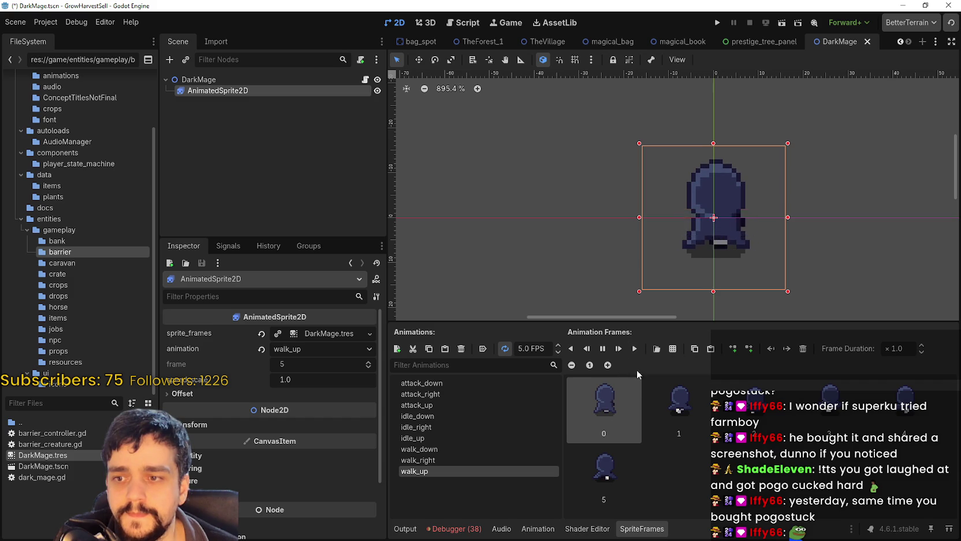
{"action": "key", "text": "ctrl+s"}
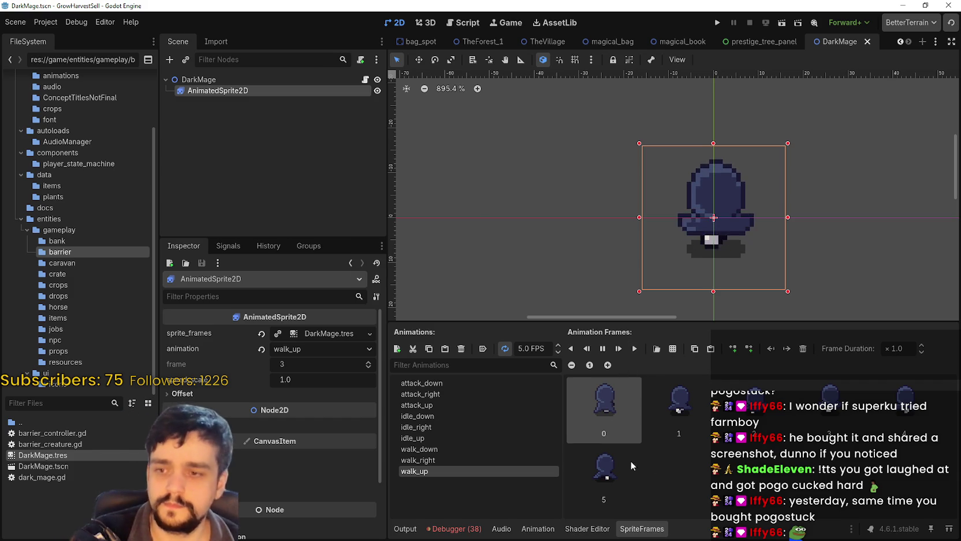
{"action": "left_click", "coordinate": [499, 457]}
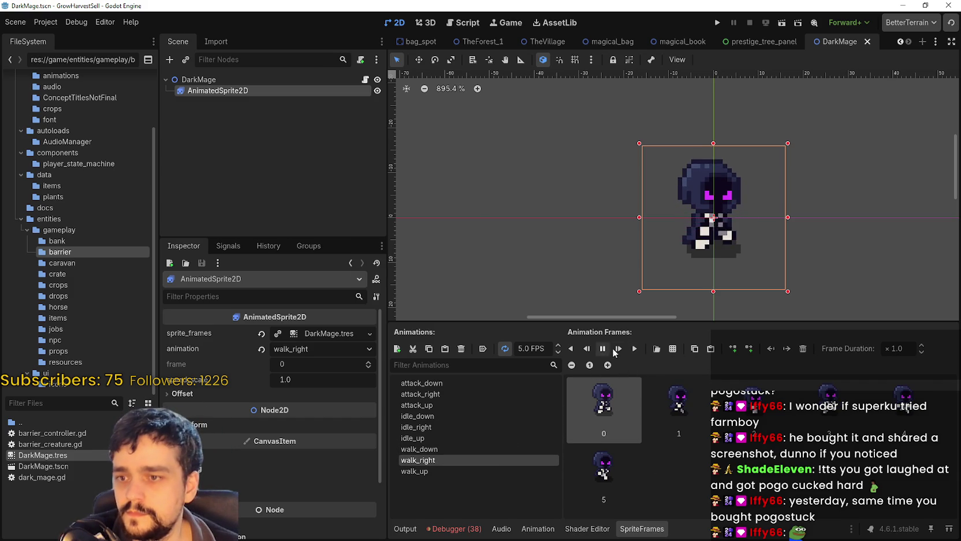
{"action": "left_click", "coordinate": [447, 449]}
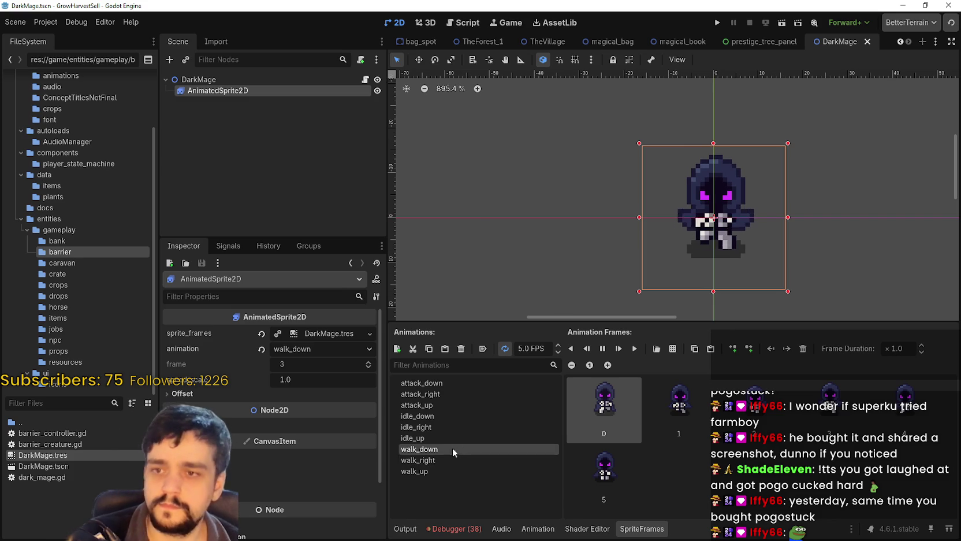
{"action": "left_click", "coordinate": [259, 80]}
{"action": "left_click", "coordinate": [254, 91]}
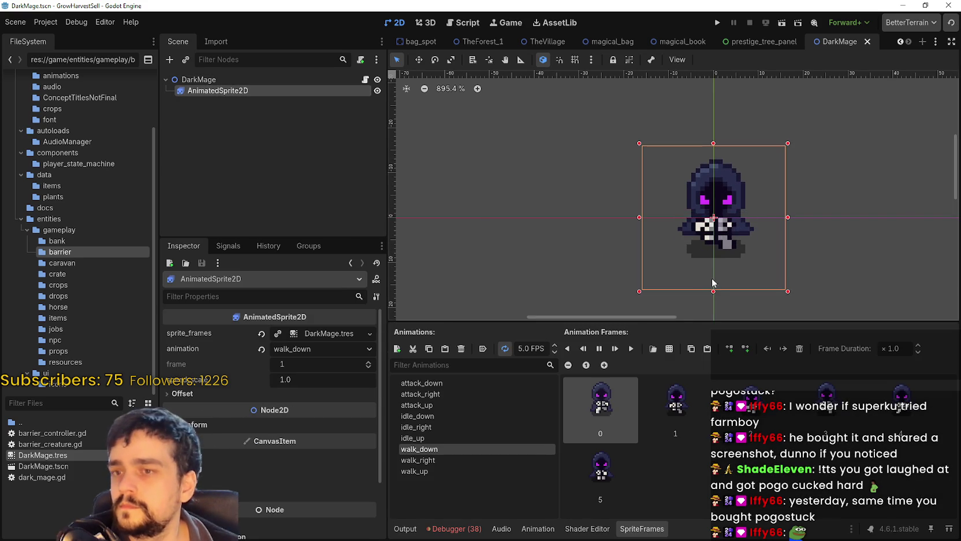
{"action": "left_click", "coordinate": [427, 383]}
{"action": "left_click", "coordinate": [436, 395]}
{"action": "left_click", "coordinate": [434, 404]}
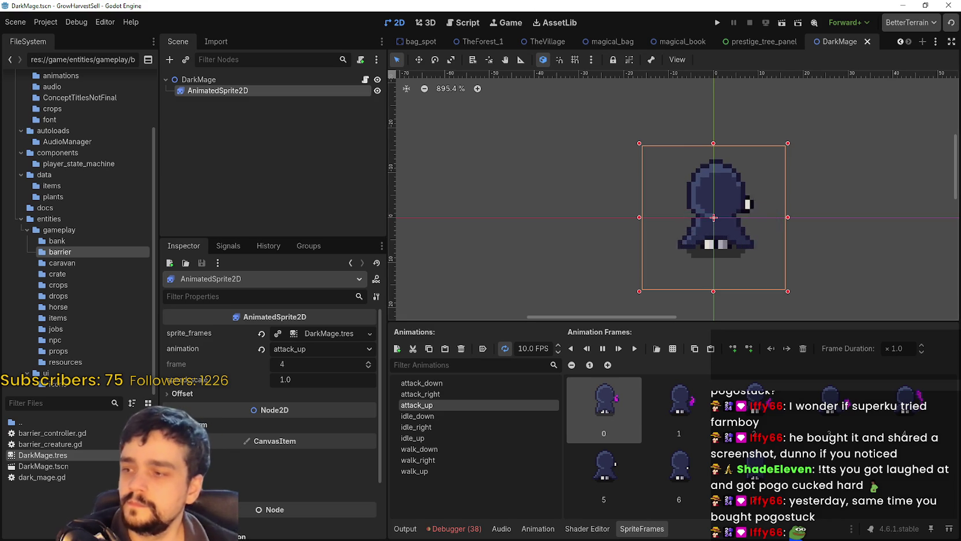
{"action": "left_click", "coordinate": [89, 478]}
{"action": "left_click", "coordinate": [90, 467]}
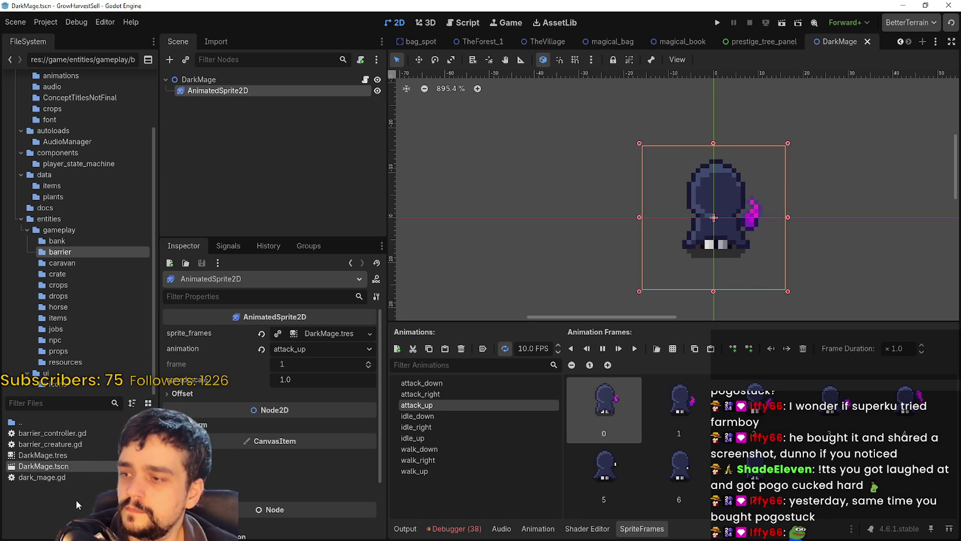
Choose Duplicate for DarkMage.tscn in the FileSystem dock
{"action": "right_click", "coordinate": [49, 466]}
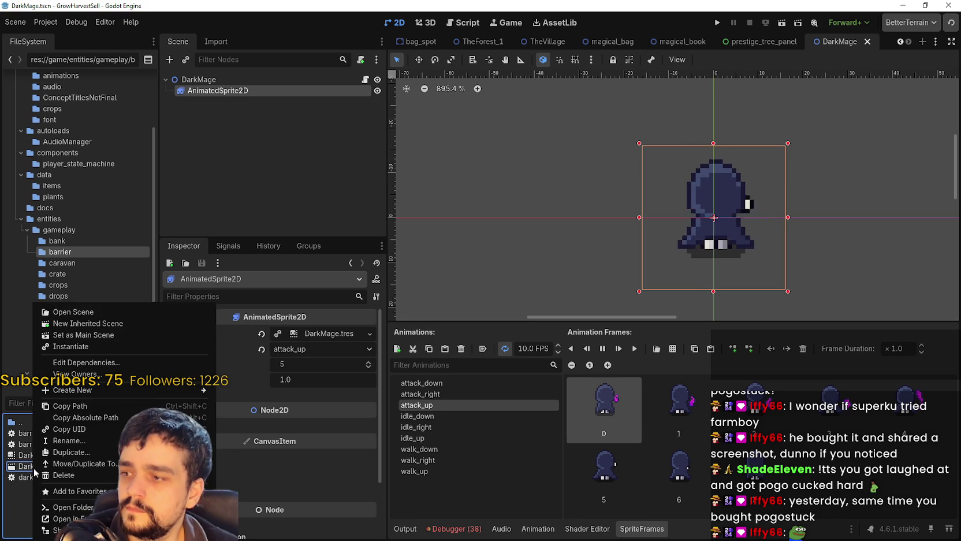
{"action": "left_click", "coordinate": [41, 483]}
{"action": "right_click", "coordinate": [52, 468]}
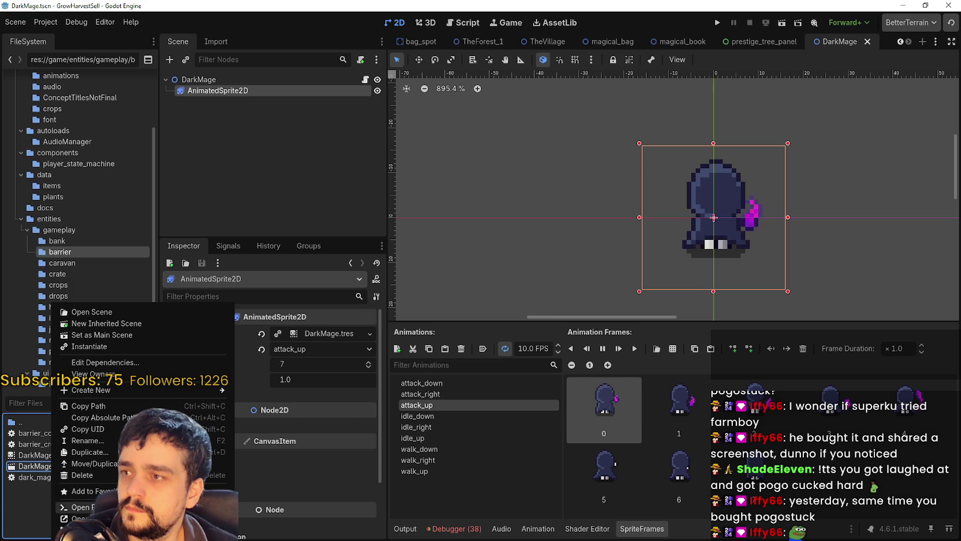
{"action": "left_click", "coordinate": [87, 454]}
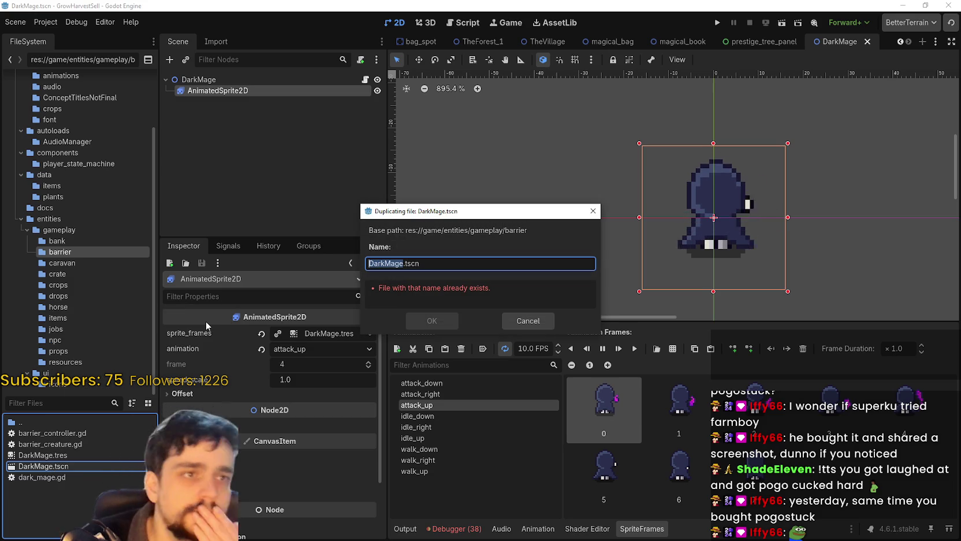